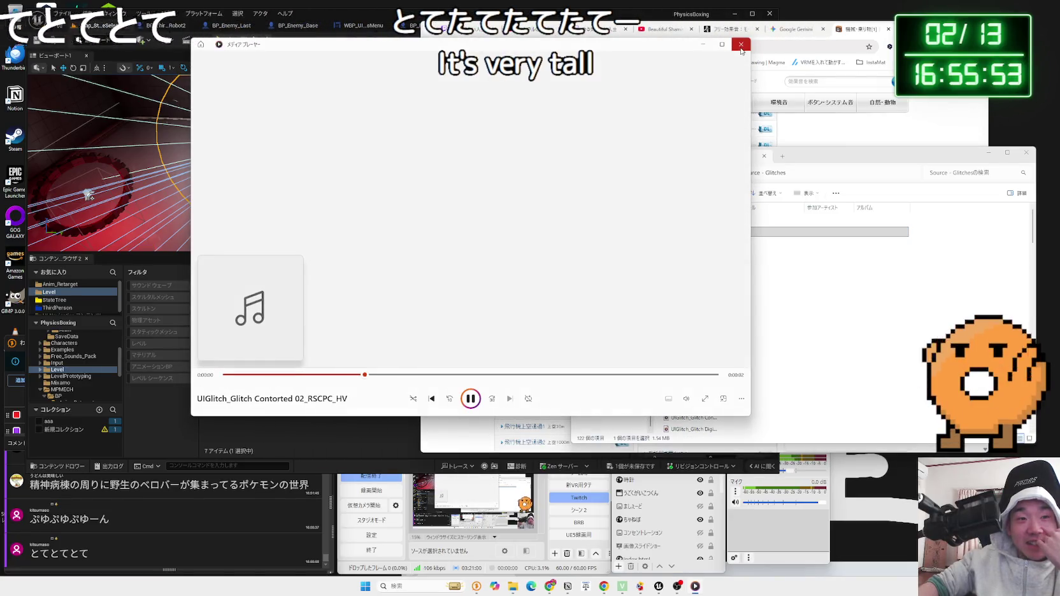
# Audition the first several UIGlitch sounds, including a Digitalized one, closing each Media Player preview
pyautogui.click(741, 44)
pyautogui.press('Up')
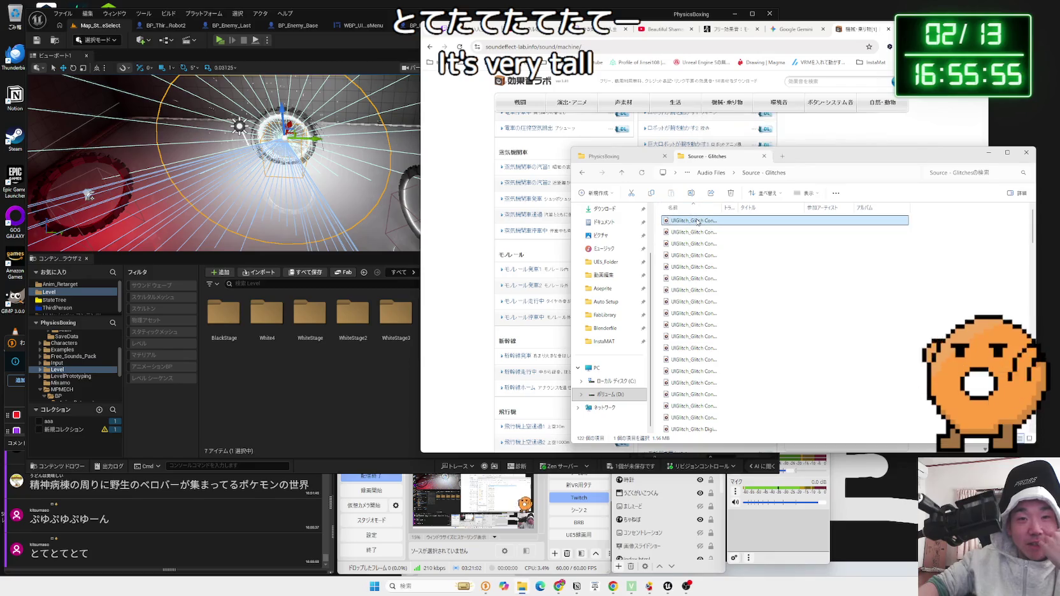
pyautogui.press('Return')
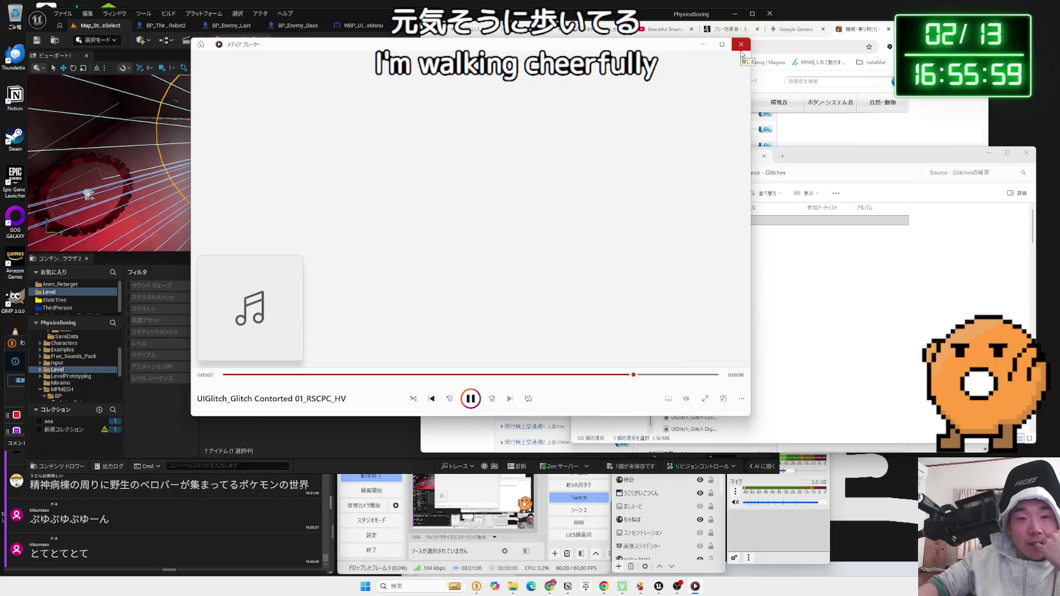
pyautogui.click(741, 51)
pyautogui.doubleClick(695, 281)
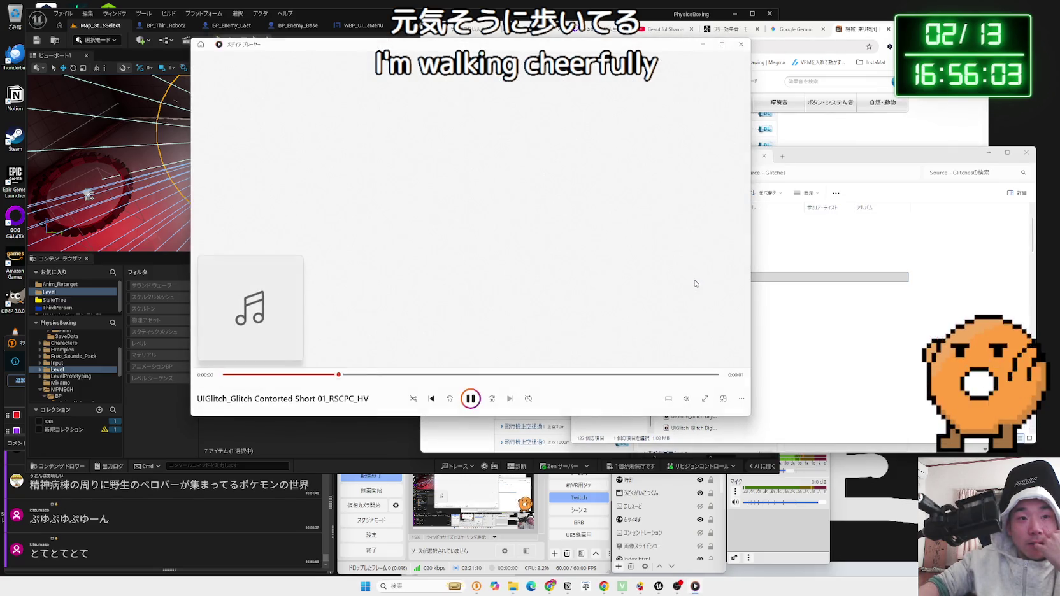
pyautogui.click(741, 45)
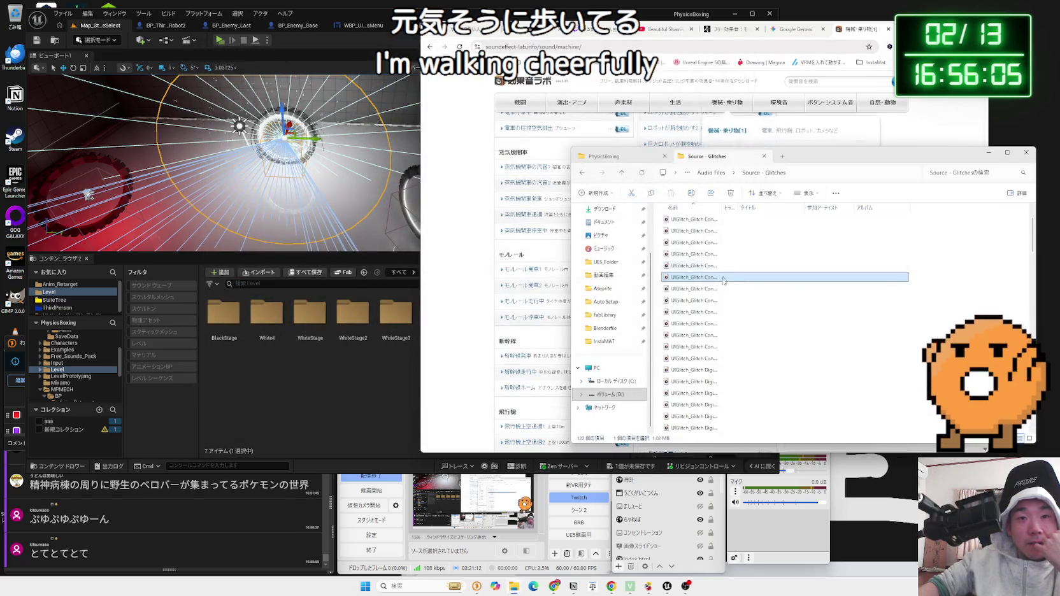
pyautogui.doubleClick(706, 313)
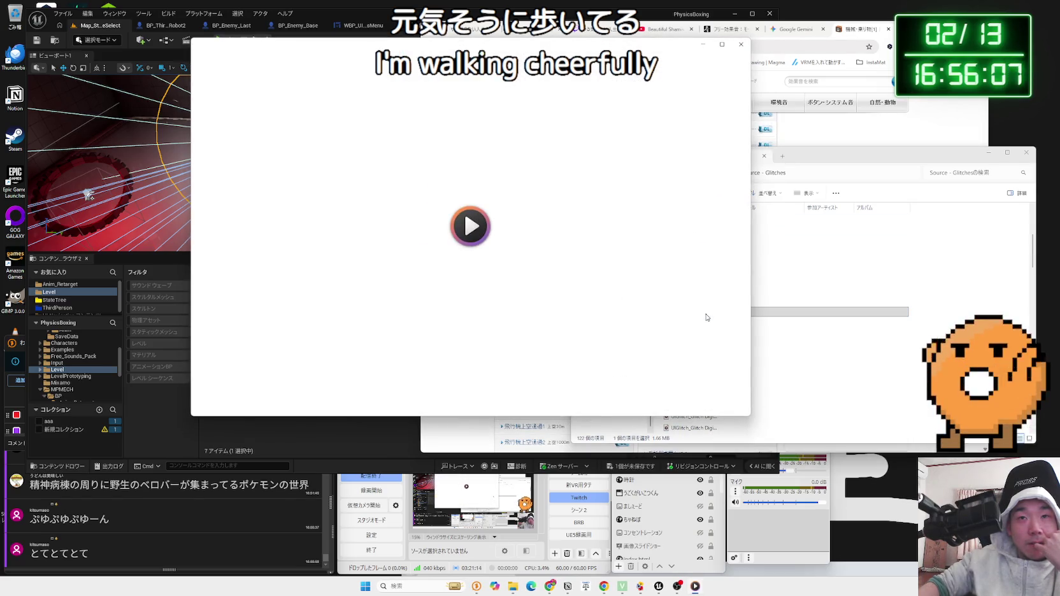
pyautogui.click(741, 44)
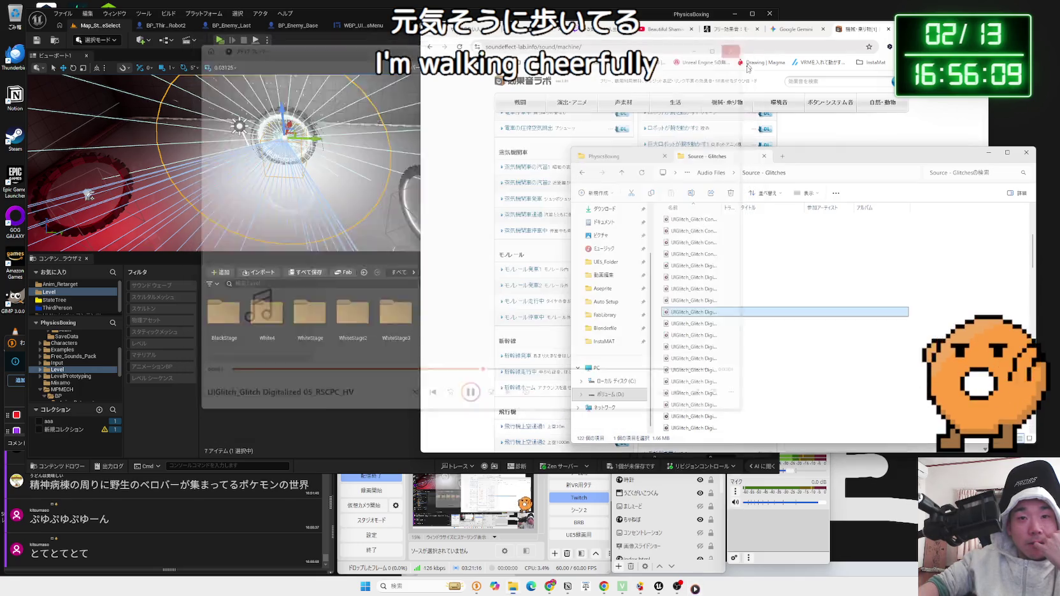
pyautogui.doubleClick(703, 313)
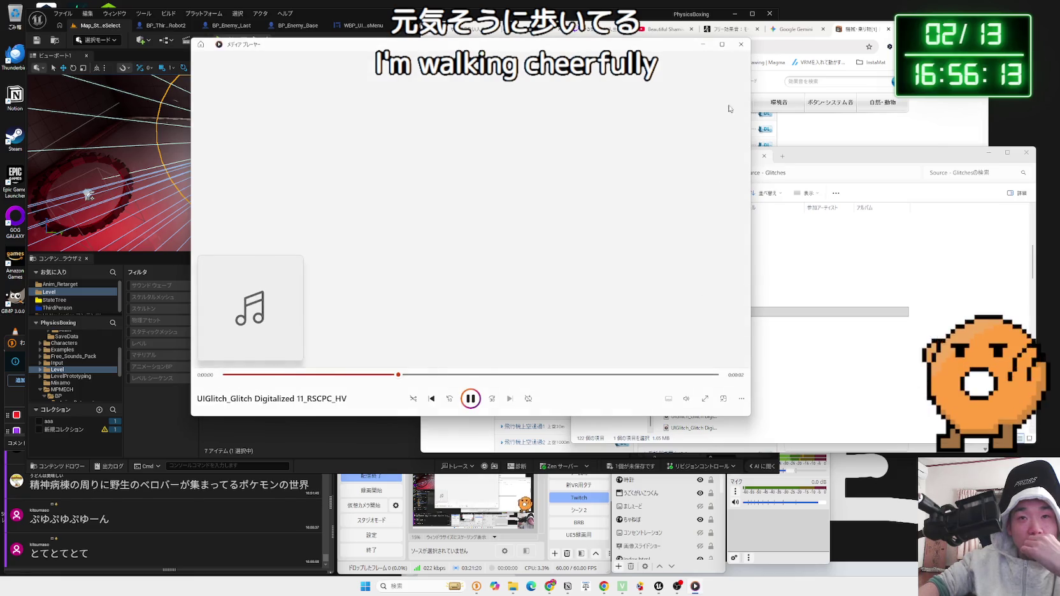
pyautogui.click(736, 49)
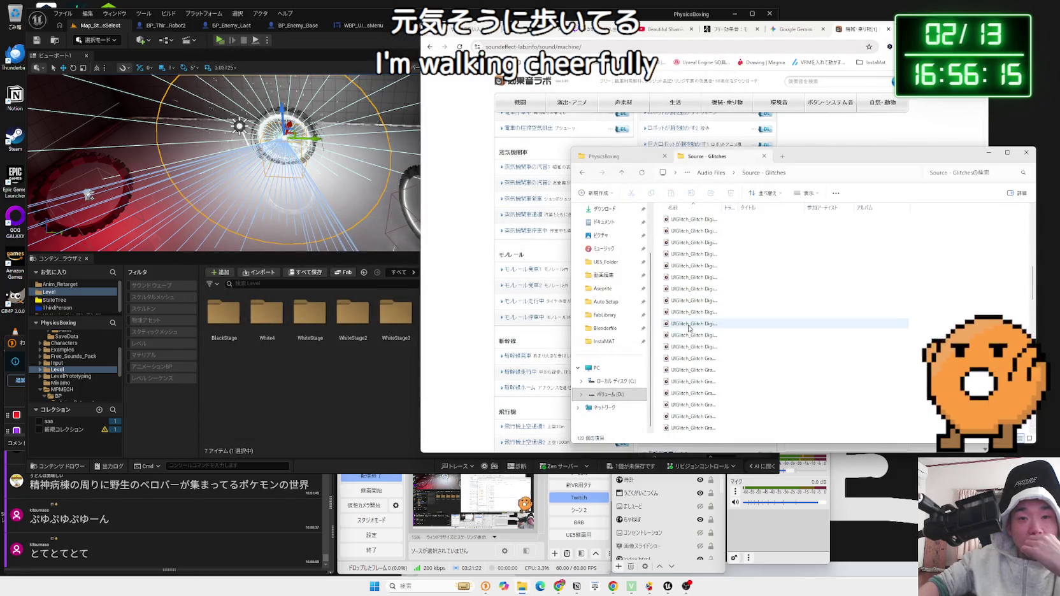
pyautogui.doubleClick(688, 326)
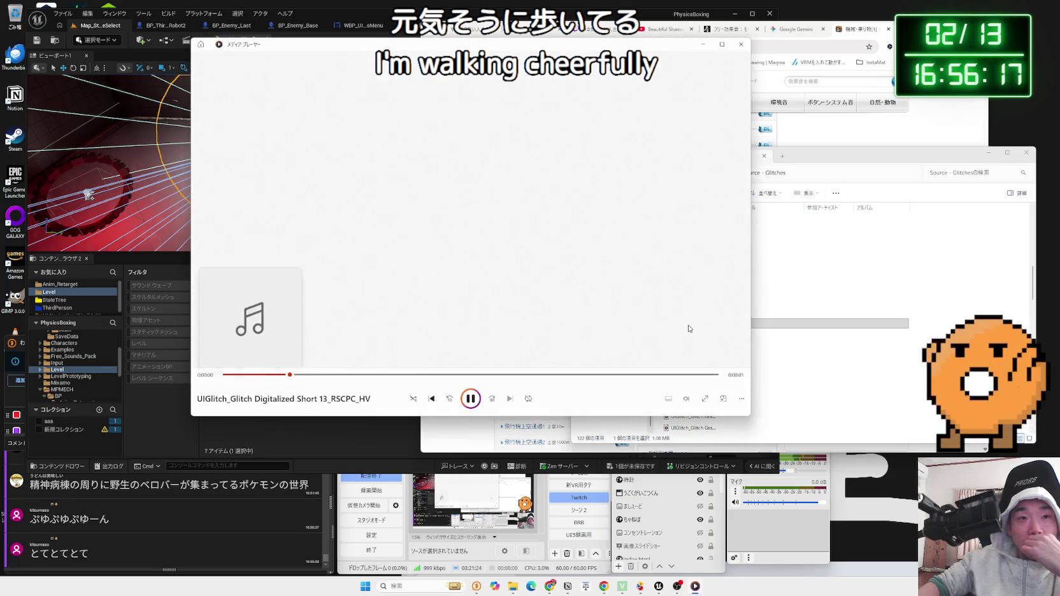
pyautogui.click(741, 44)
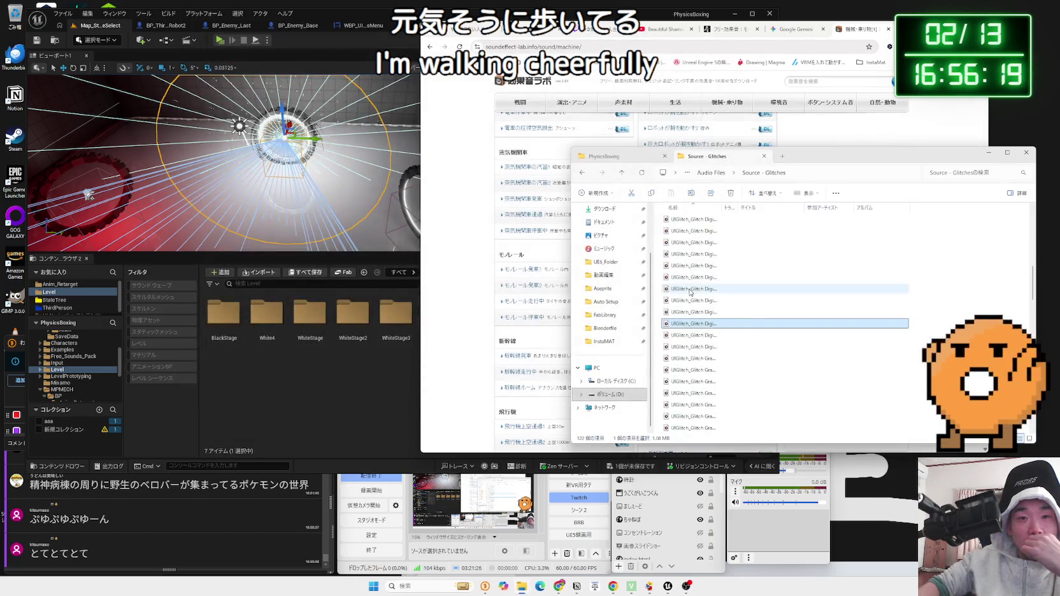
# Play more glitch clips one after another, including the Layered Thick variants
pyautogui.click(687, 358)
pyautogui.doubleClick(687, 363)
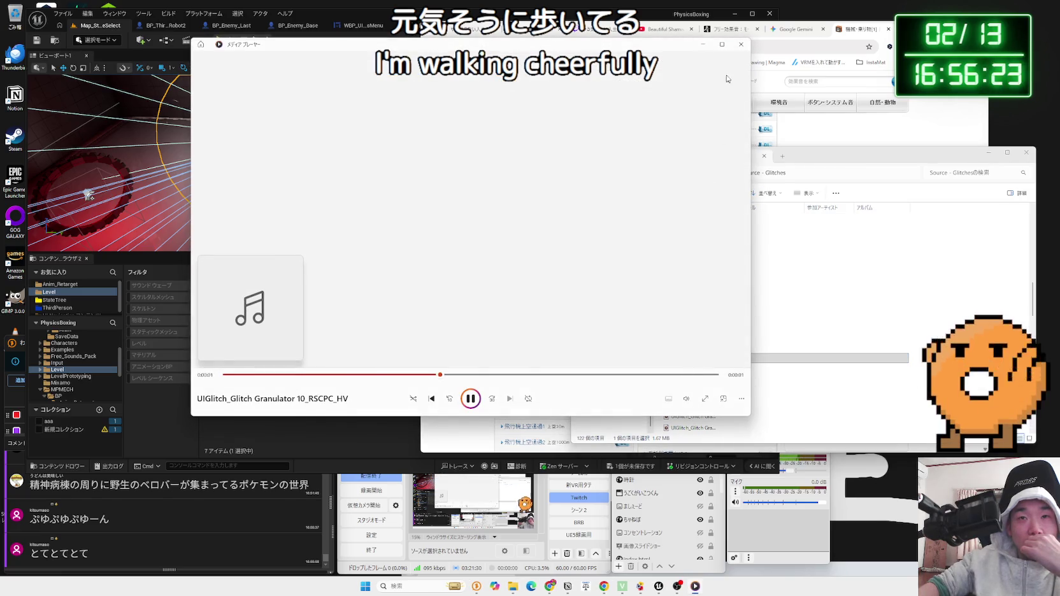
pyautogui.click(739, 45)
pyautogui.click(705, 325)
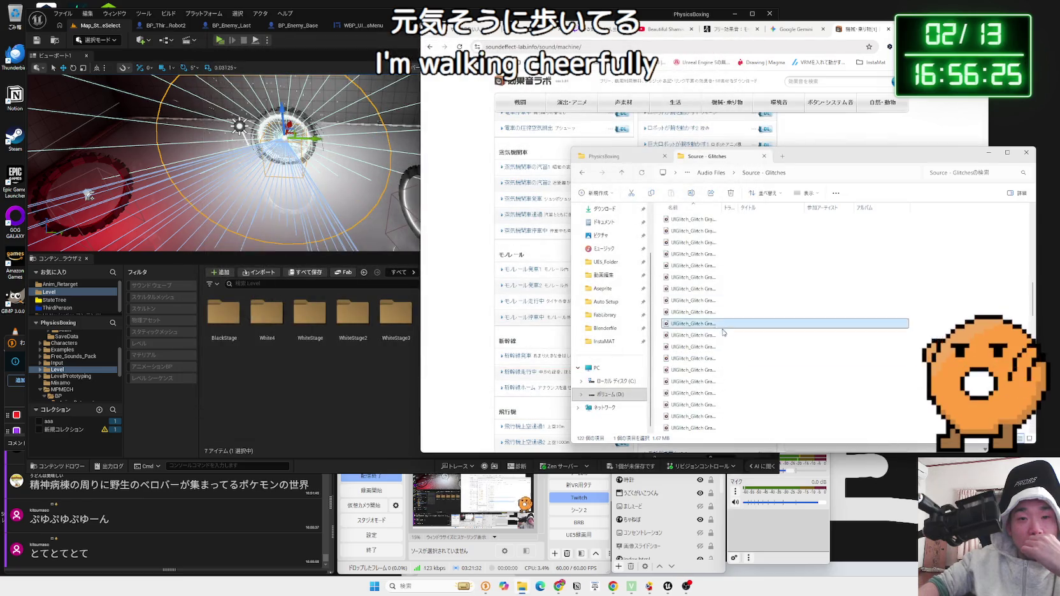
pyautogui.doubleClick(705, 328)
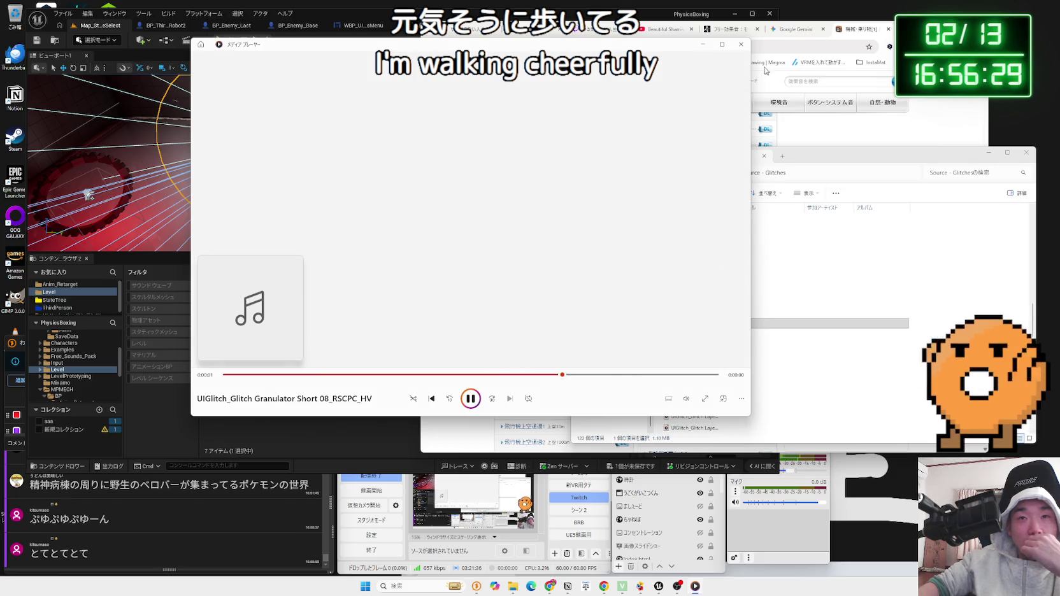
pyautogui.click(741, 44)
pyautogui.doubleClick(725, 265)
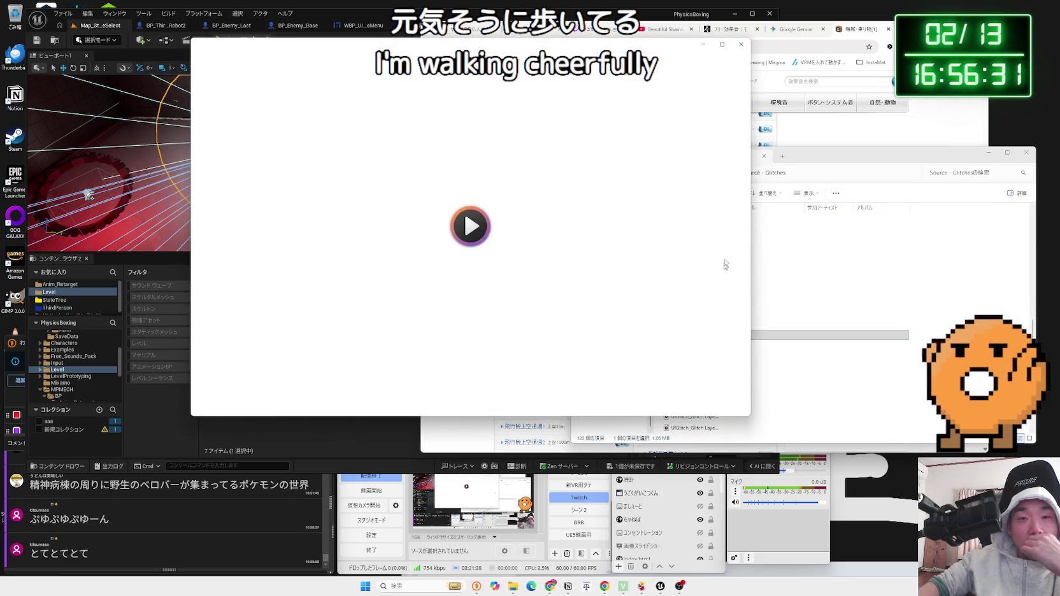
pyautogui.click(741, 44)
pyautogui.click(698, 325)
pyautogui.doubleClick(697, 326)
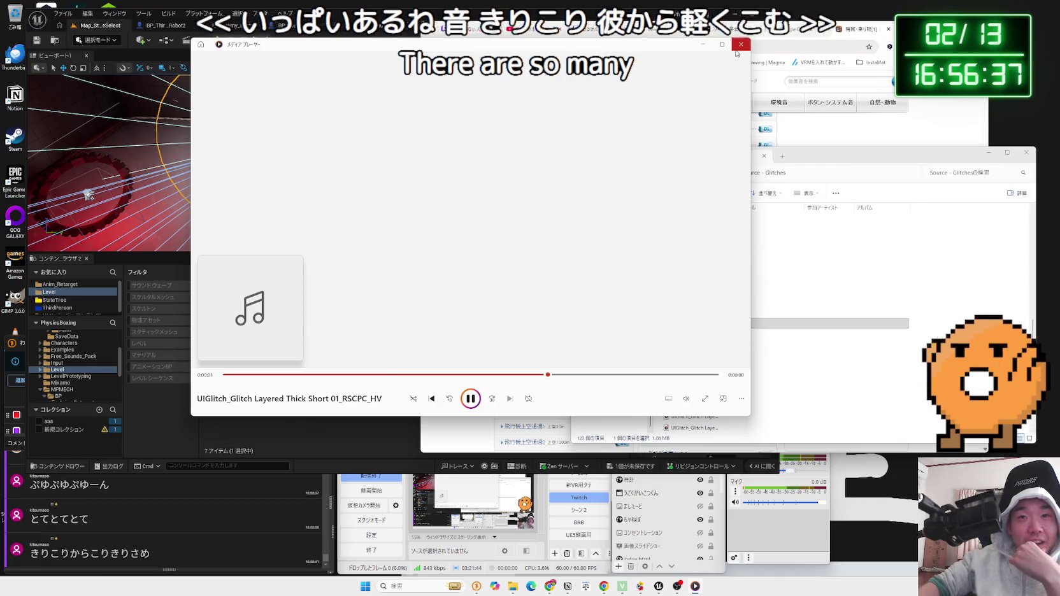
pyautogui.click(740, 44)
pyautogui.doubleClick(700, 313)
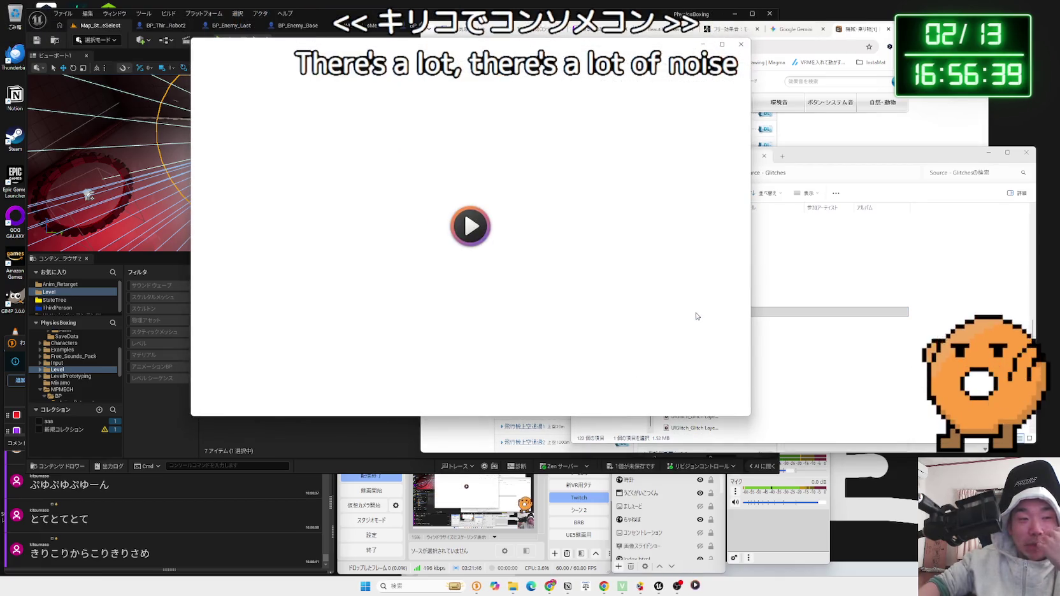
pyautogui.click(745, 46)
# Audition the Layered Thin and Modulator glitch sounds one by one
pyautogui.doubleClick(722, 336)
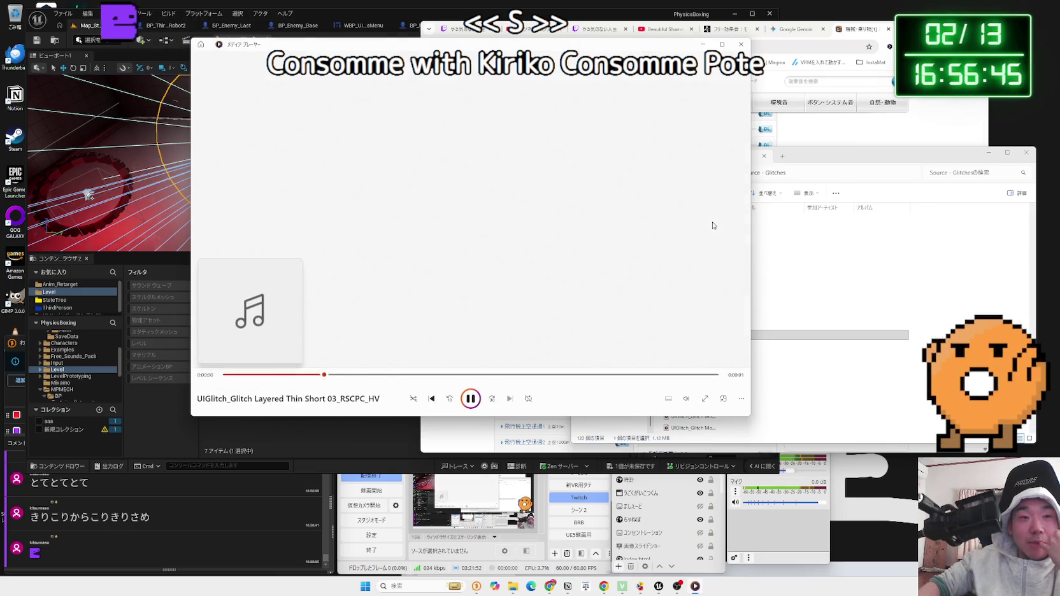
pyautogui.click(741, 45)
pyautogui.doubleClick(707, 336)
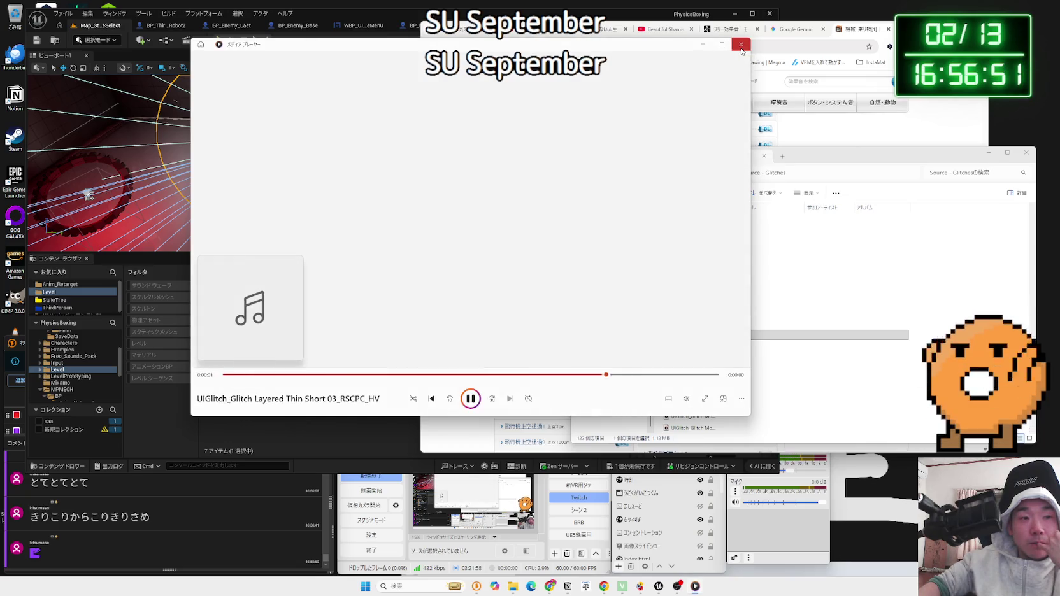
pyautogui.click(741, 46)
pyautogui.doubleClick(695, 313)
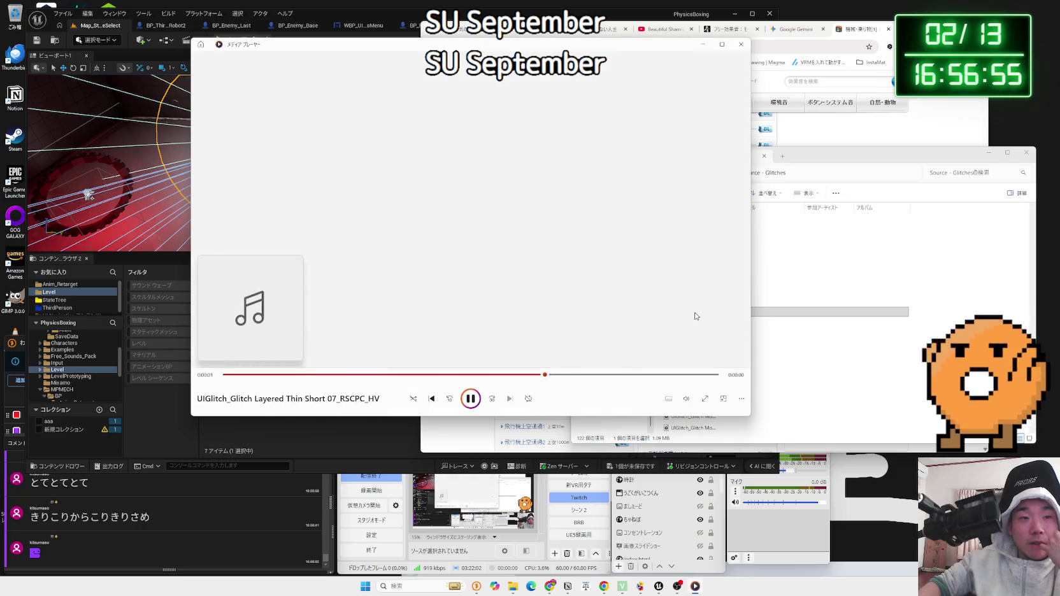
pyautogui.click(741, 44)
pyautogui.click(694, 242)
pyautogui.click(694, 253)
pyautogui.doubleClick(703, 268)
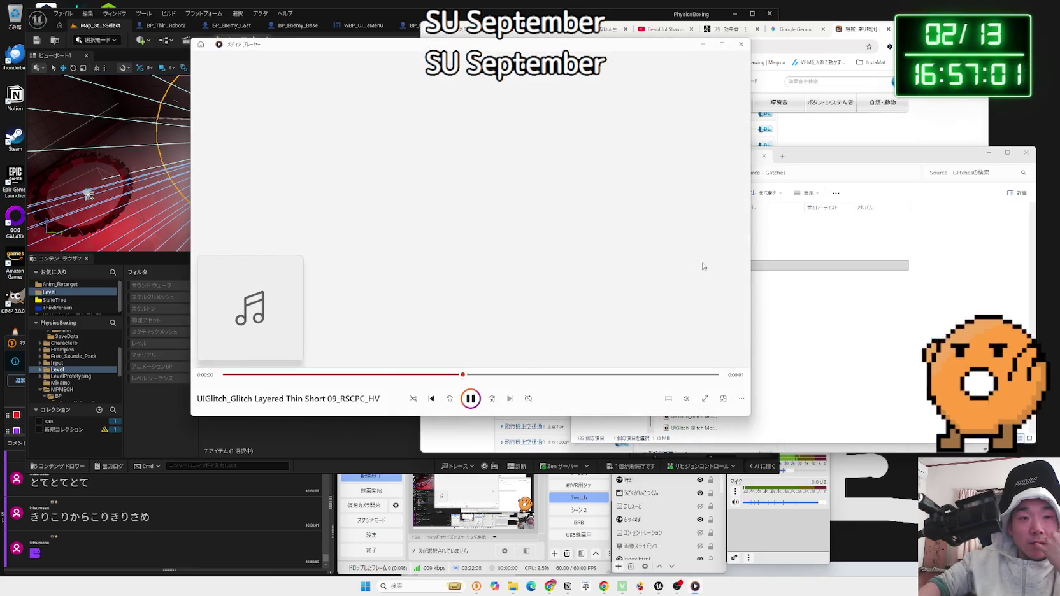
pyautogui.click(742, 46)
pyautogui.click(699, 292)
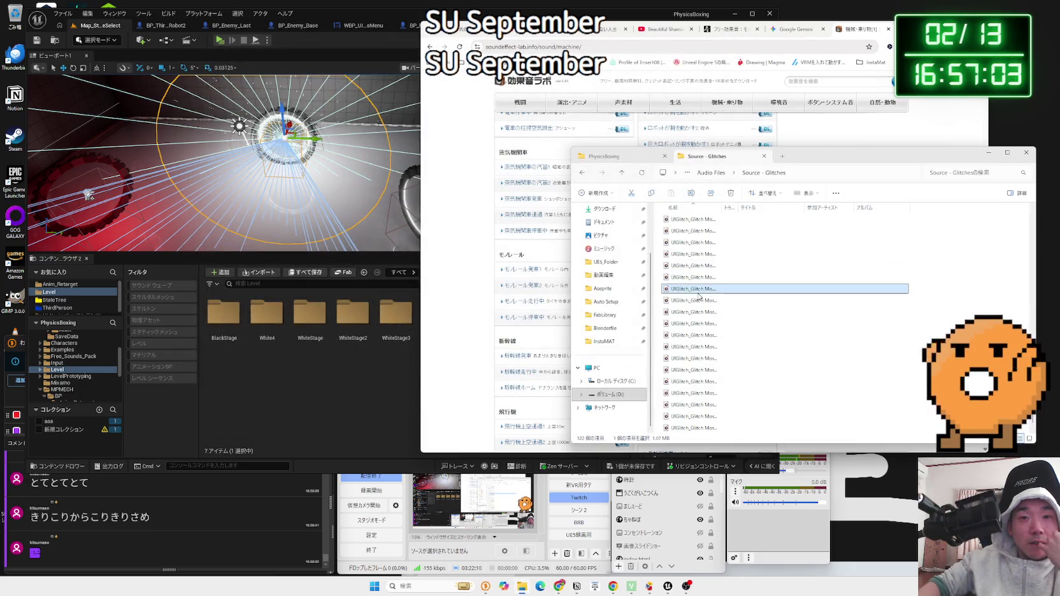
pyautogui.doubleClick(699, 295)
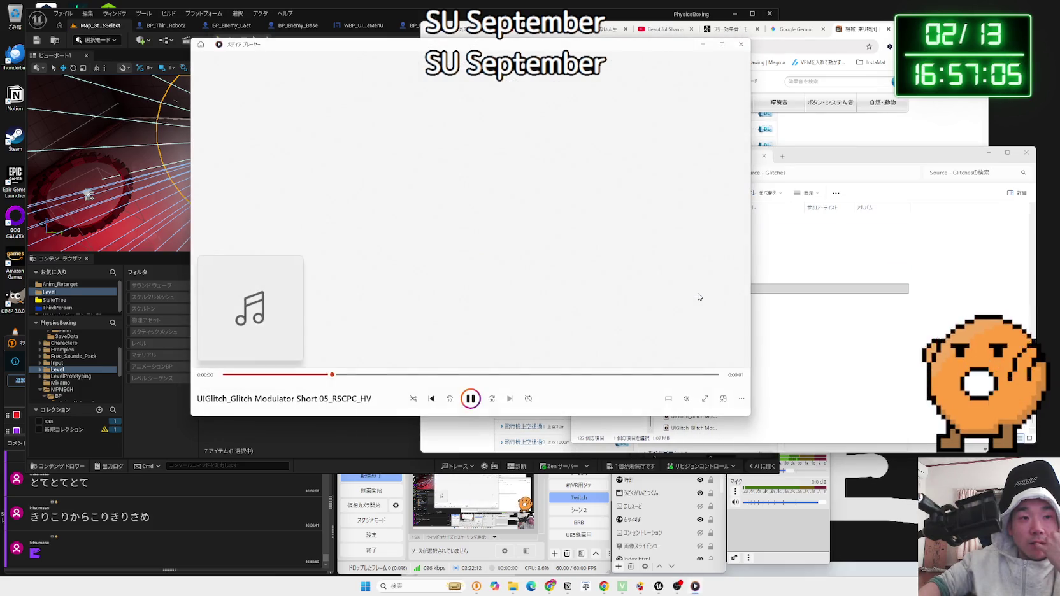
pyautogui.click(740, 44)
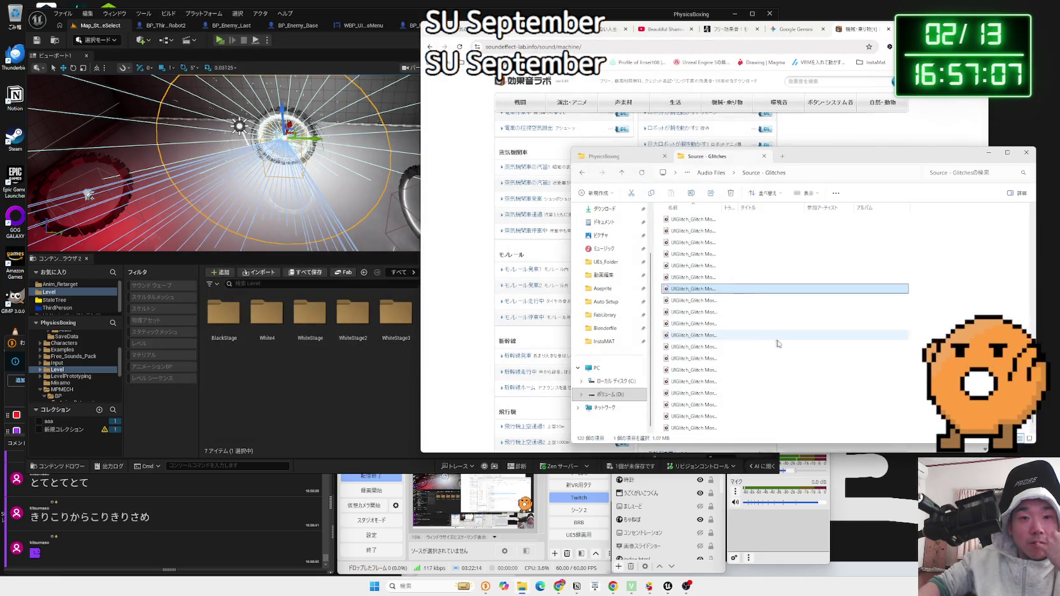
# Box-select the glitch files to gauge their total size, then play a final Morph sound
pyautogui.click(869, 335)
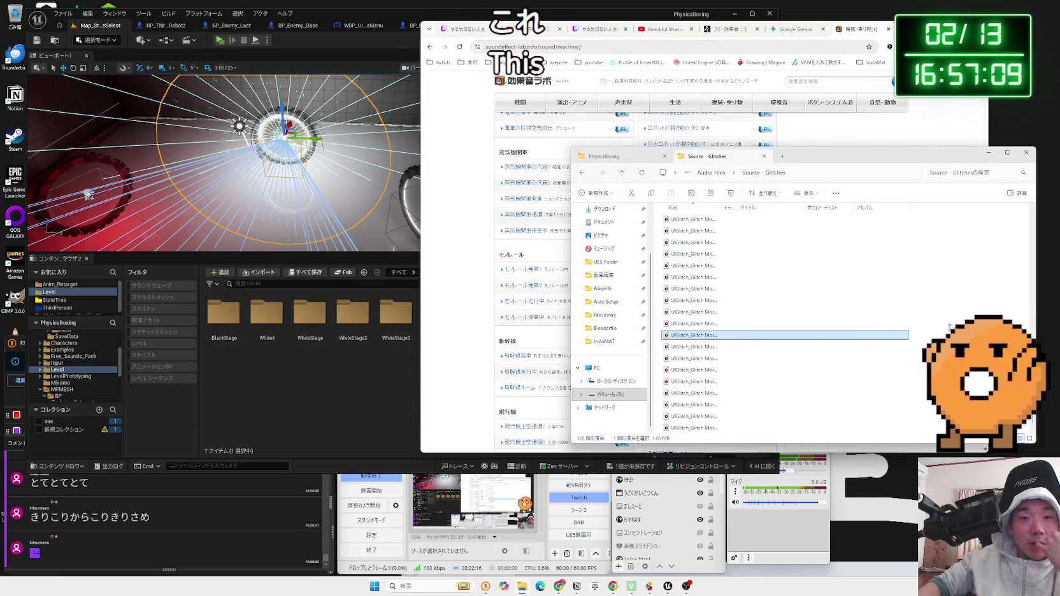
pyautogui.moveTo(955, 216)
pyautogui.mouseDown()
pyautogui.moveTo(701, 364)
pyautogui.moveTo(701, 434)
pyautogui.moveTo(694, 379)
pyautogui.mouseUp()
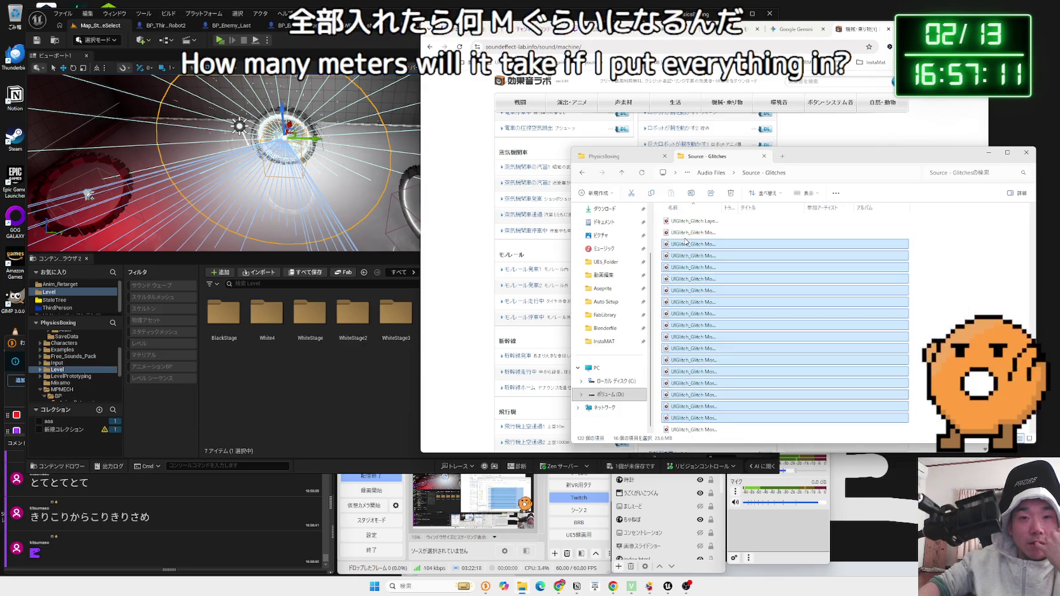
pyautogui.click(686, 244)
pyautogui.doubleClick(686, 247)
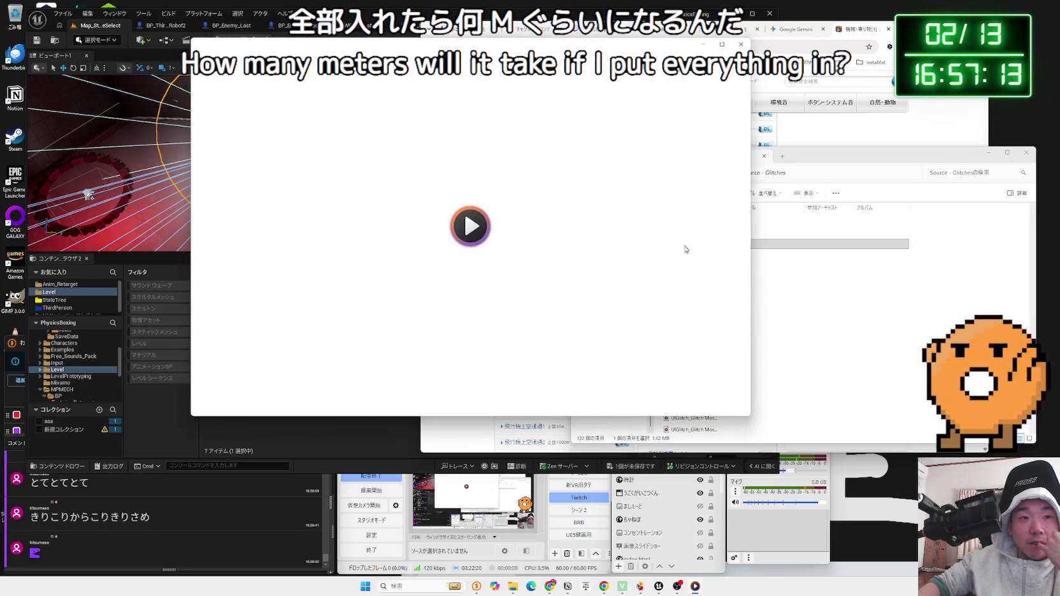
pyautogui.click(740, 45)
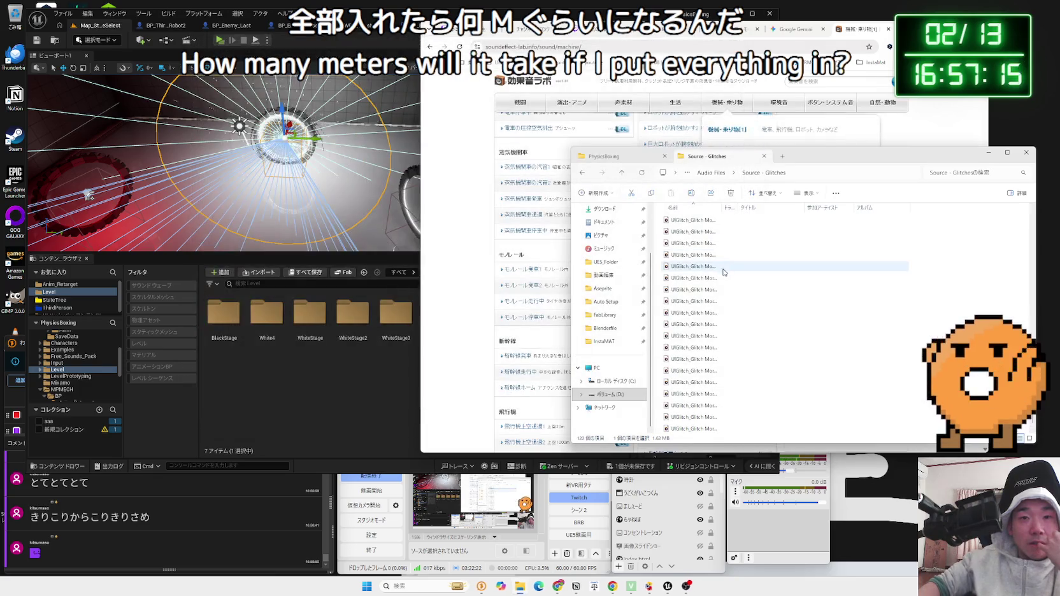
pyautogui.doubleClick(681, 366)
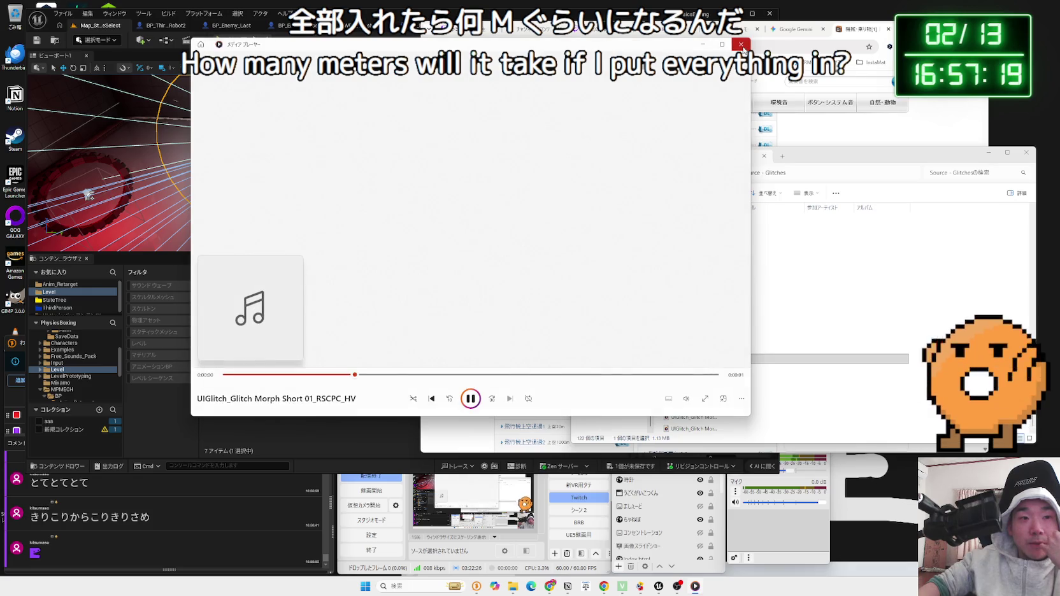
pyautogui.click(741, 44)
pyautogui.scroll(2, 71, 363)
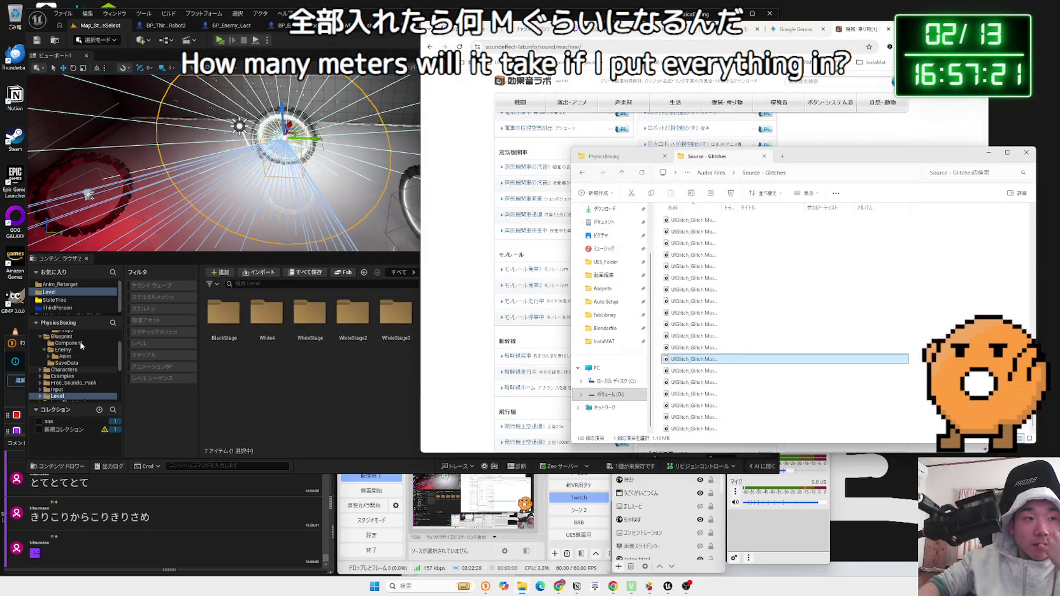
# Navigate the Content Browser to the Audio/SFX/Enemy folder
pyautogui.click(72, 363)
pyautogui.scroll(1, 71, 363)
pyautogui.click(62, 350)
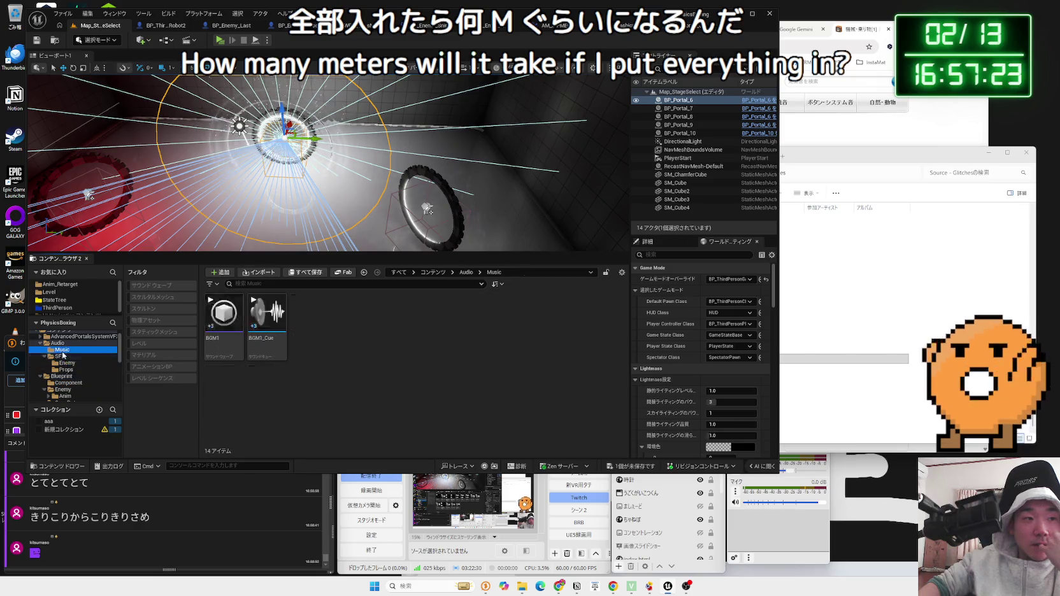
pyautogui.click(55, 344)
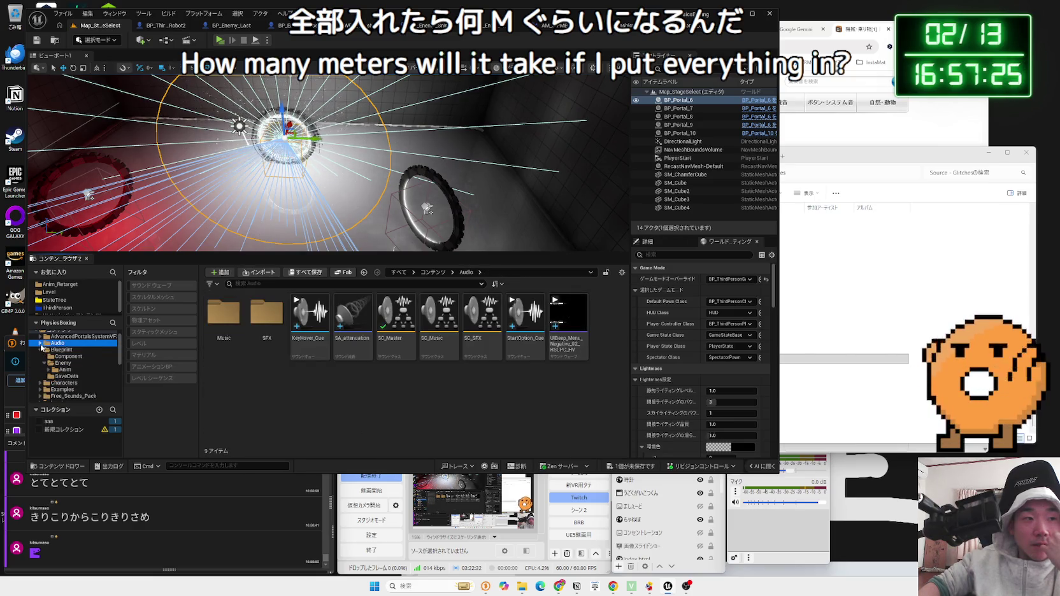
pyautogui.rightClick(226, 329)
pyautogui.click(226, 326)
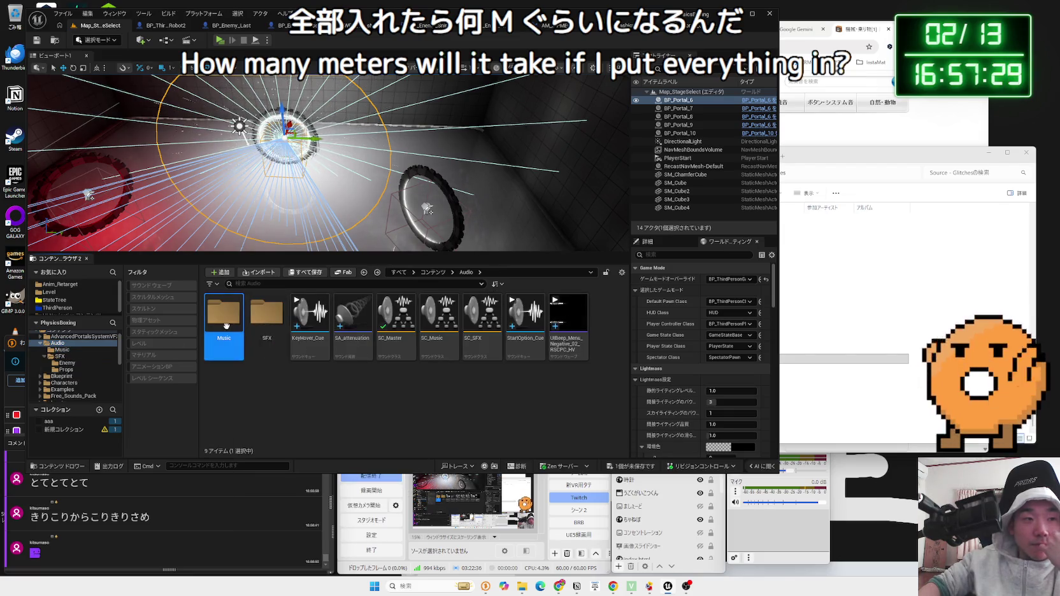
pyautogui.doubleClick(267, 312)
pyautogui.doubleClick(224, 312)
# Create a new folder named EnemyVoice inside the Enemy folder
pyautogui.rightClick(435, 381)
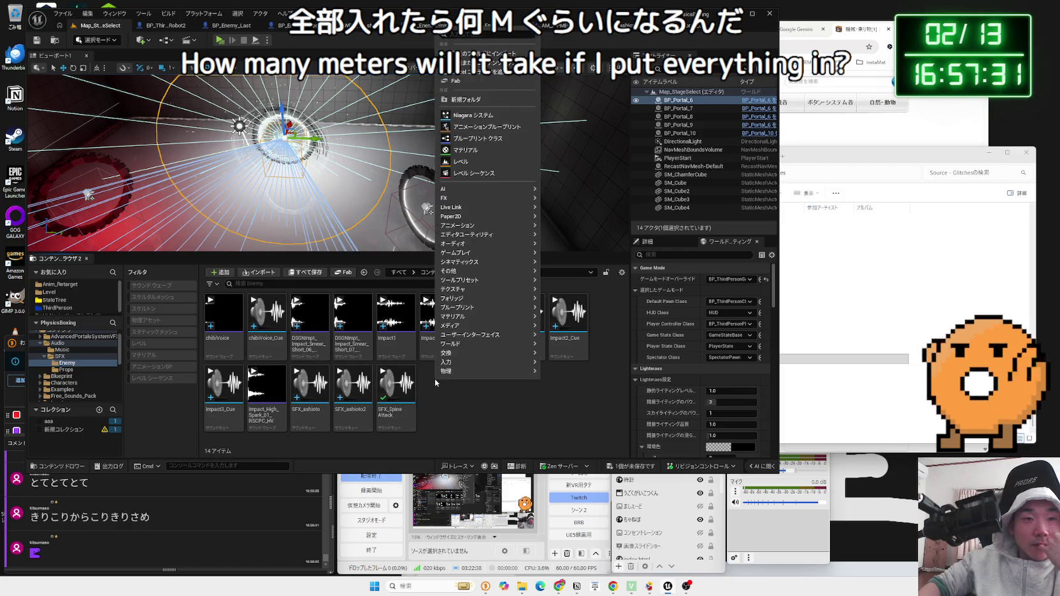
pyautogui.click(469, 100)
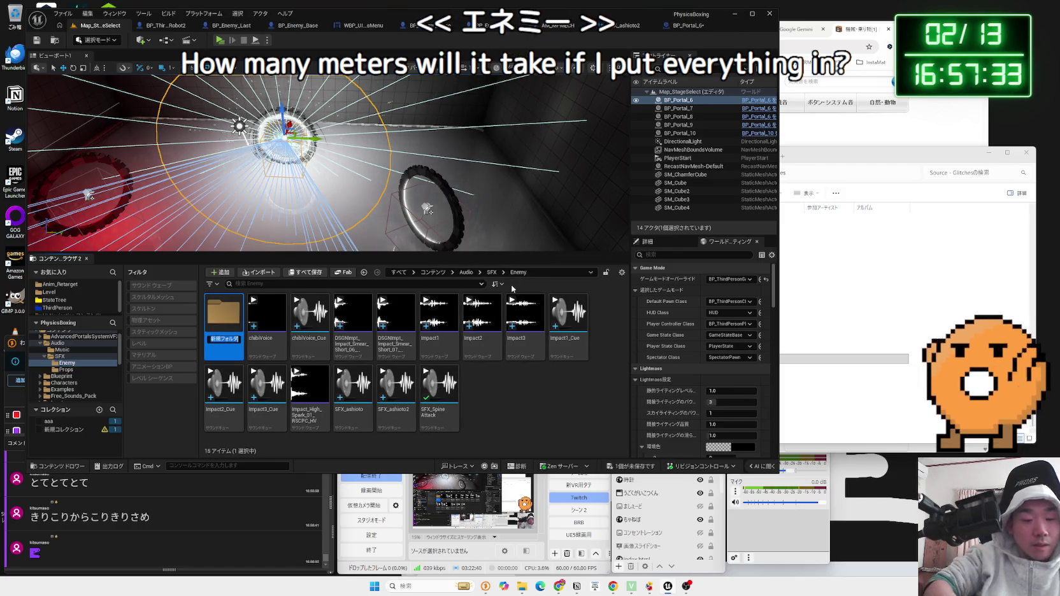
pyautogui.write('EnemyVO')
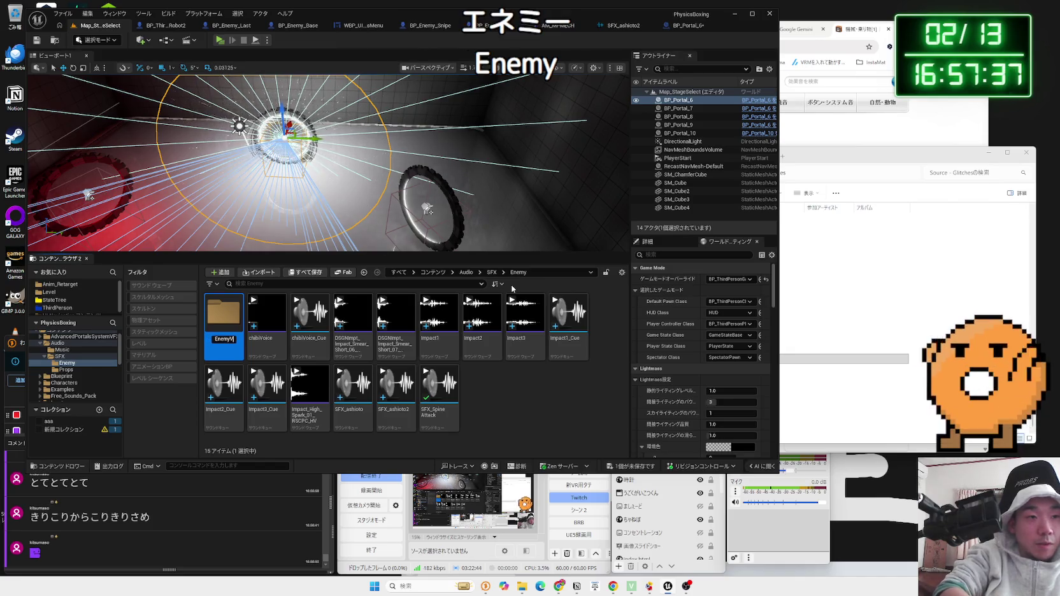
pyautogui.press('Return')
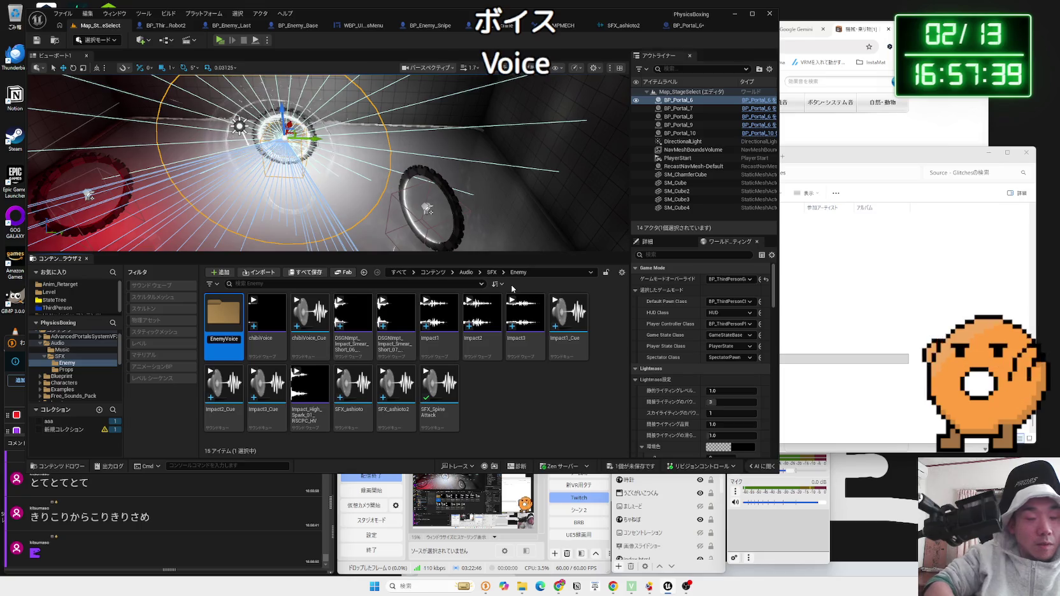
# Save all unsaved changes and bring the glitch sounds Explorer window forward
pyautogui.hotkey('ctrl', 'shift', 's')
pyautogui.click(605, 389)
pyautogui.click(835, 162)
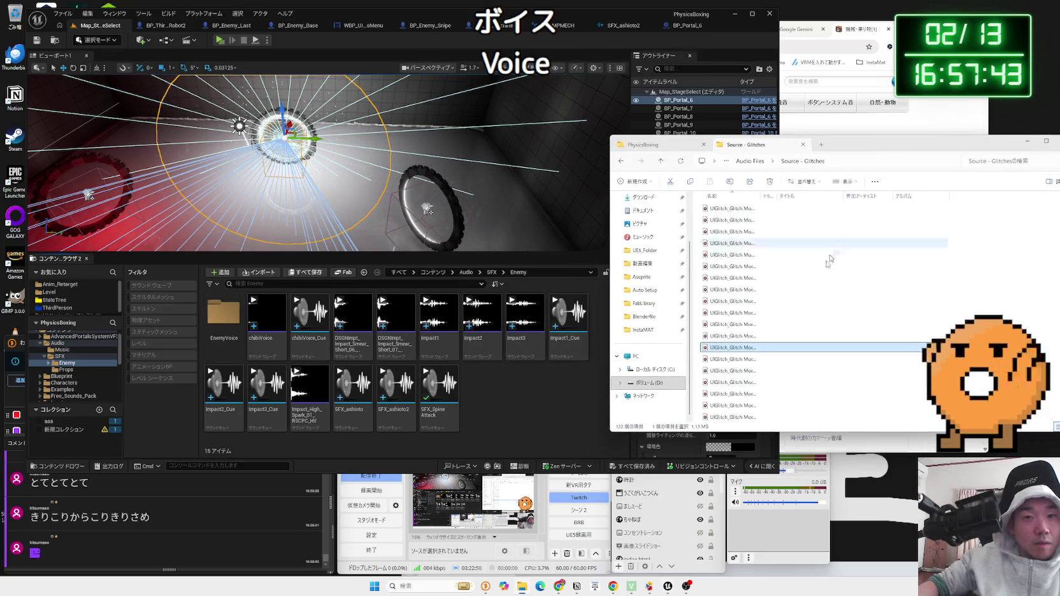
# Preview one UIGlitch sound file in Media Player
pyautogui.click(744, 255)
pyautogui.doubleClick(744, 256)
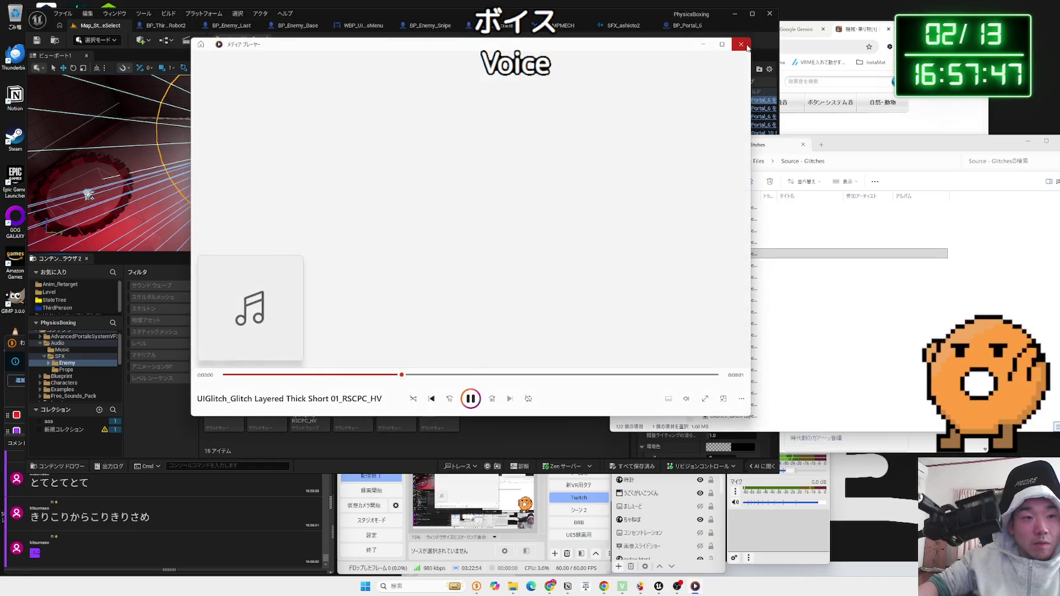
pyautogui.click(742, 45)
# Drag all 21 UIGlitch files from Explorer onto the EnemyVoice folder to import them
pyautogui.moveTo(1007, 215)
pyautogui.mouseDown()
pyautogui.moveTo(700, 379)
pyautogui.moveTo(704, 410)
pyautogui.moveTo(734, 359)
pyautogui.mouseUp()
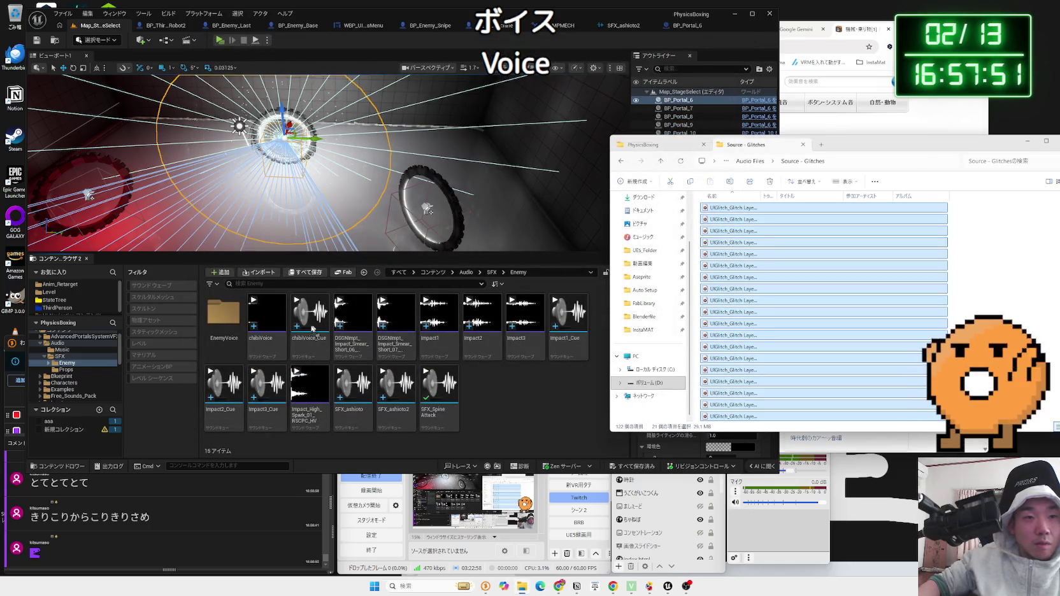
pyautogui.moveTo(227, 324); pyautogui.dragTo(226, 319)
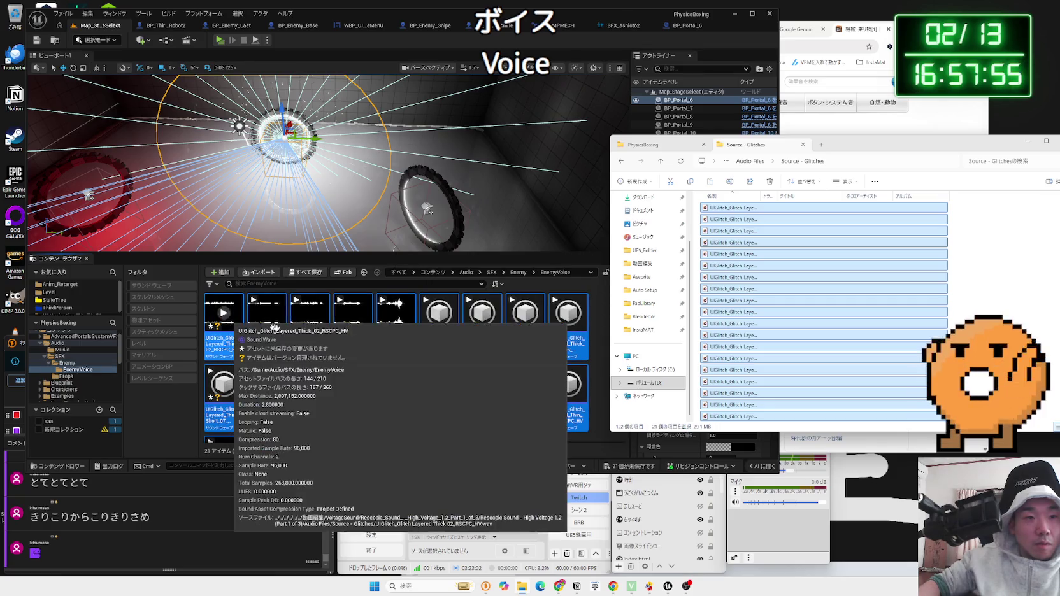
pyautogui.scroll(-2, 361, 350)
pyautogui.scroll(2, 380, 402)
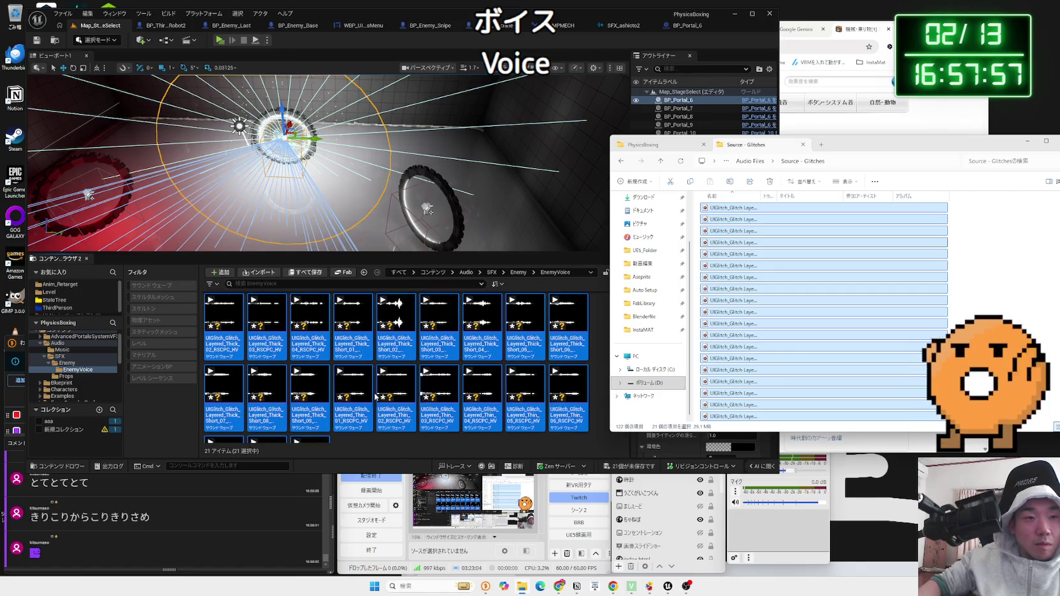
# Generate Sound Cues for all 21 selected UIGlitch waves with Create SoundCue (Multiple)
pyautogui.rightClick(250, 330)
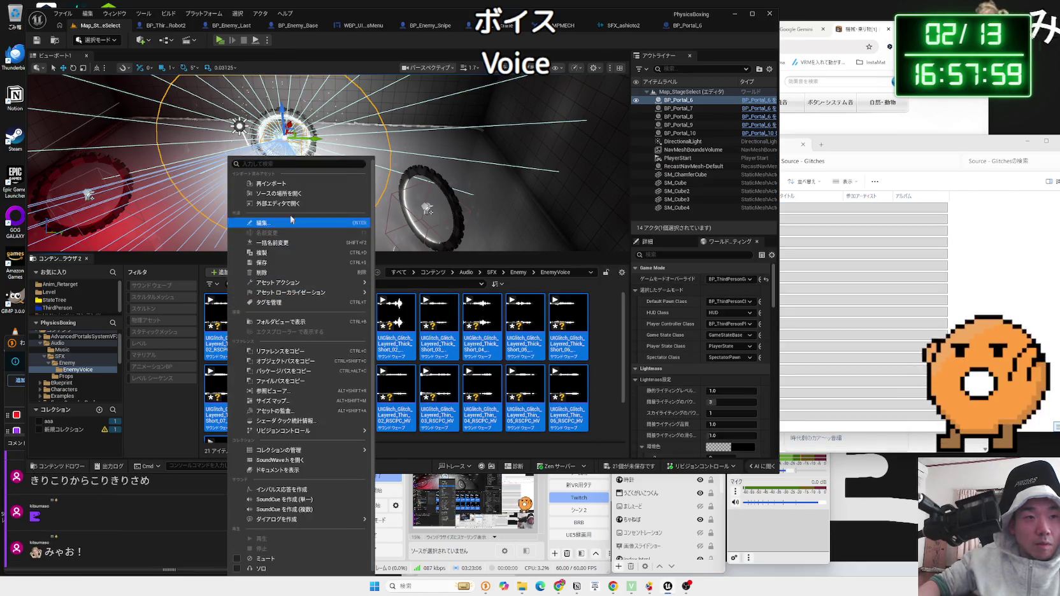
pyautogui.click(311, 509)
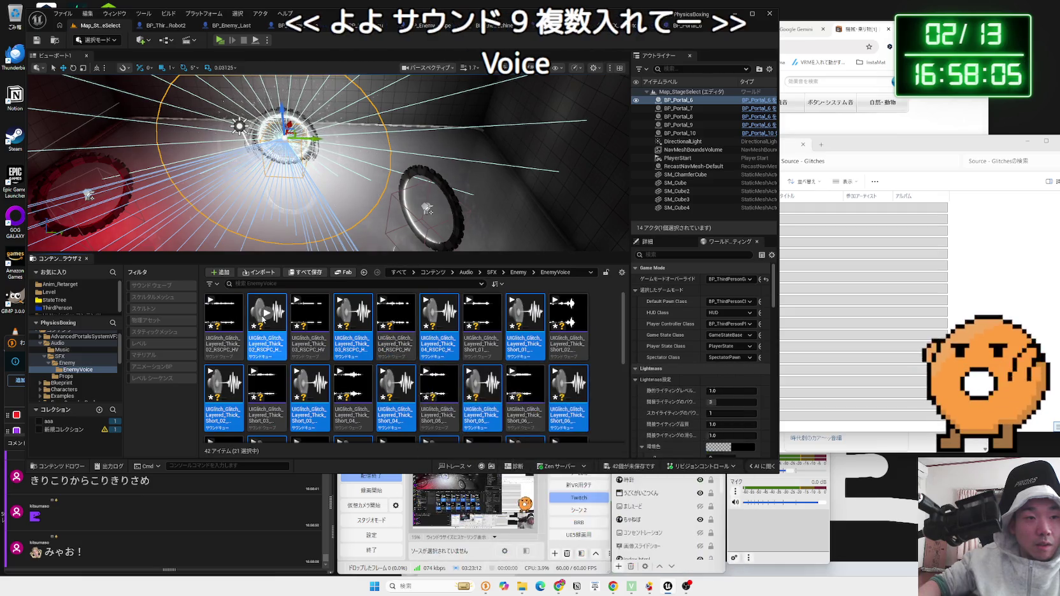
pyautogui.rightClick(263, 318)
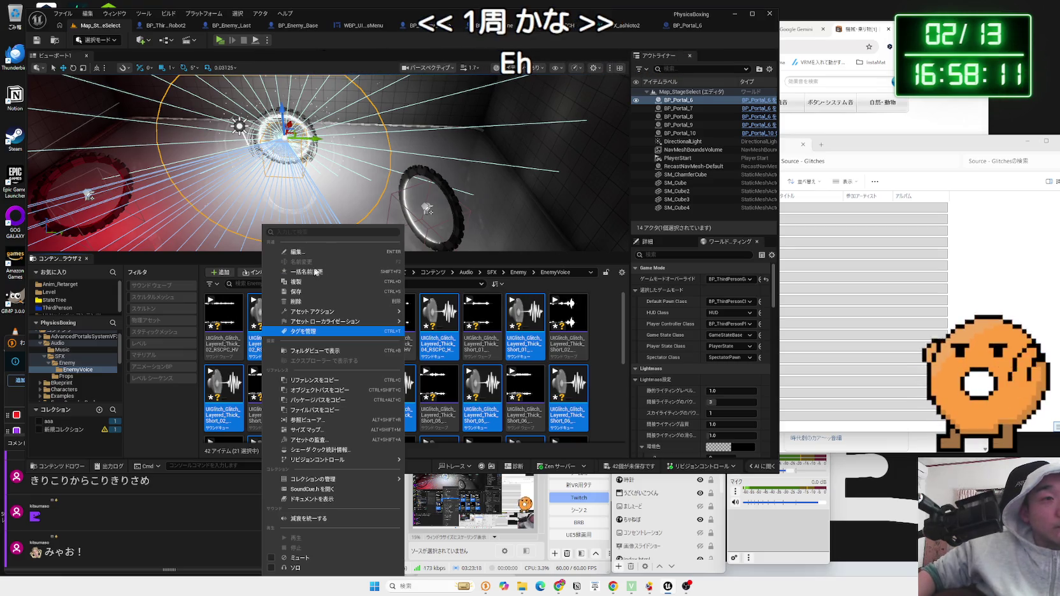
pyautogui.press('Escape')
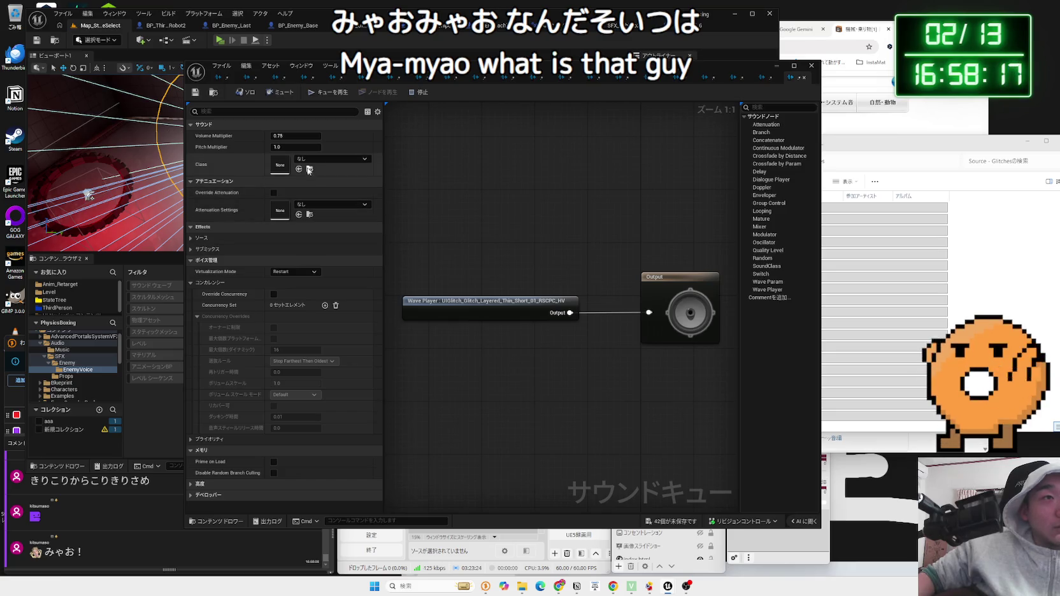
# Assign the SC_SFX sound class to the glitch cue and play it
pyautogui.click(334, 159)
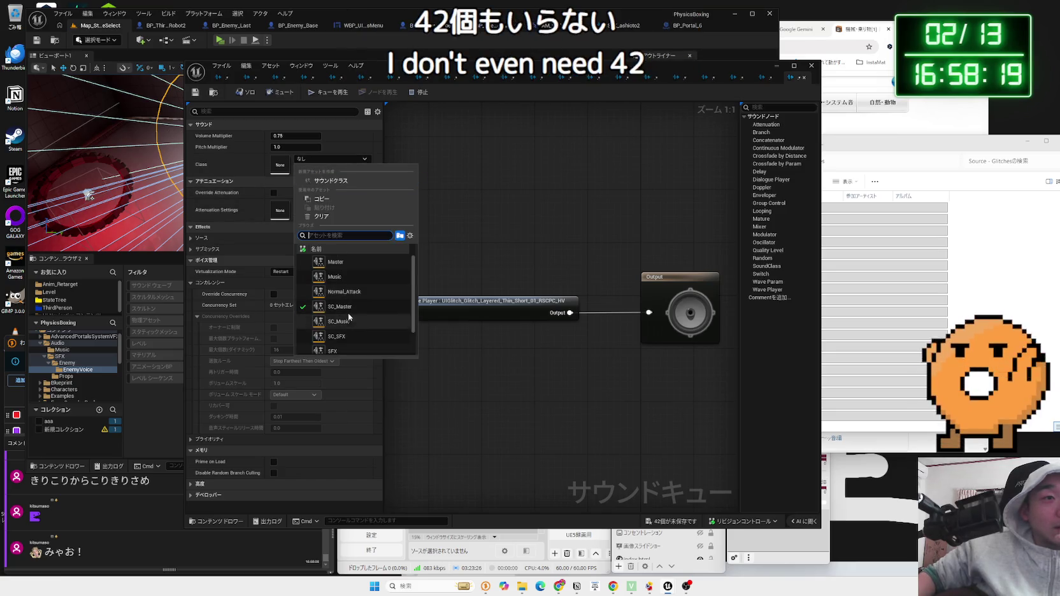
pyautogui.click(354, 336)
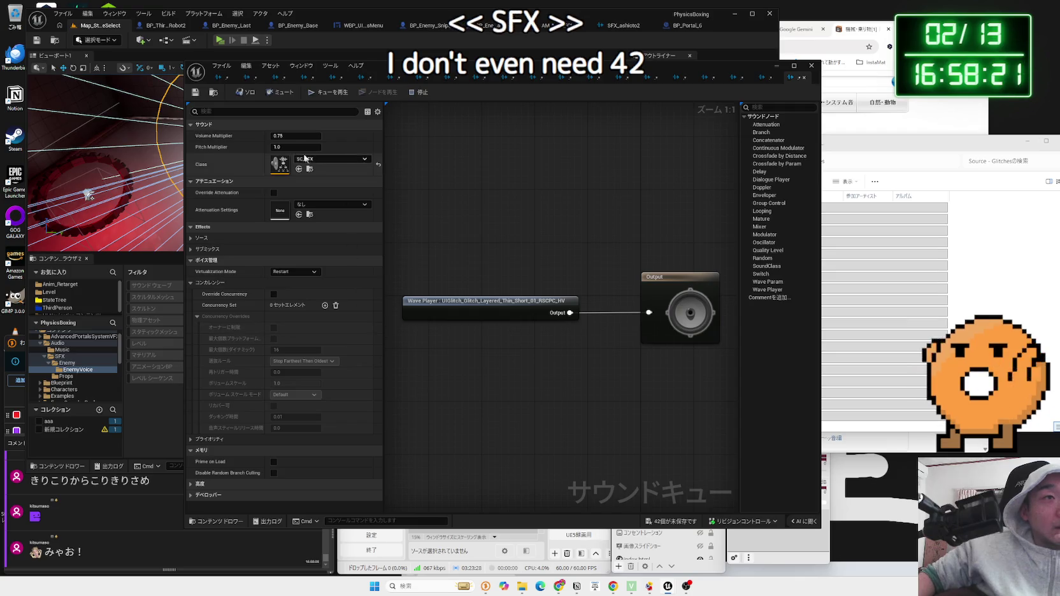
pyautogui.click(338, 95)
pyautogui.write('0.7')
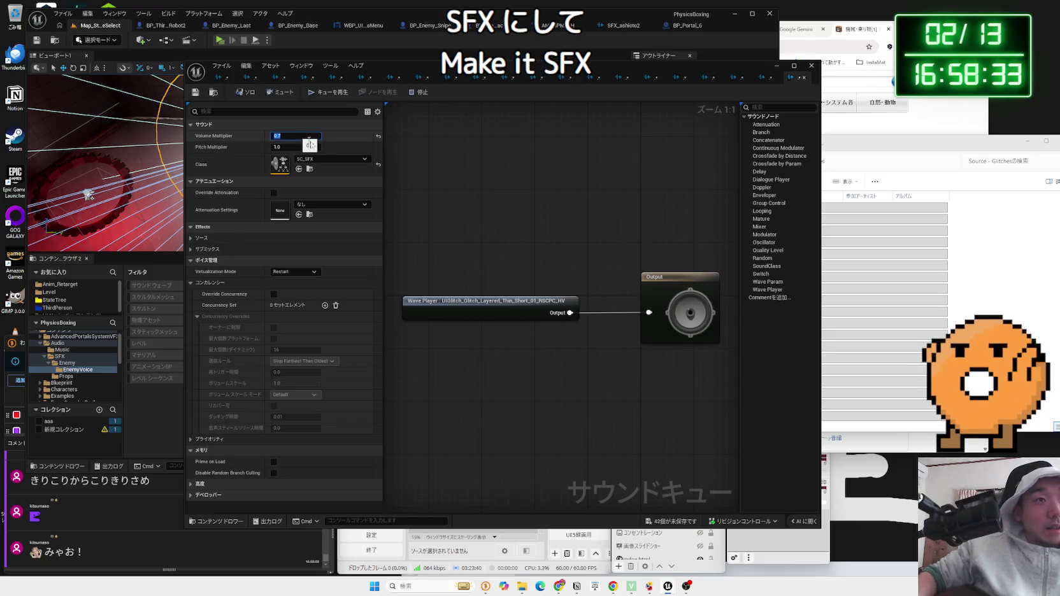
# Enable Override Concurrency with Max Count 2 and Stop Farthest Then Oldest, then close the editor
pyautogui.click(273, 294)
pyautogui.click(294, 362)
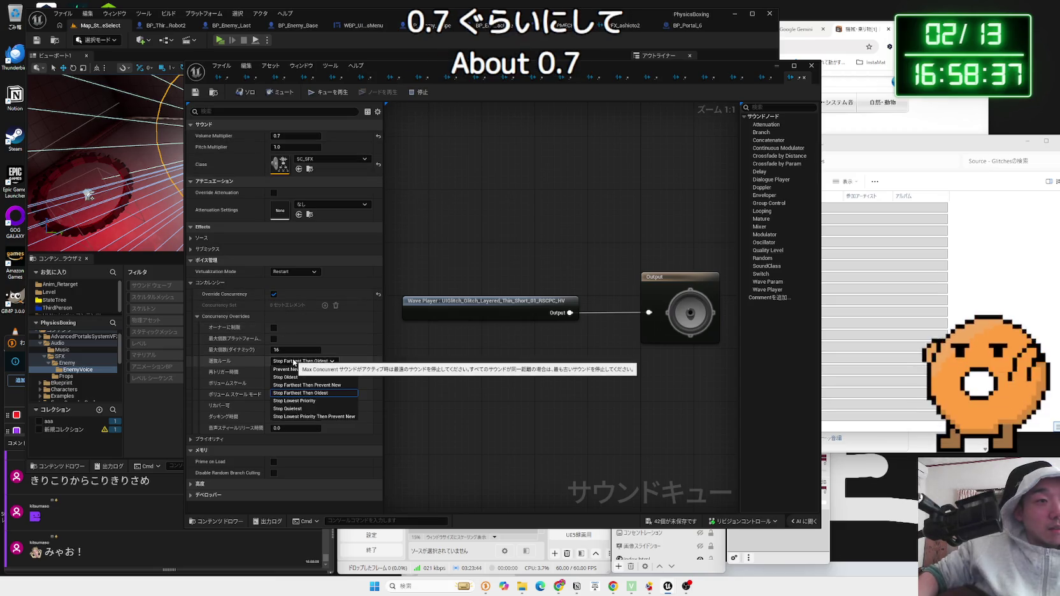
pyautogui.click(293, 361)
pyautogui.click(297, 361)
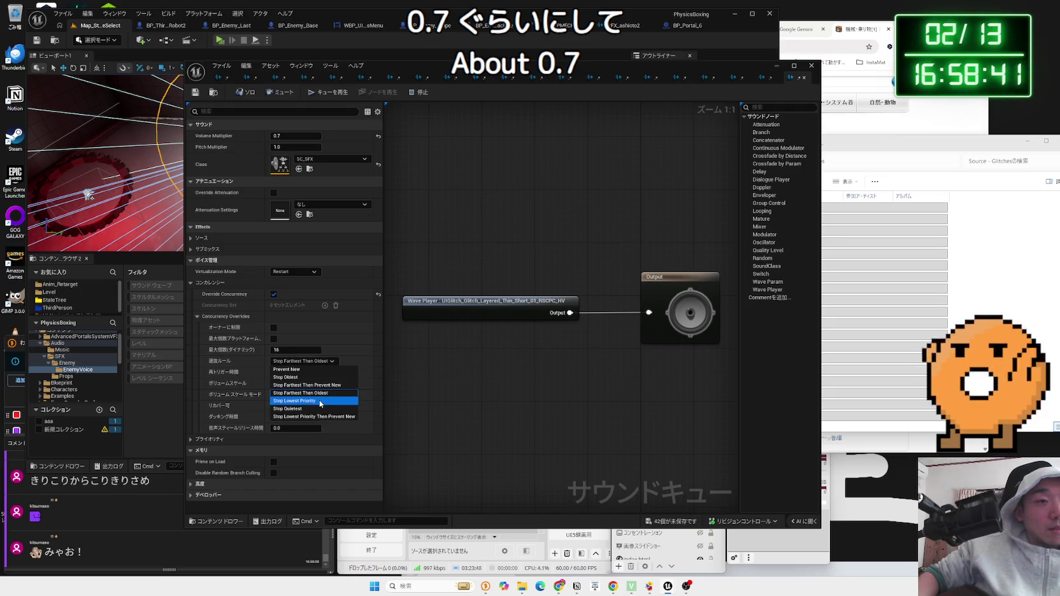
pyautogui.click(291, 350)
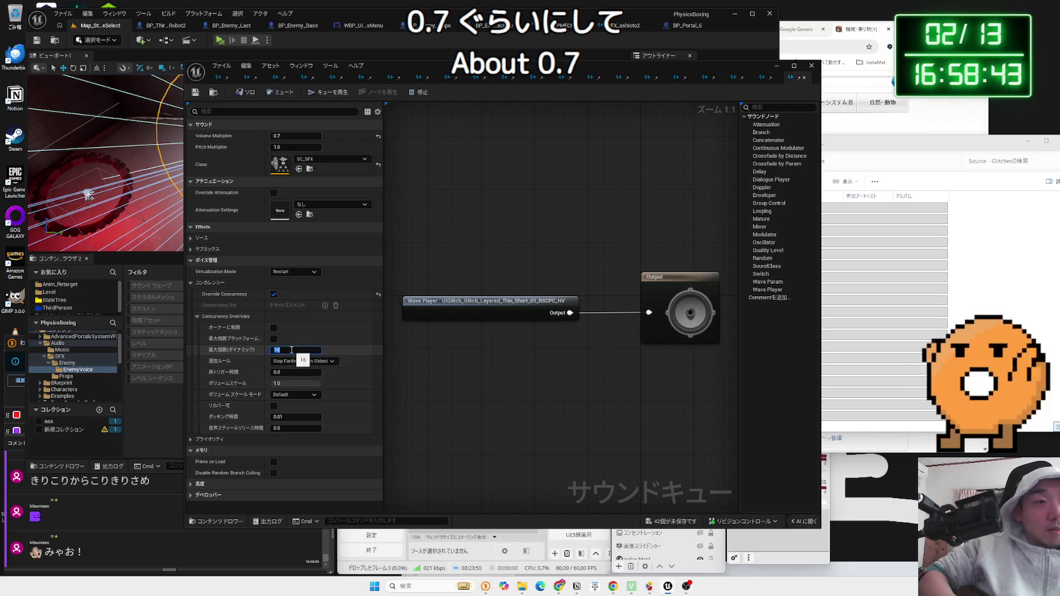
pyautogui.write('2')
pyautogui.click(318, 361)
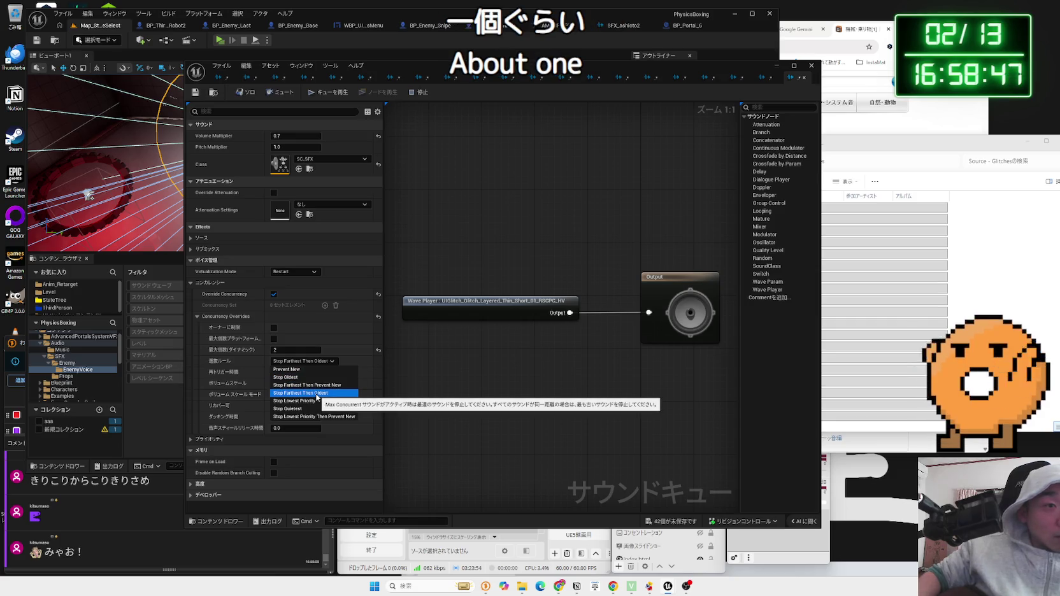
pyautogui.click(316, 394)
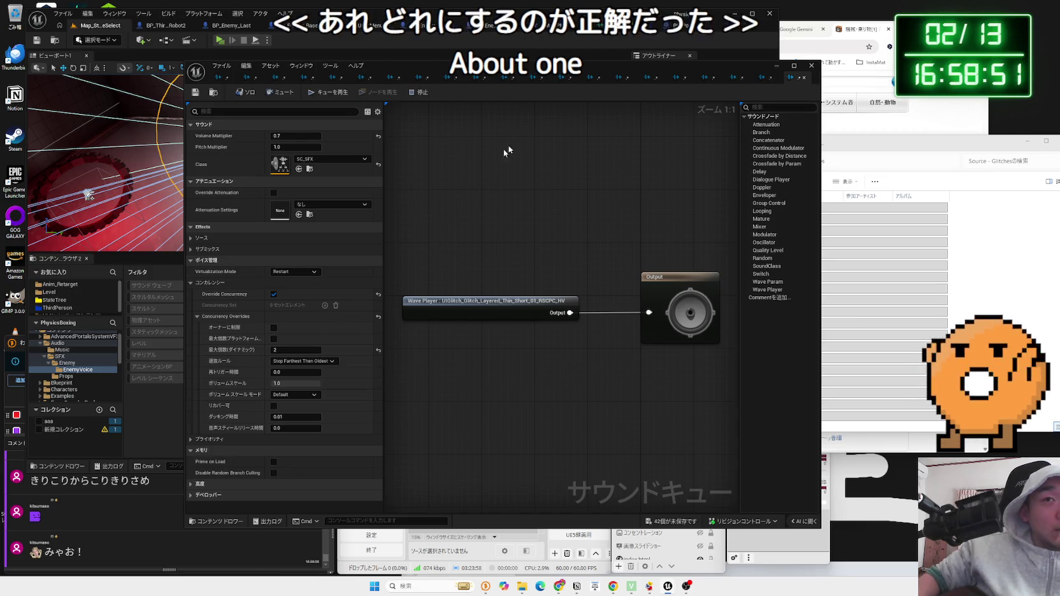
pyautogui.click(761, 78)
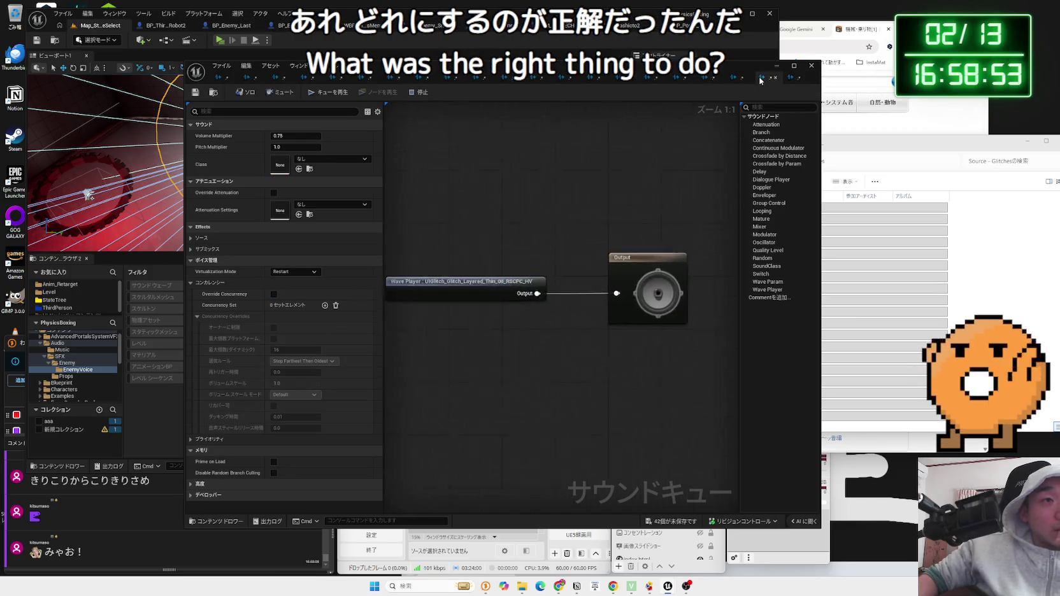
pyautogui.click(792, 80)
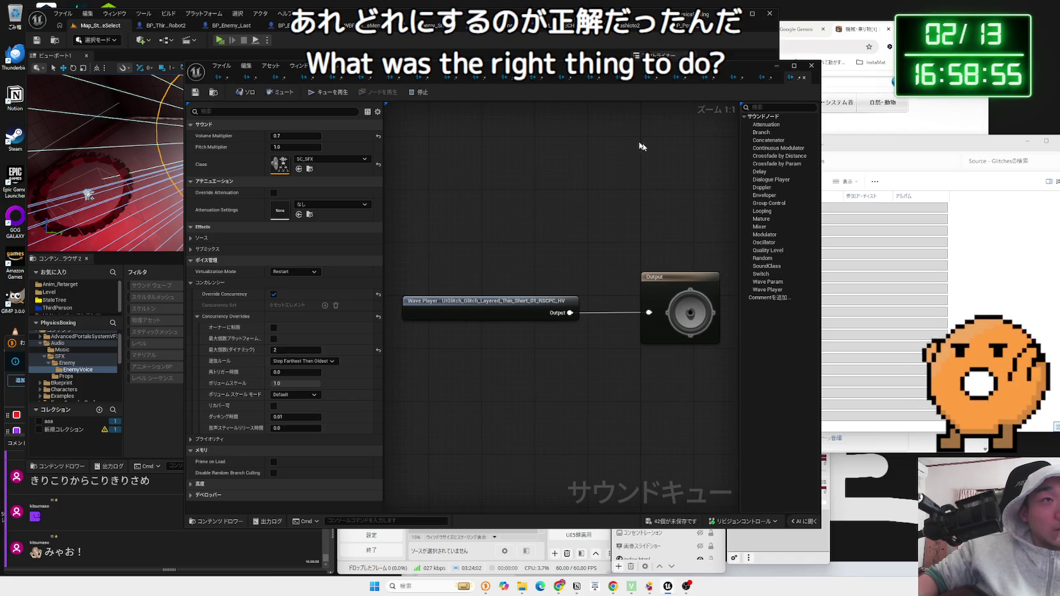
pyautogui.click(811, 66)
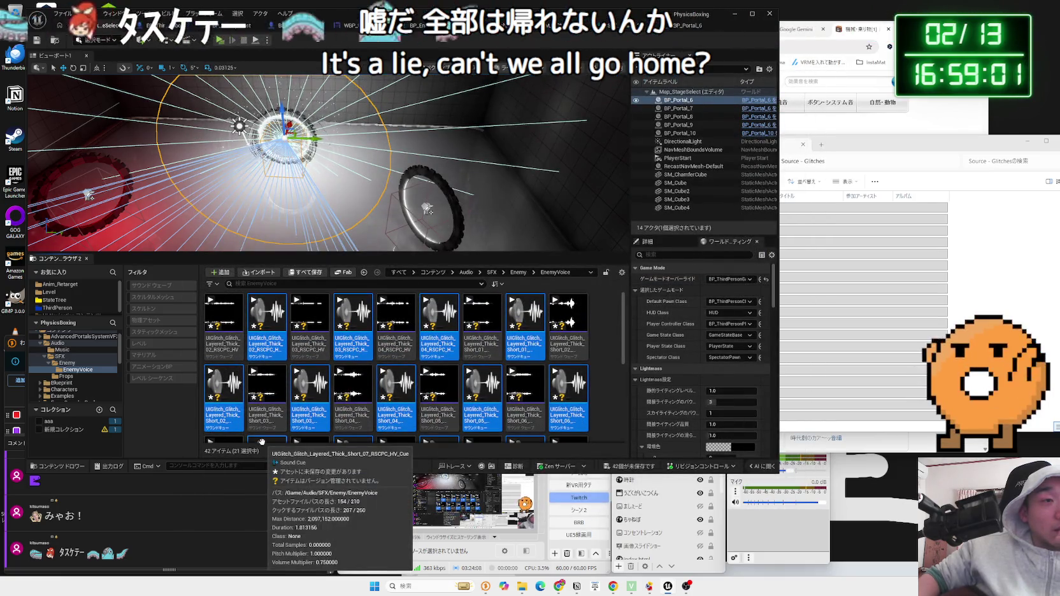
# Open the selected glitch Sound Cues together in the bulk property matrix editor via Asset Actions
pyautogui.rightClick(269, 337)
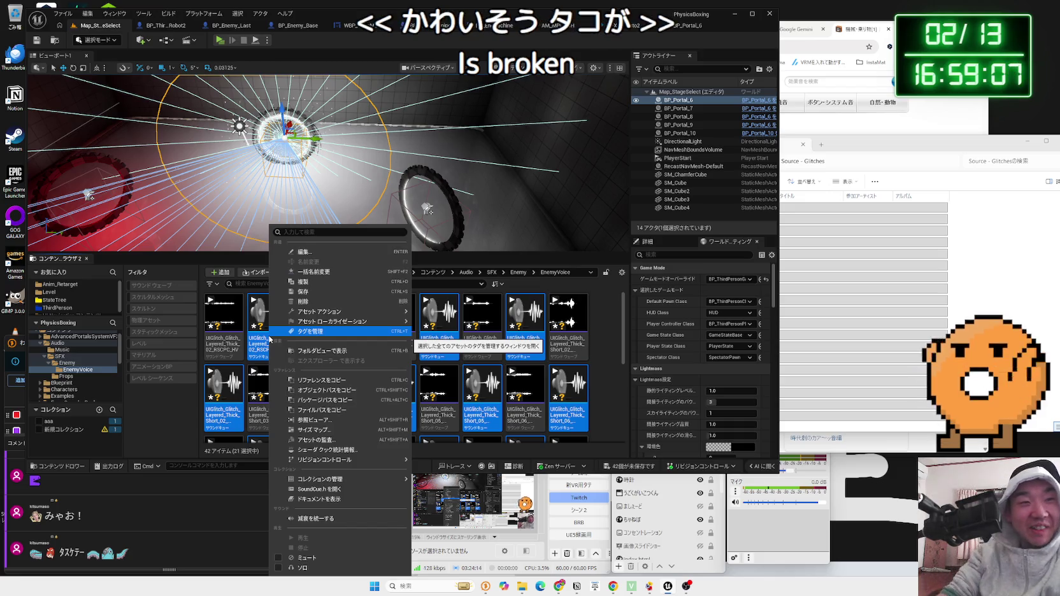
pyautogui.moveTo(303, 323)
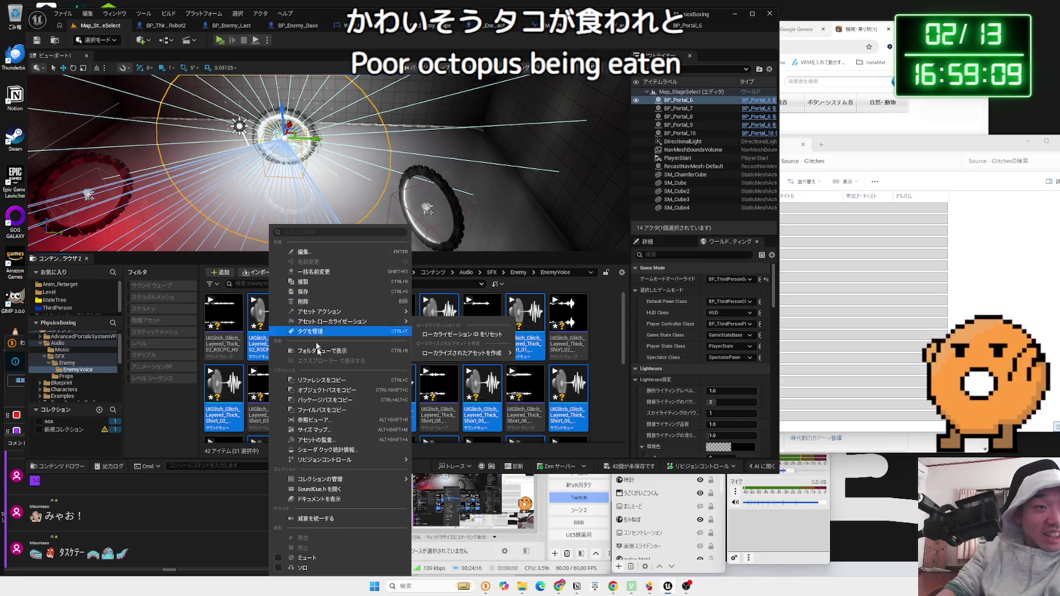
pyautogui.moveTo(336, 459)
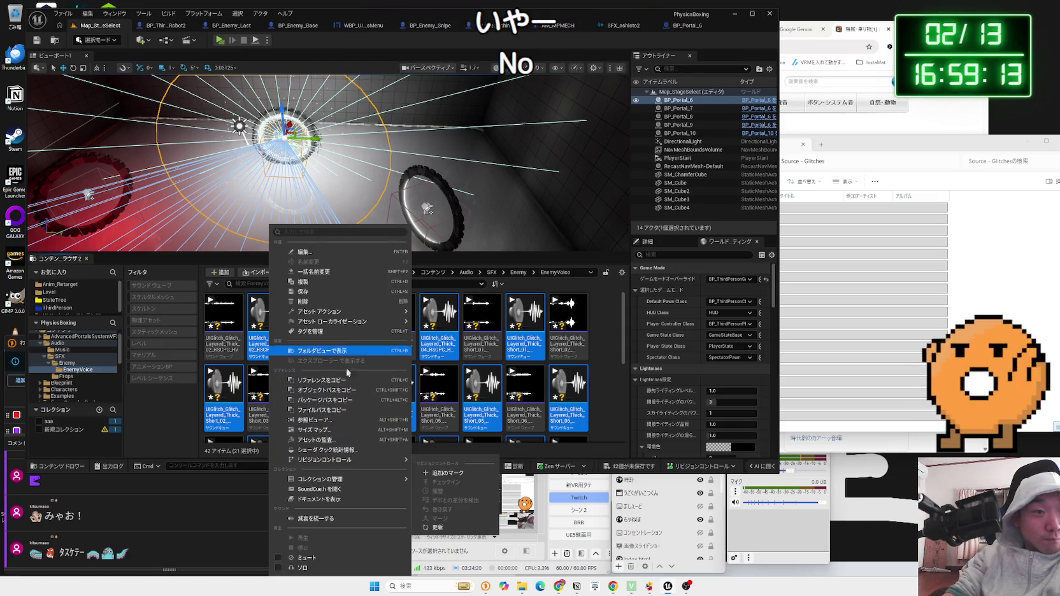
pyautogui.click(340, 519)
pyautogui.rightClick(265, 344)
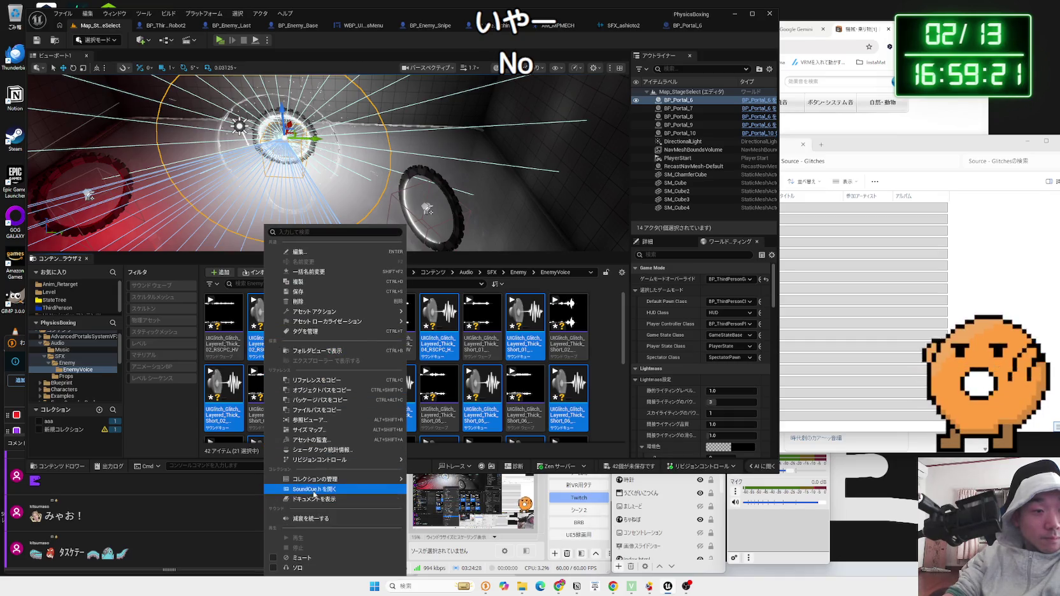
pyautogui.moveTo(319, 482)
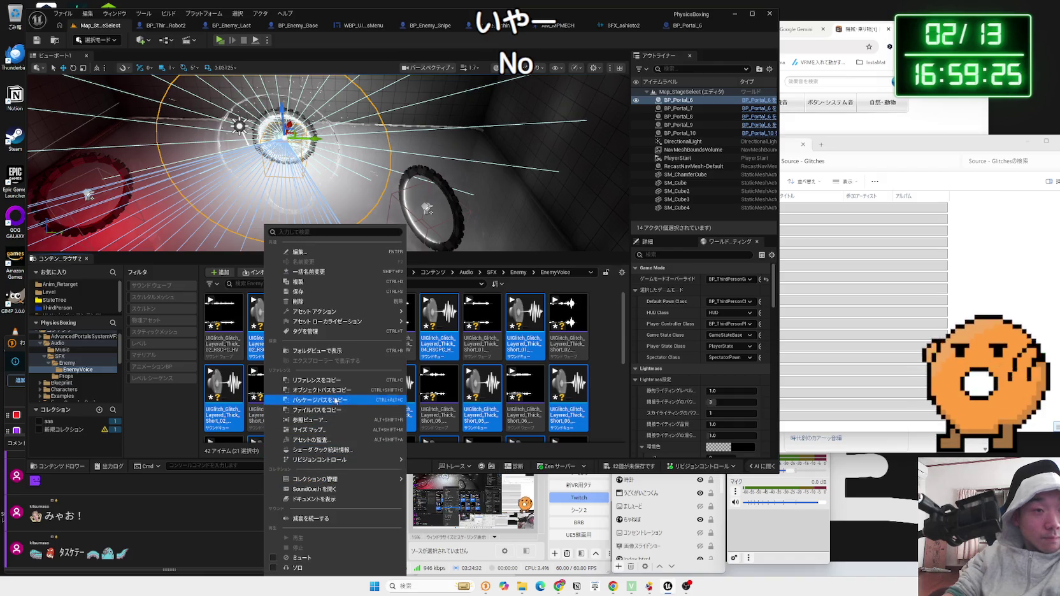
pyautogui.moveTo(317, 323)
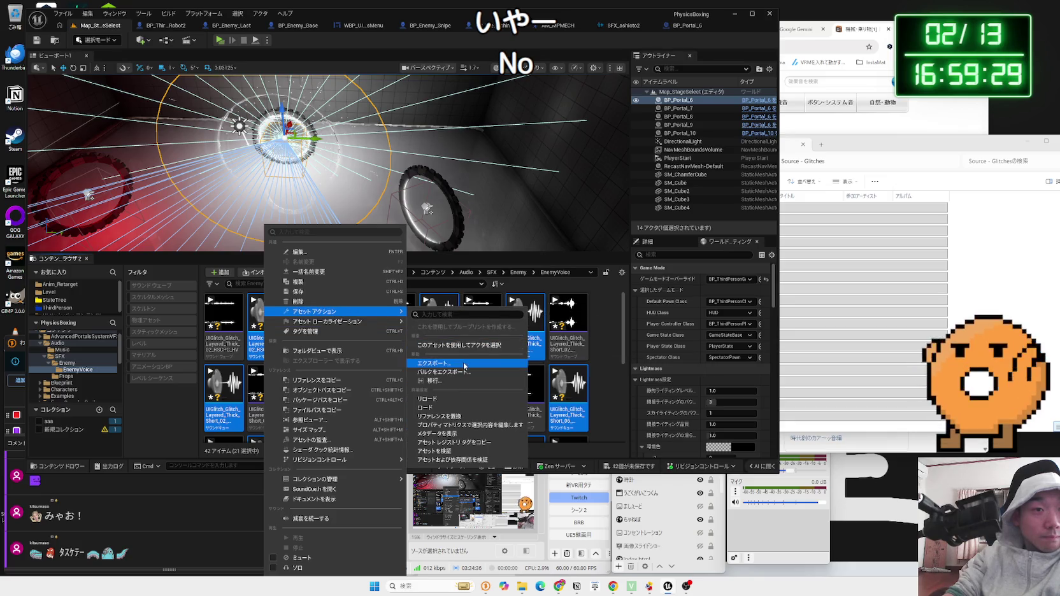
pyautogui.click(459, 426)
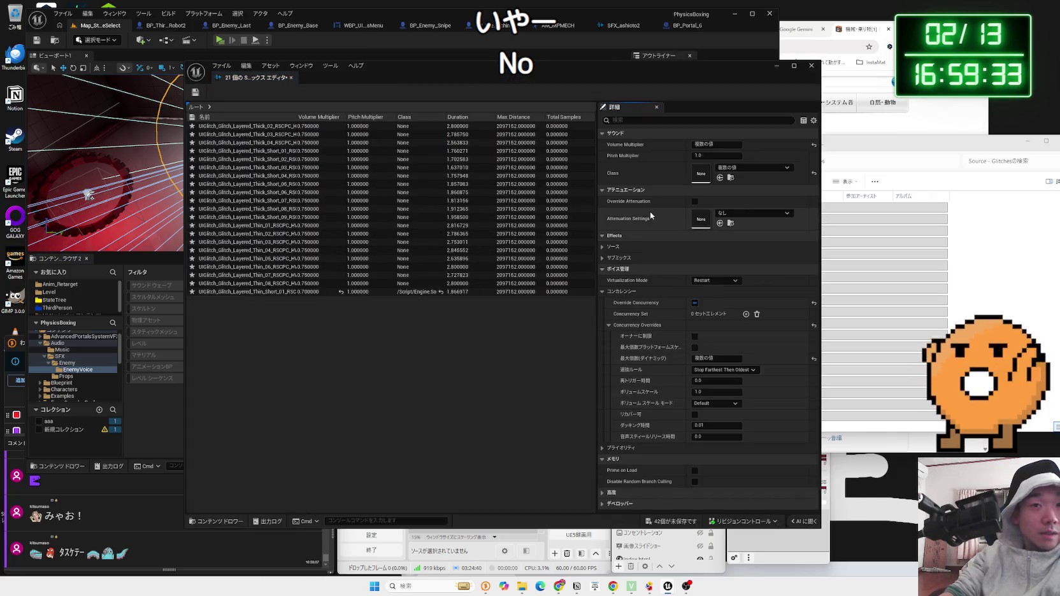
# Set volume multiplier 0.7, class SC_SFX and attenuation SA_attenuation for all glitch sounds
pyautogui.click(716, 145)
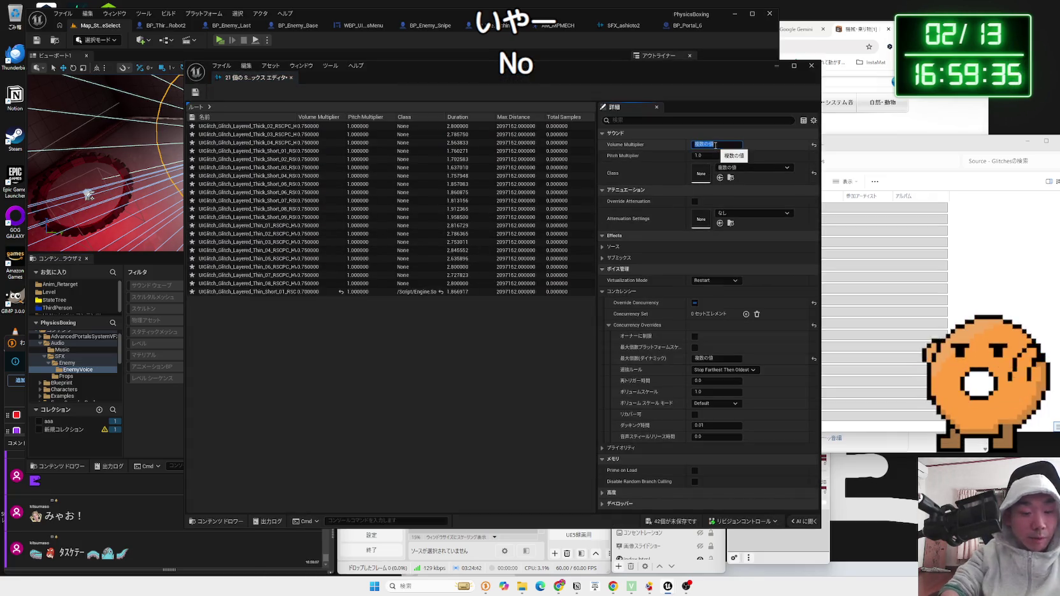
pyautogui.write('0.7')
pyautogui.press('Return')
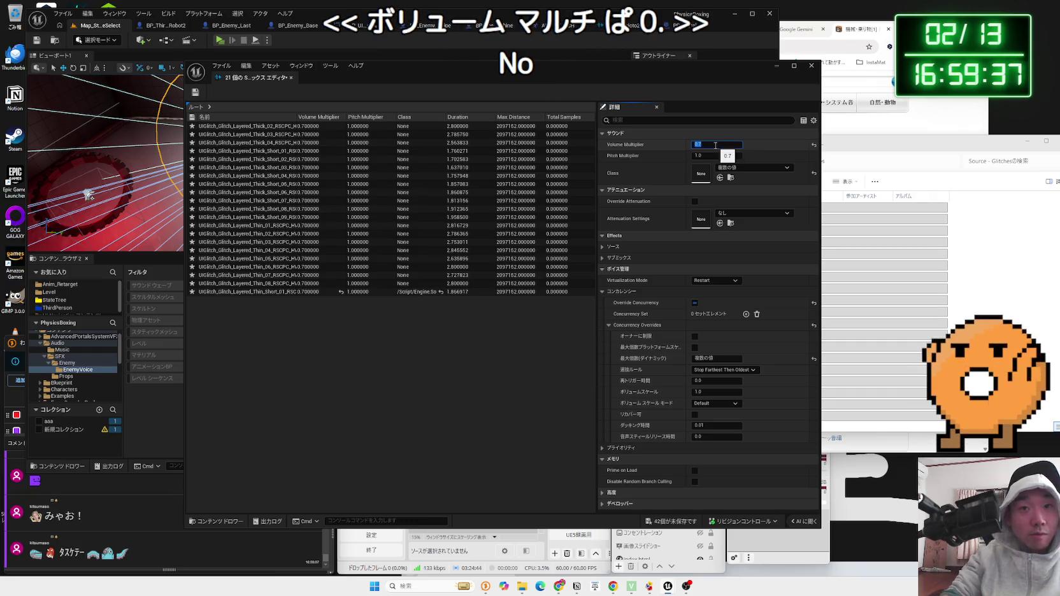
pyautogui.click(751, 168)
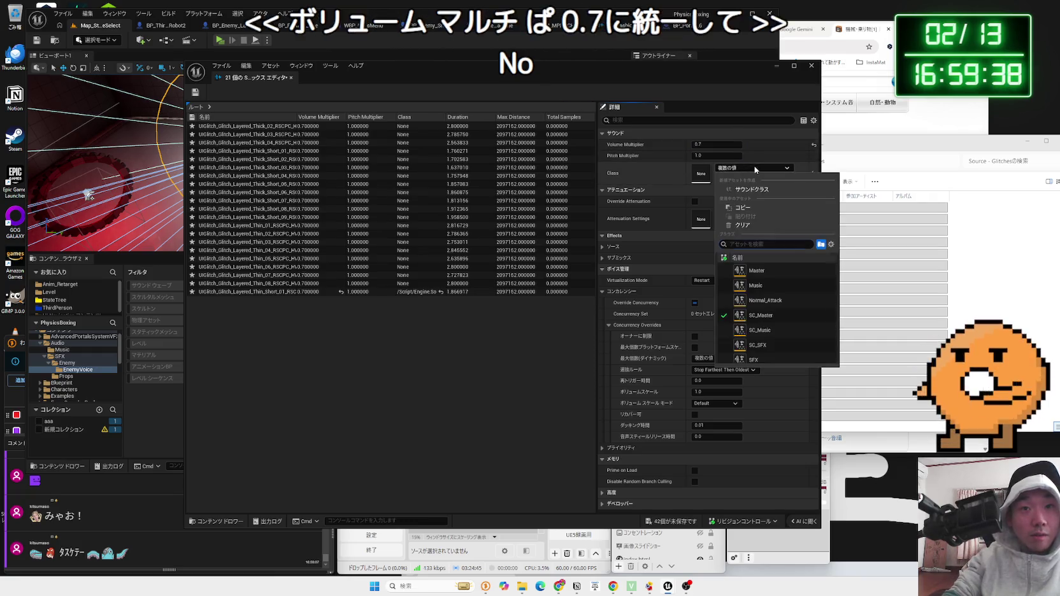
pyautogui.click(781, 344)
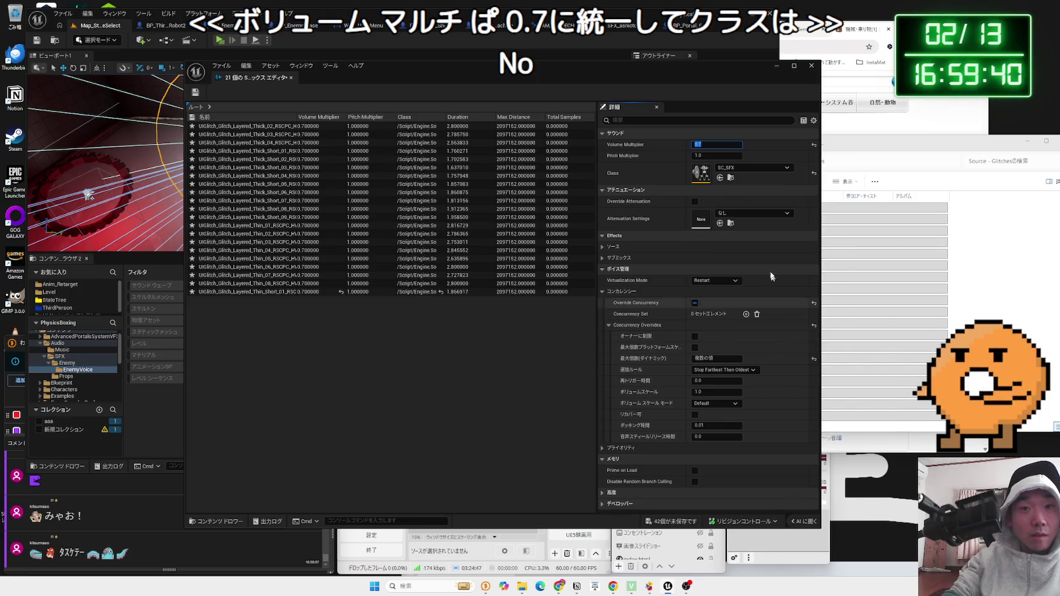
pyautogui.click(748, 214)
pyautogui.click(766, 316)
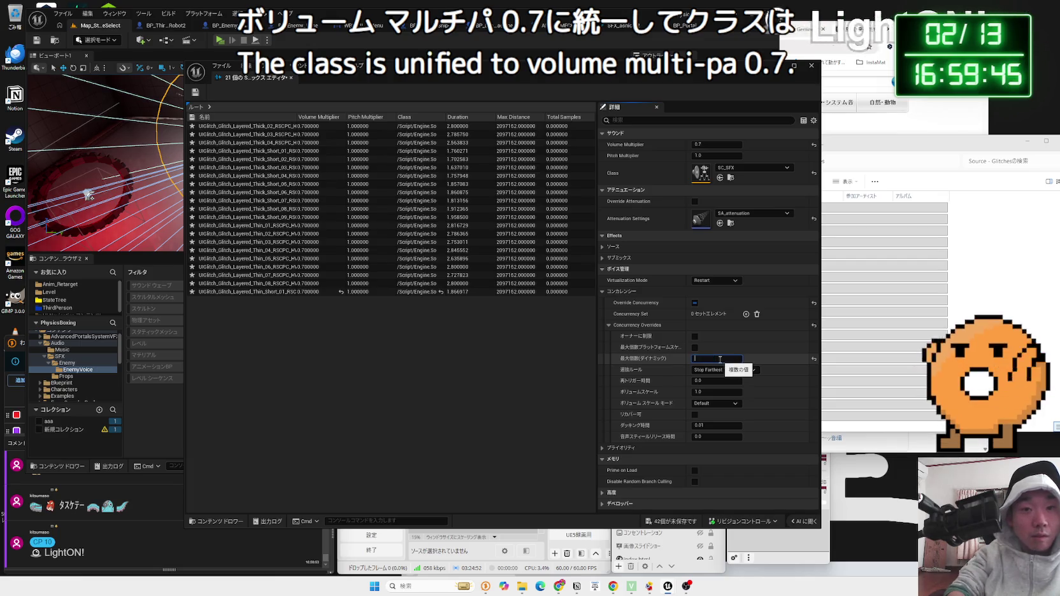
# Set concurrency Max Count to 2 with Override Concurrency enabled, and save the sounds
pyautogui.write('2')
pyautogui.click(694, 303)
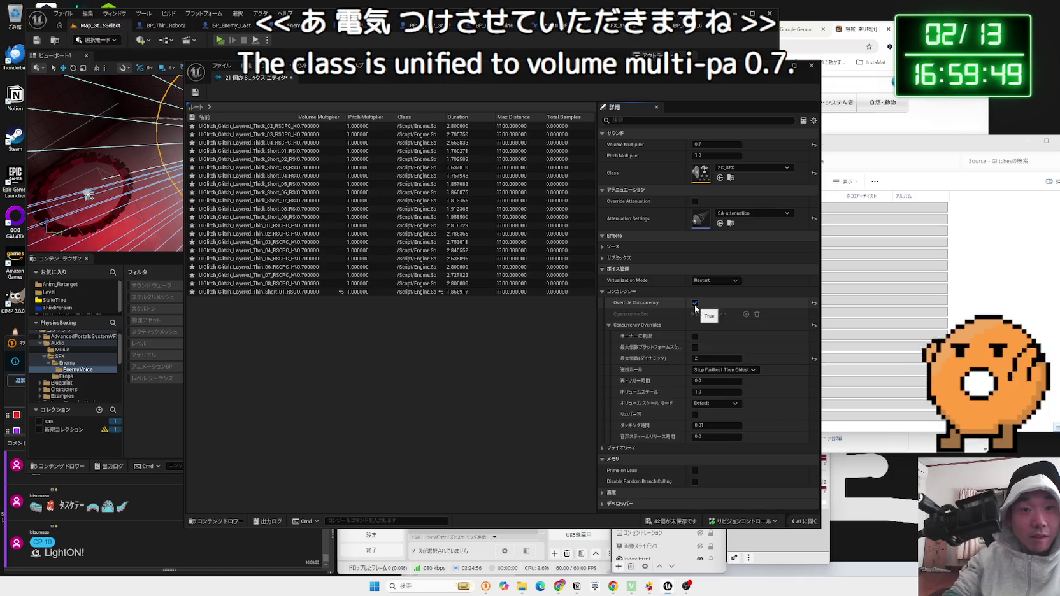
pyautogui.click(694, 303)
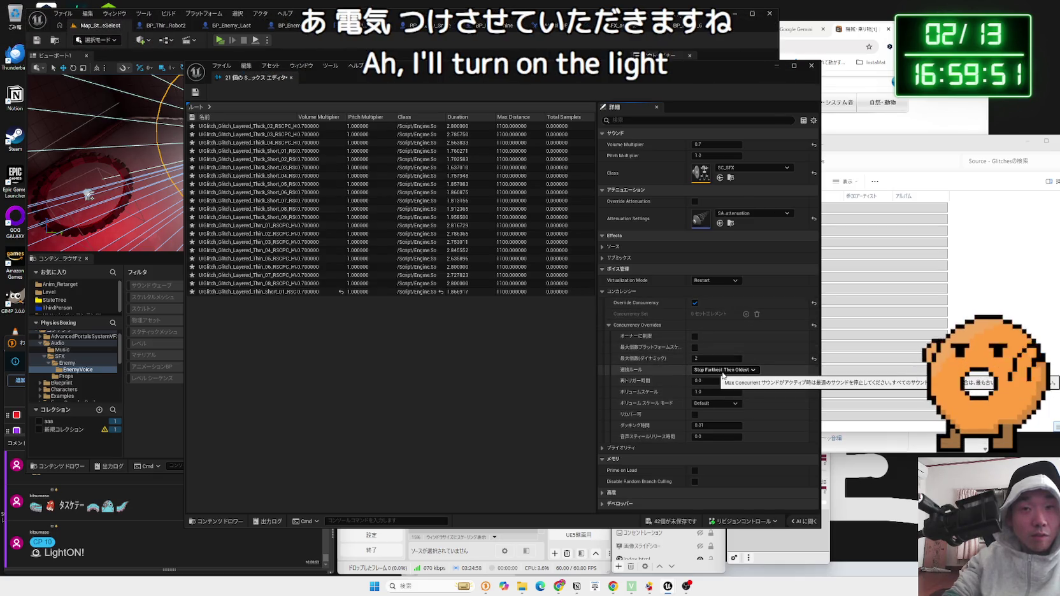
pyautogui.hotkey('ctrl', 's')
pyautogui.moveTo(248, 77)
pyautogui.mouseDown()
pyautogui.moveTo(655, 77)
pyautogui.moveTo(503, 77)
pyautogui.mouseUp()
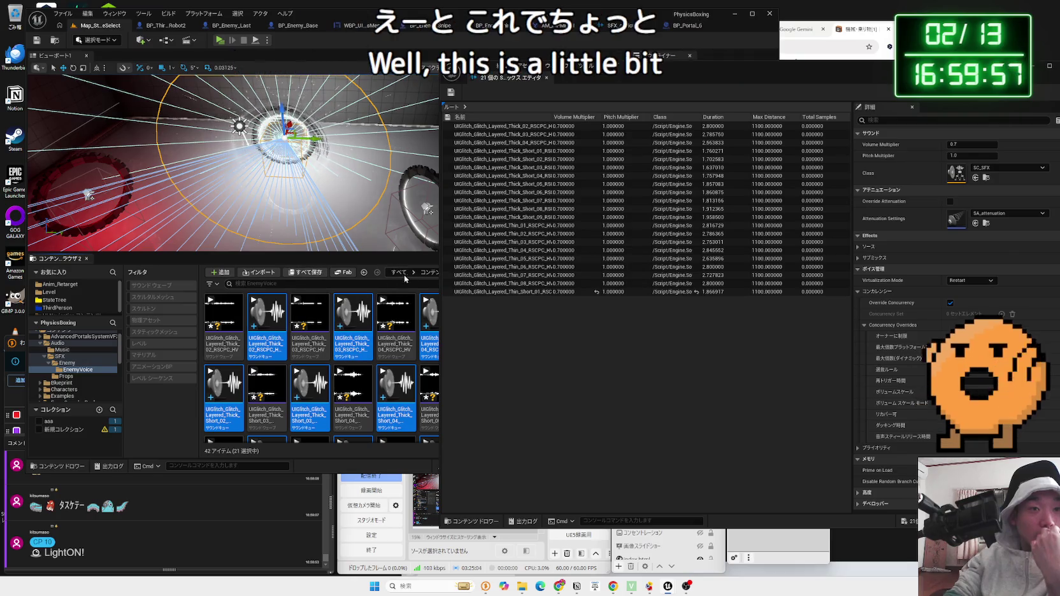
# Preview and open SFX_ashioto from the Enemy folder, then return to the bulk sound editor
pyautogui.moveTo(658, 77); pyautogui.dragTo(871, 120)
pyautogui.click(517, 273)
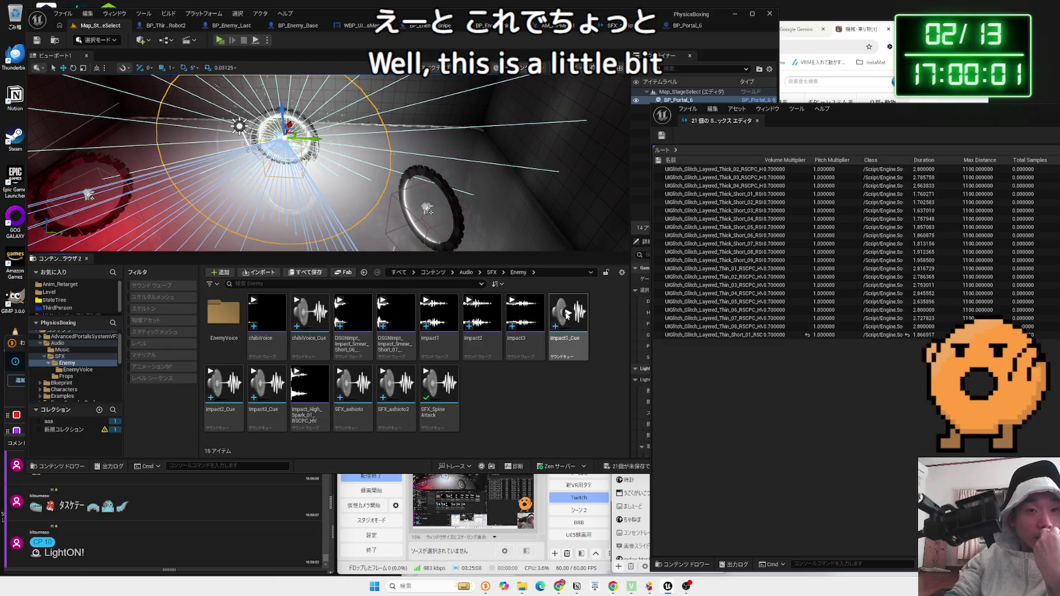
pyautogui.moveTo(568, 313)
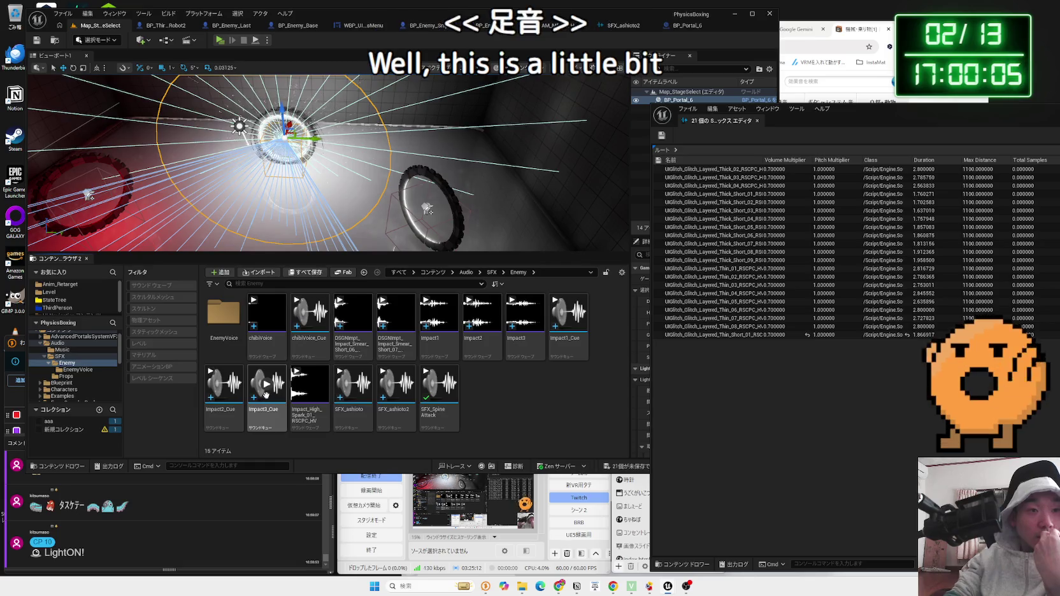
pyautogui.click(353, 385)
pyautogui.doubleClick(354, 385)
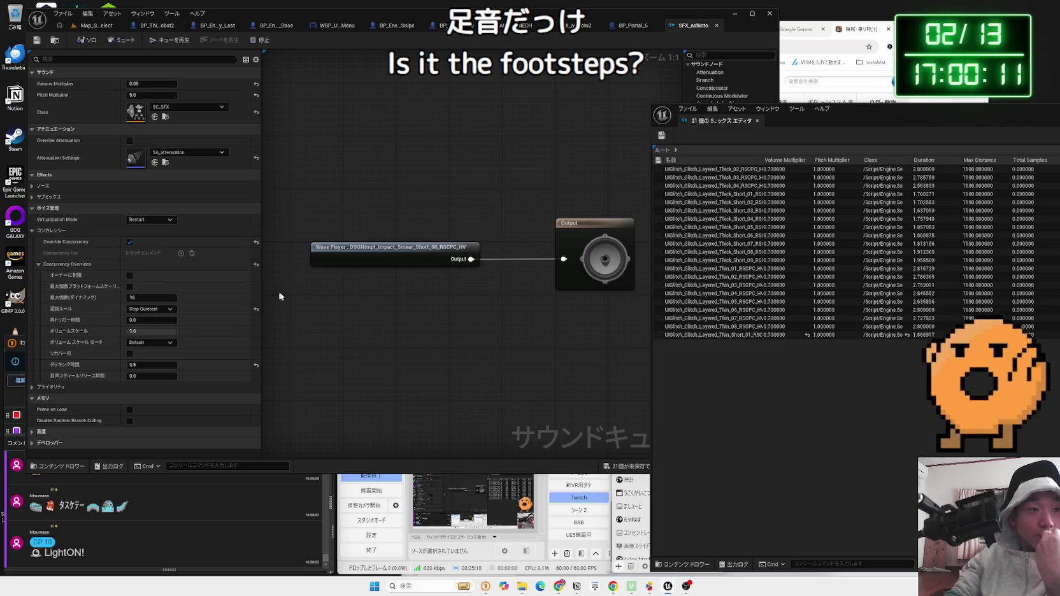
pyautogui.click(630, 25)
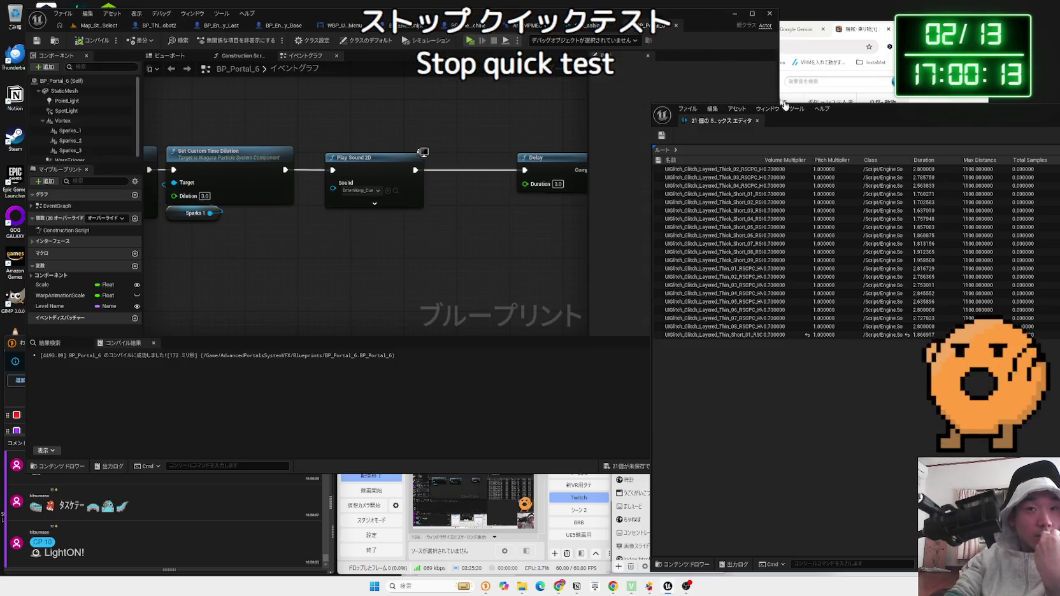
pyautogui.moveTo(863, 112); pyautogui.dragTo(334, 102)
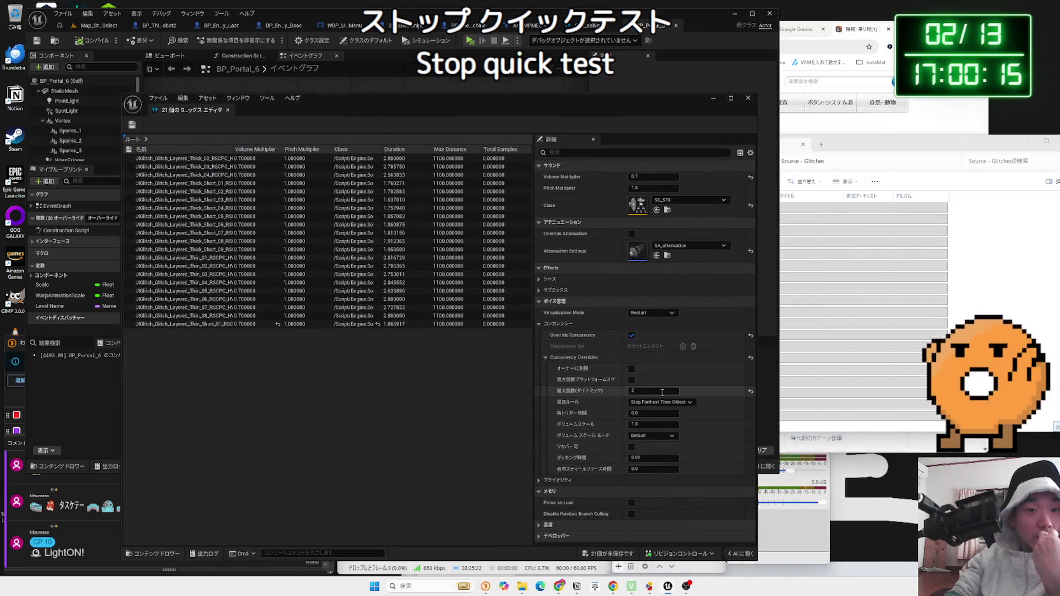
# Set Max Count 3 with the Stop Quietest rule, save the 21 sounds, and close the editor
pyautogui.write('3')
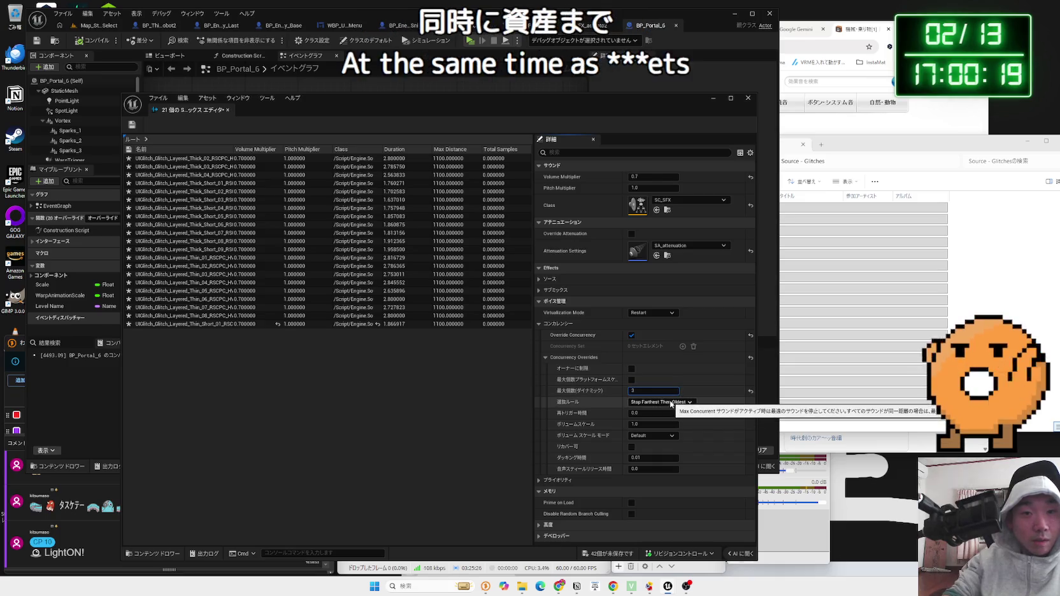
pyautogui.click(671, 402)
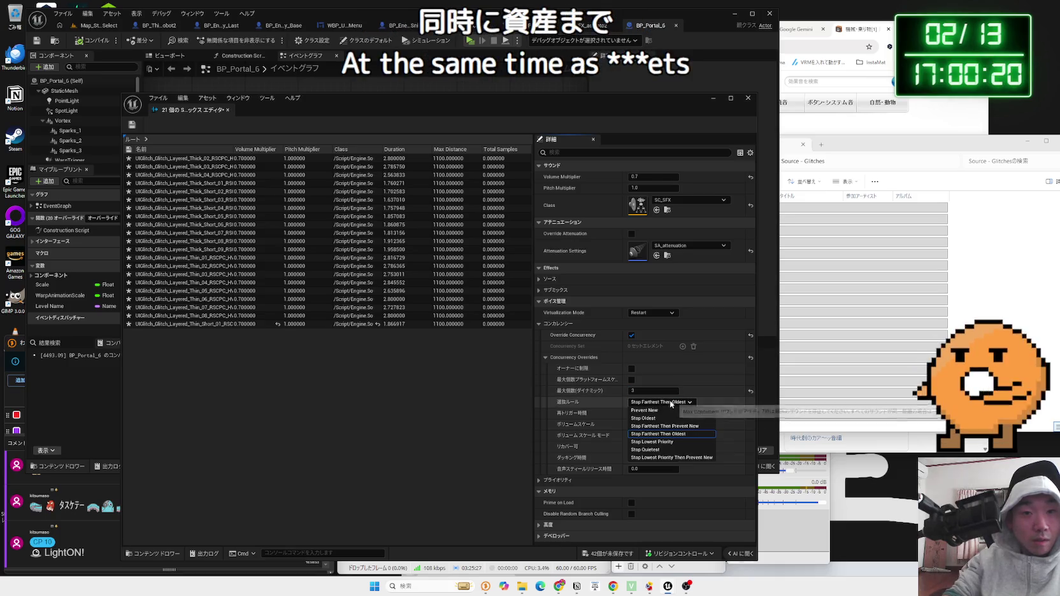
pyautogui.click(659, 450)
pyautogui.click(133, 126)
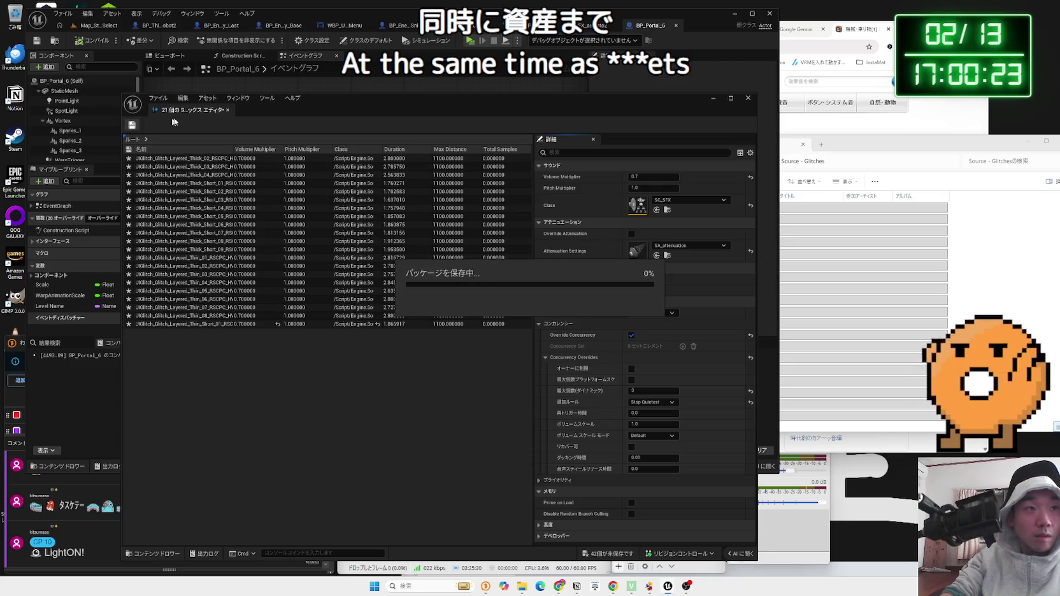
pyautogui.click(227, 110)
pyautogui.scroll(-2, 402, 173)
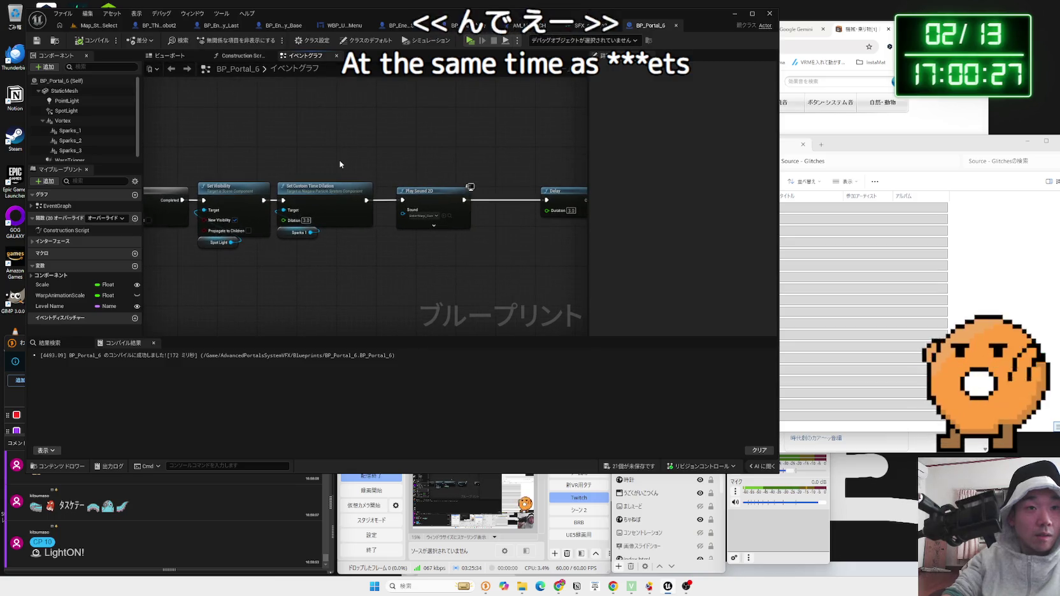
pyautogui.moveTo(340, 164)
pyautogui.mouseDown()
pyautogui.moveTo(397, 146)
pyautogui.moveTo(372, 103)
pyautogui.mouseUp()
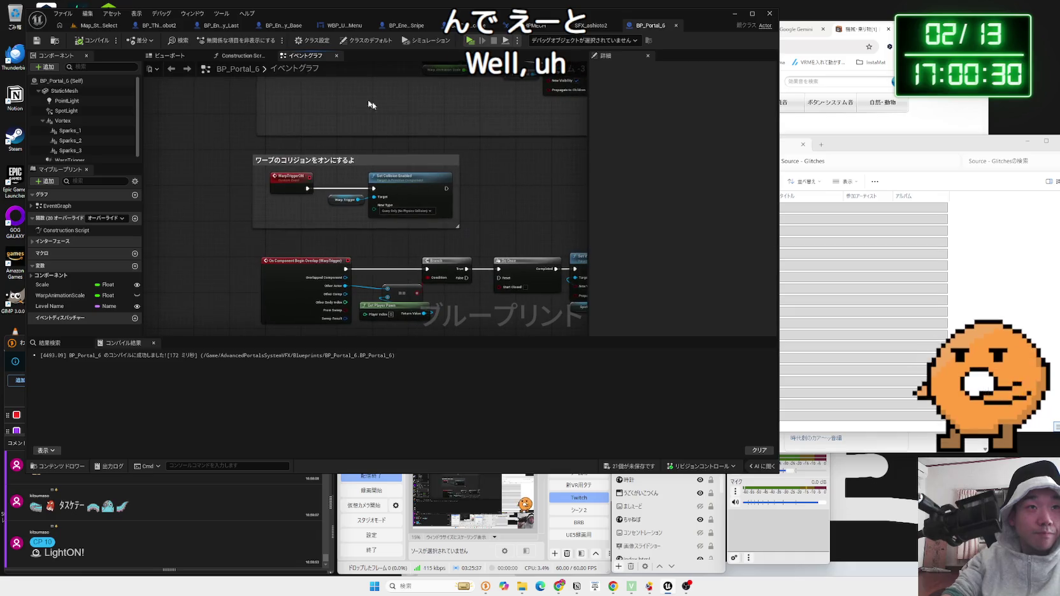
# Pan around the BP_Enemy_Base Event Graph, then switch back to the Map_StageSelect level
pyautogui.click(282, 27)
pyautogui.scroll(-3, 278, 127)
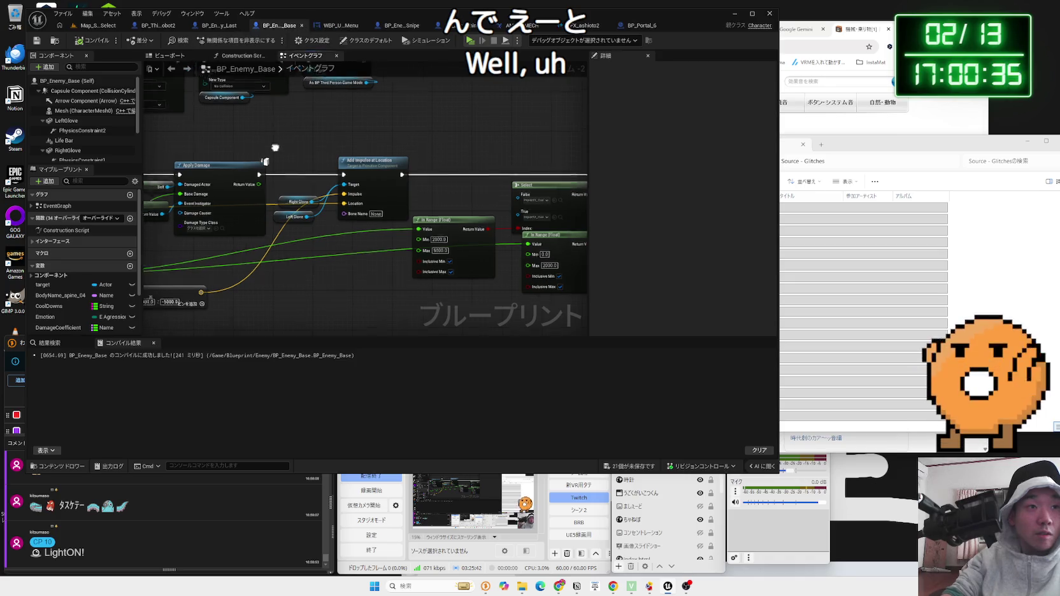
pyautogui.moveTo(277, 149); pyautogui.dragTo(514, 171)
pyautogui.moveTo(384, 288)
pyautogui.mouseDown()
pyautogui.moveTo(440, 175)
pyautogui.moveTo(455, 262)
pyautogui.moveTo(507, 287)
pyautogui.mouseUp()
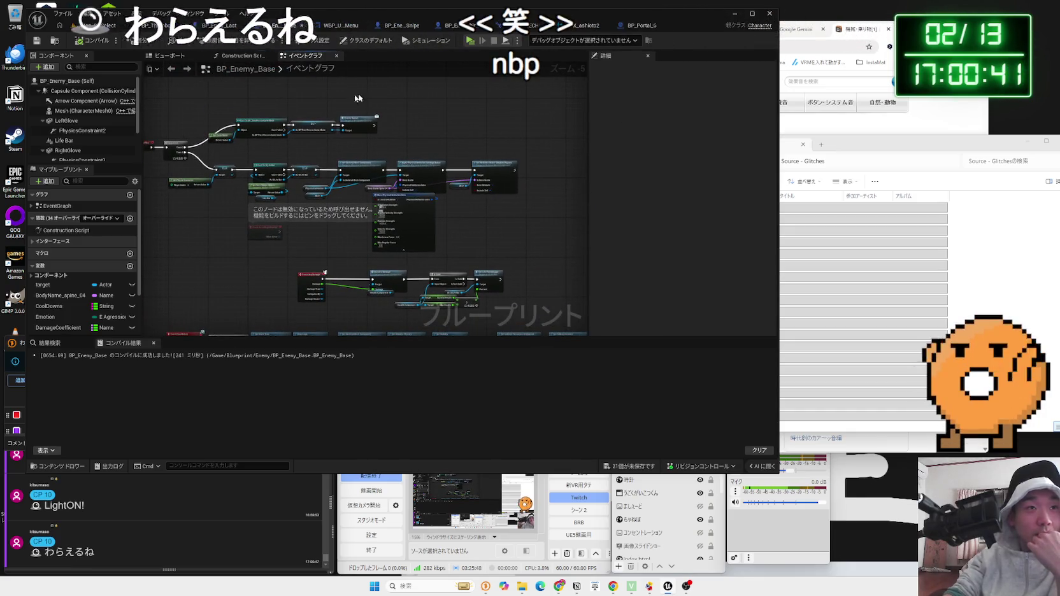
pyautogui.moveTo(304, 98); pyautogui.dragTo(394, 106)
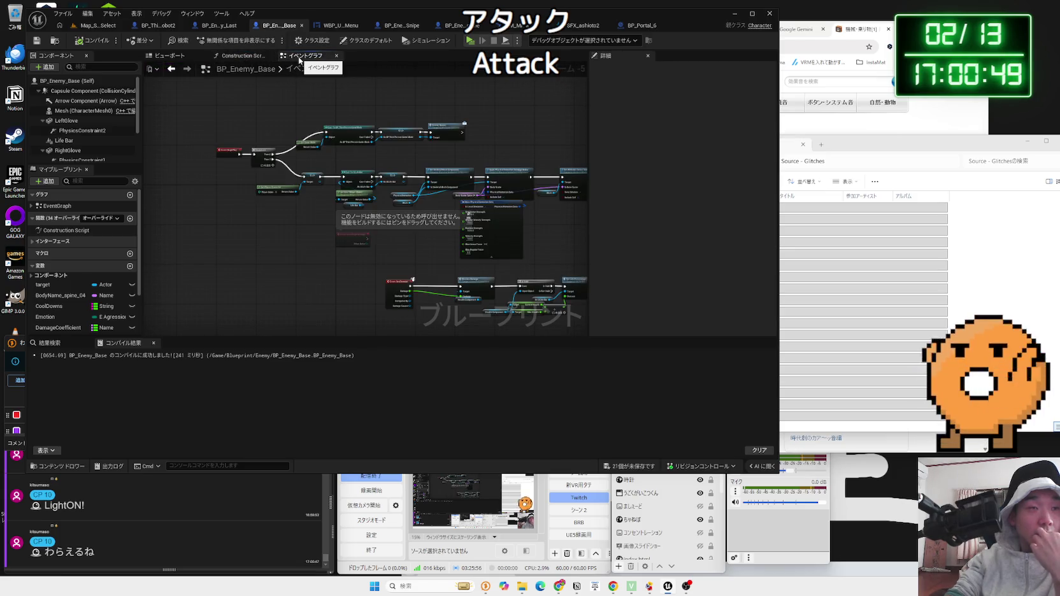
pyautogui.click(96, 25)
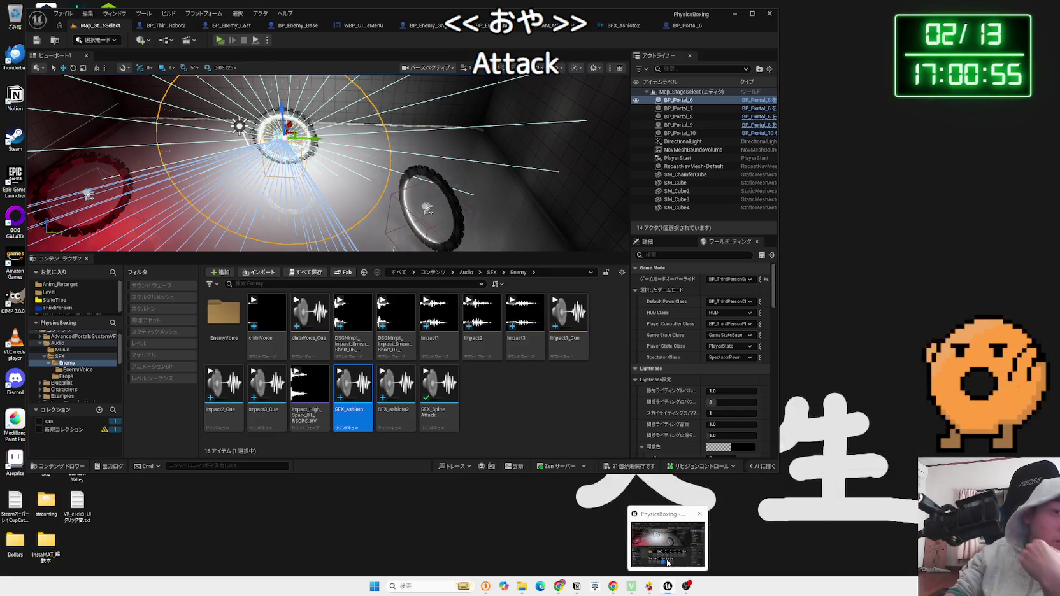
# Open the EnemyVoice folder and briefly toggle the Sound Wave filter
pyautogui.doubleClick(224, 312)
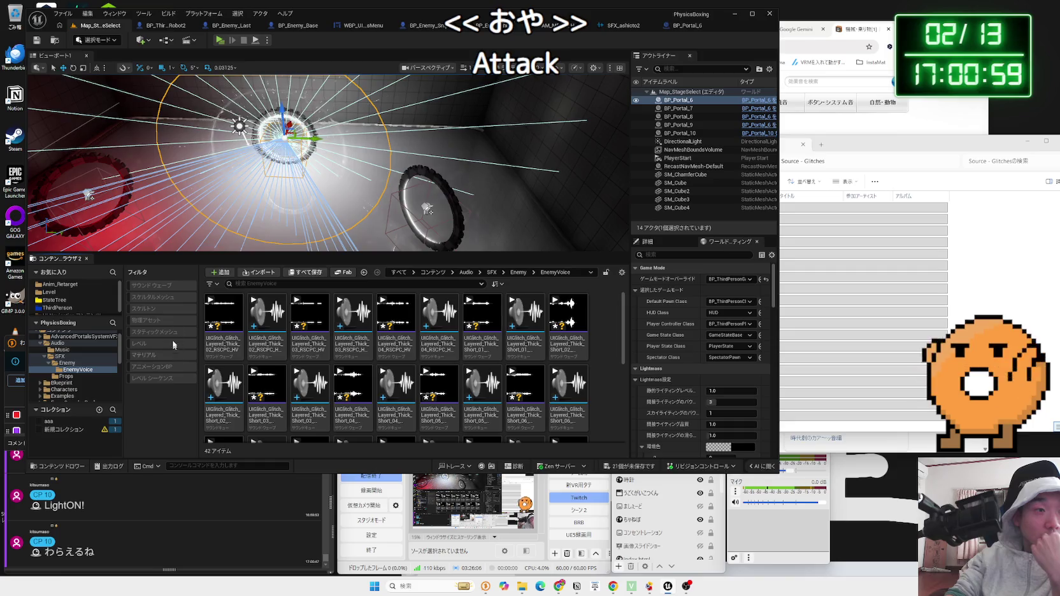
pyautogui.click(164, 286)
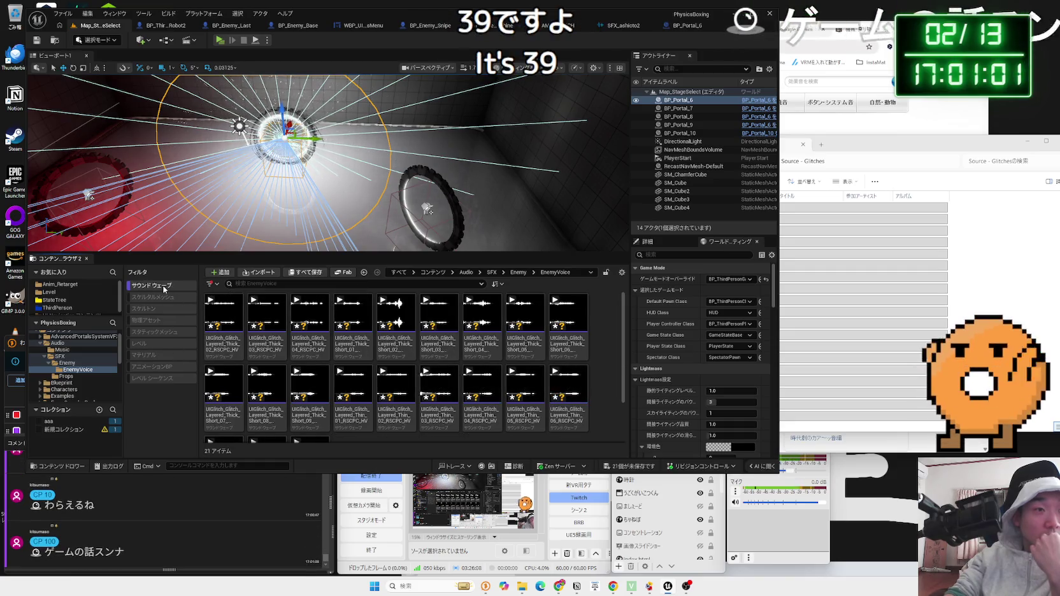
pyautogui.click(163, 287)
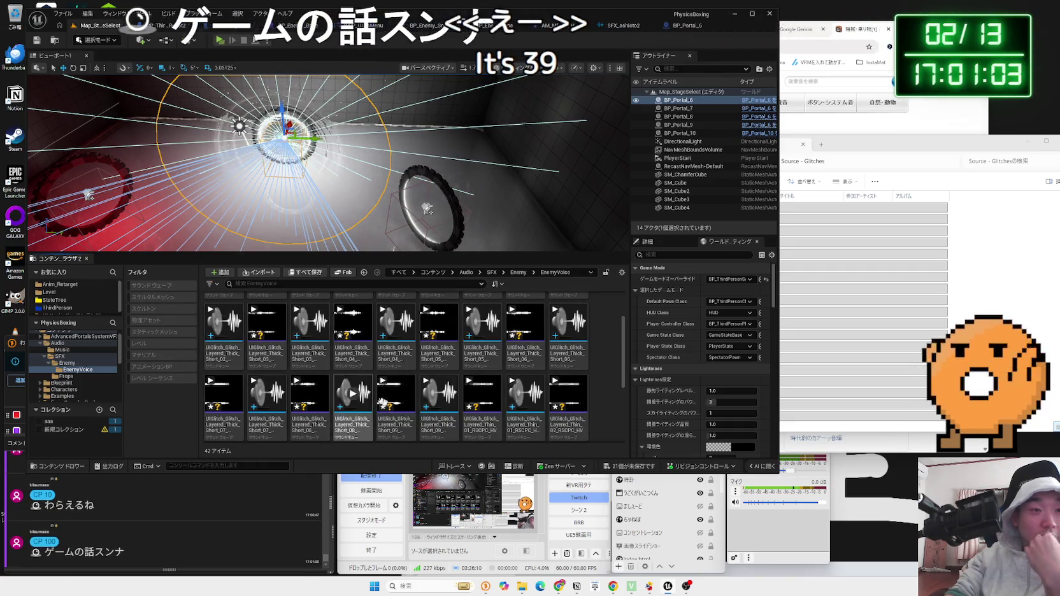
# Save all remaining unsaved assets from the unsaved-content list
pyautogui.click(630, 467)
pyautogui.click(584, 386)
pyautogui.scroll(-3, 457, 364)
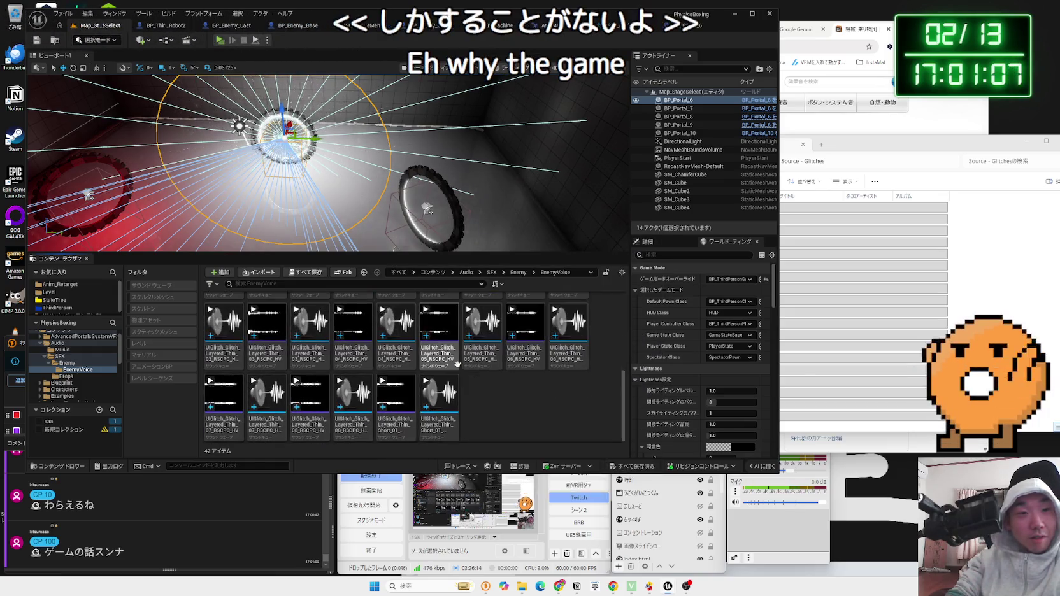
pyautogui.scroll(2, 484, 360)
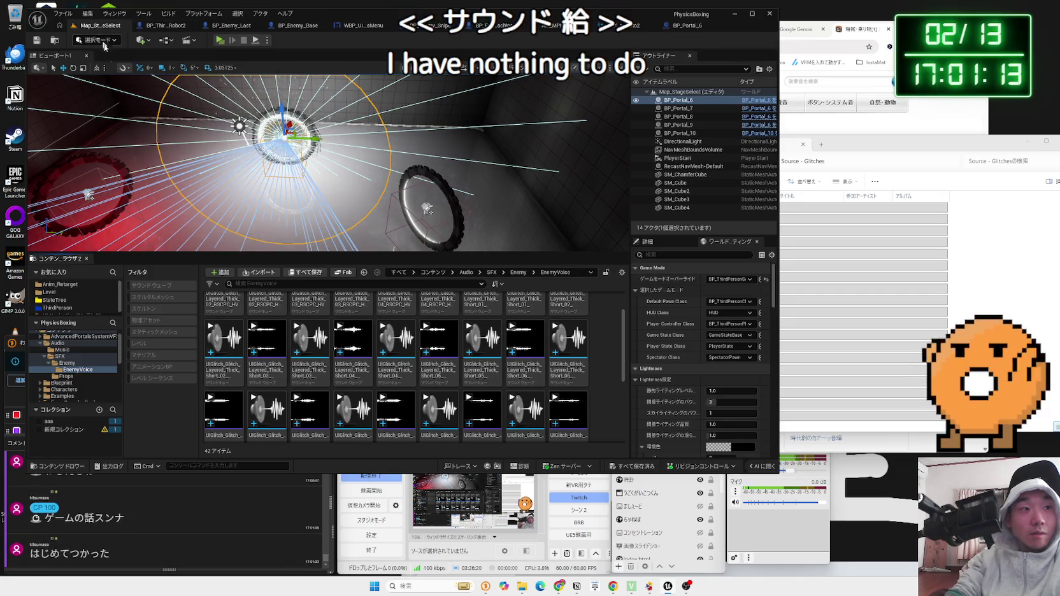
# Browse the StateTree folder, peeking into the Snipe and MECH subfolders and coming back
pyautogui.click(72, 303)
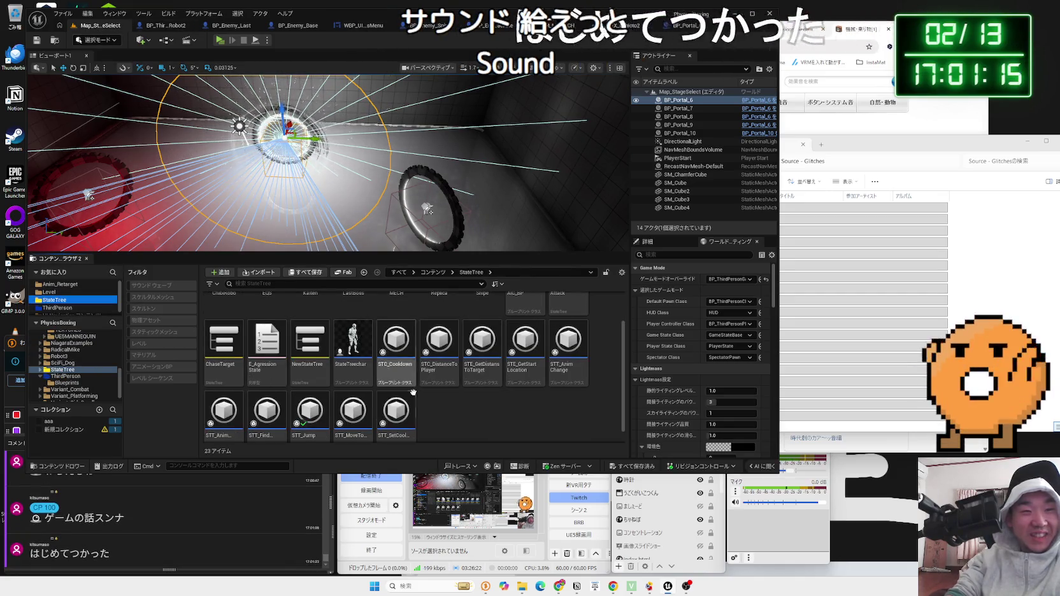
pyautogui.scroll(1, 338, 372)
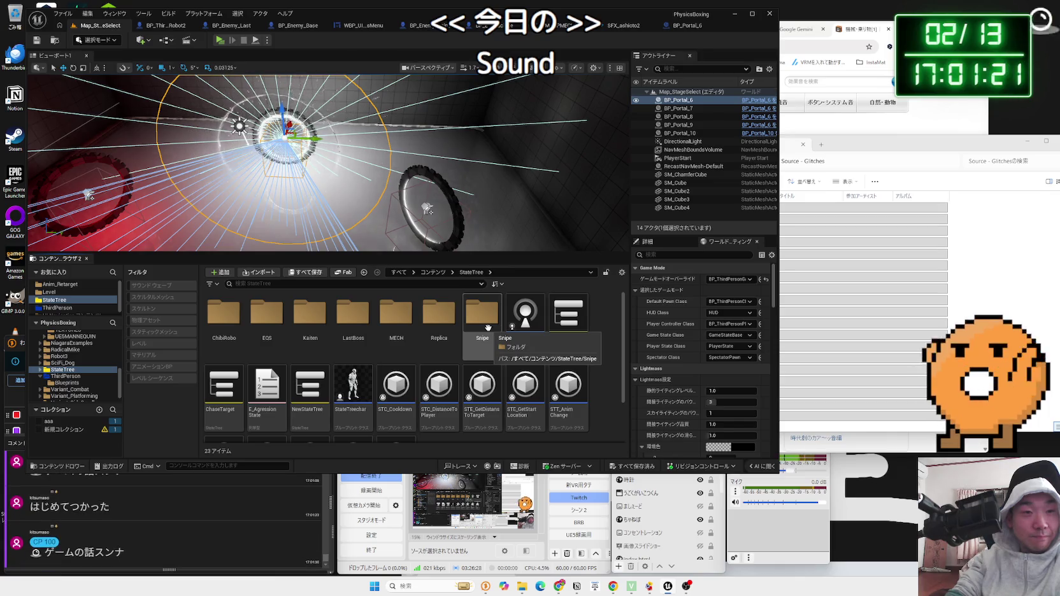
pyautogui.scroll(-2, 487, 327)
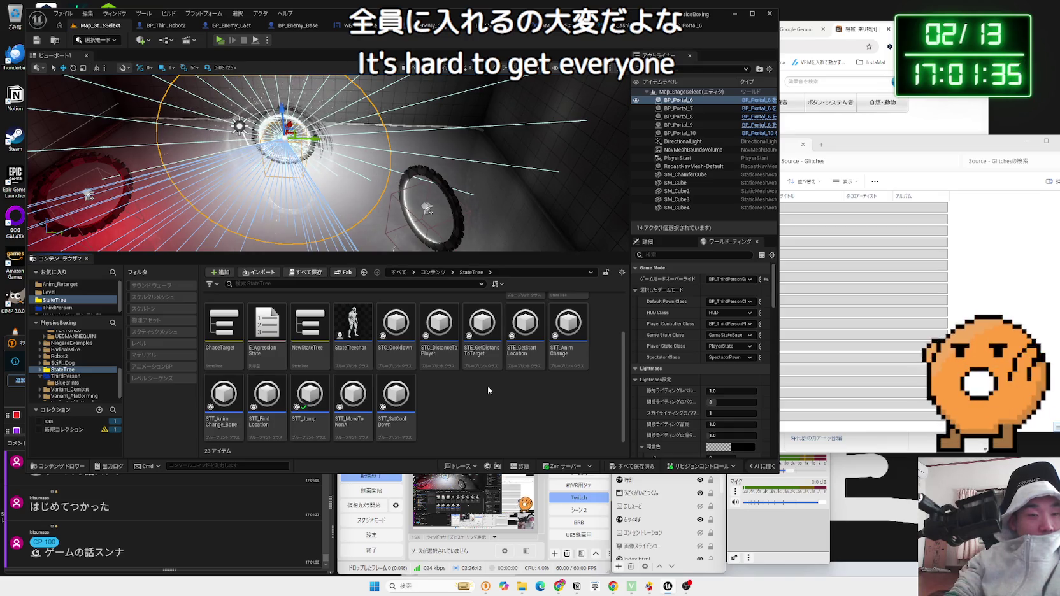
pyautogui.scroll(1, 487, 386)
pyautogui.doubleClick(473, 322)
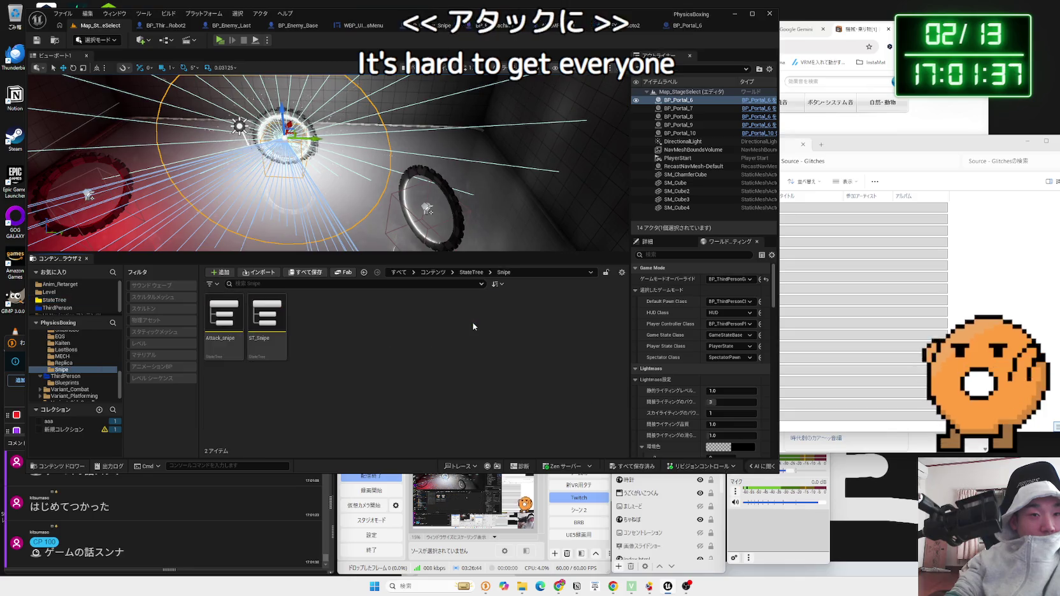
pyautogui.hotkey('alt', 'Left')
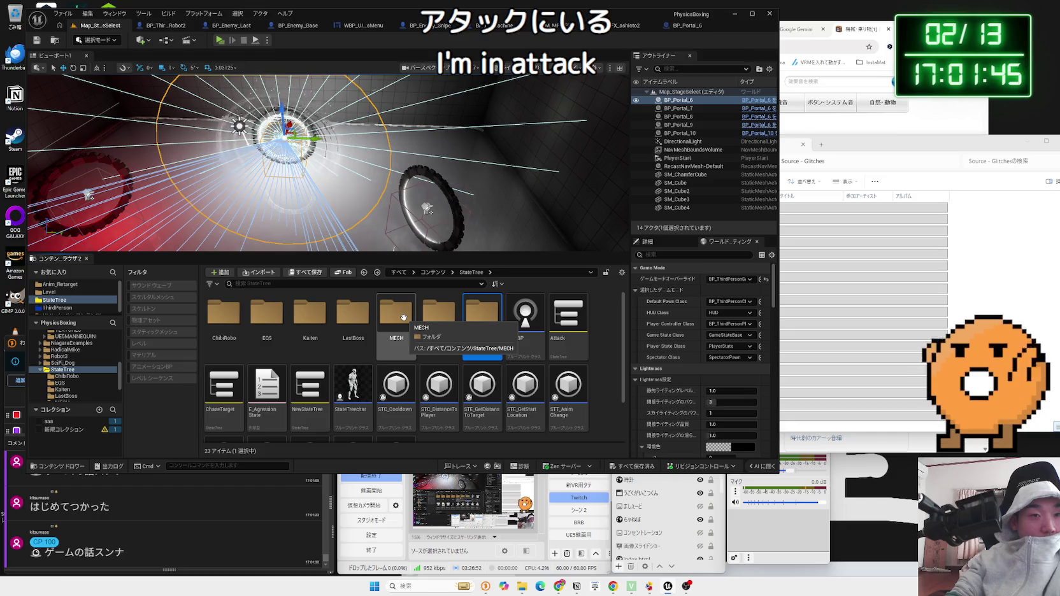
pyautogui.doubleClick(403, 317)
pyautogui.hotkey('alt', 'Left')
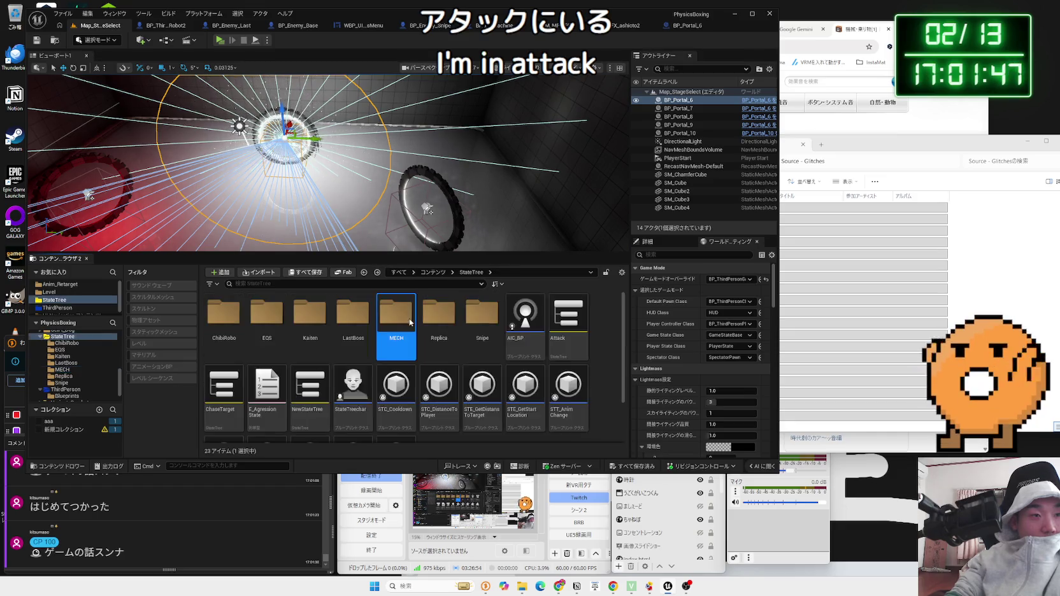
# Open the Attack StateTree asset from the StateTree folder
pyautogui.scroll(-1, 502, 319)
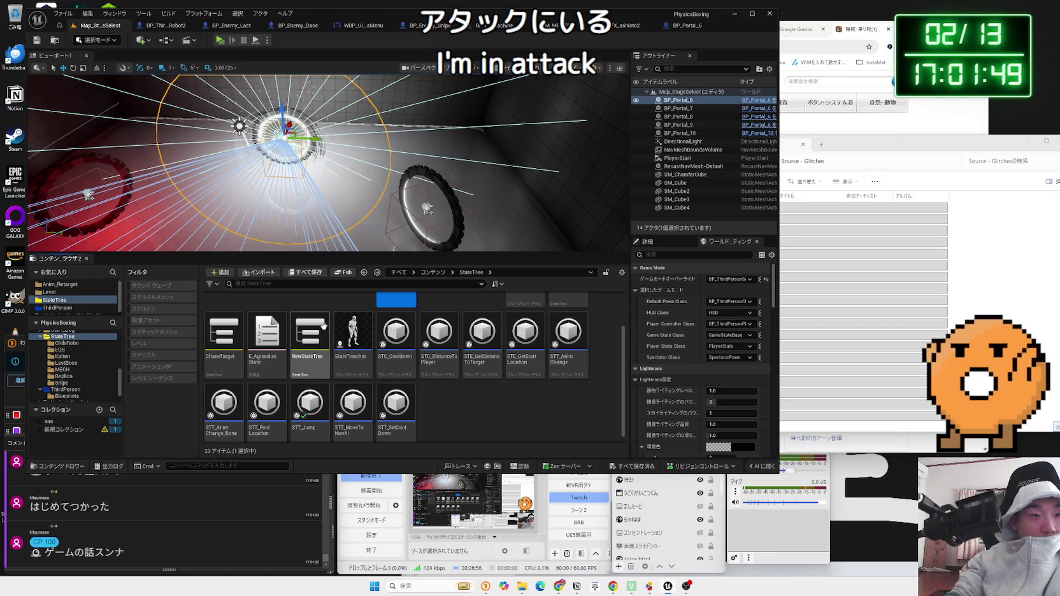
pyautogui.scroll(1, 242, 345)
pyautogui.click(567, 331)
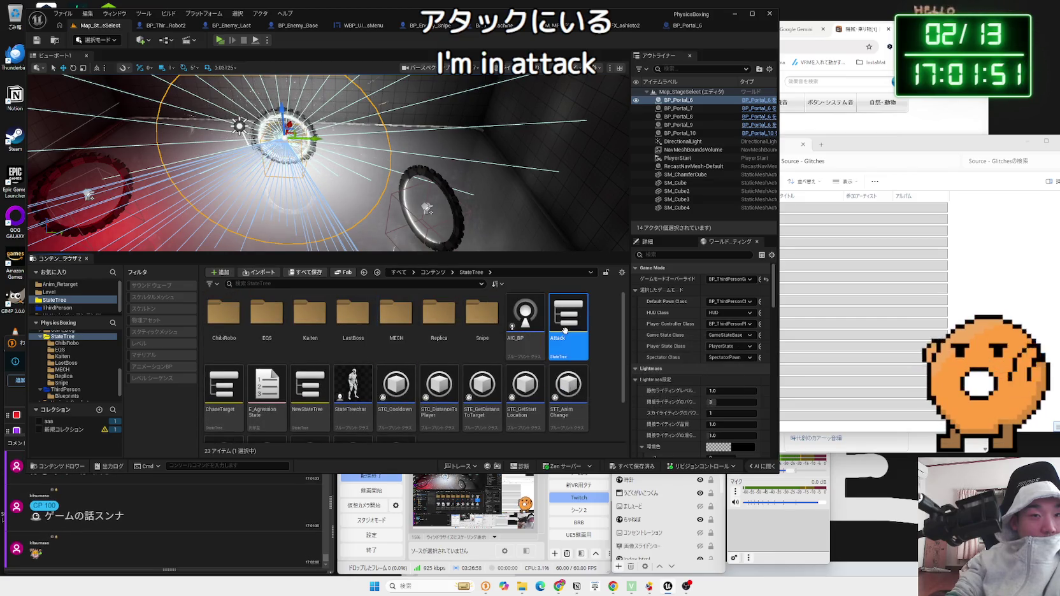
pyautogui.doubleClick(566, 333)
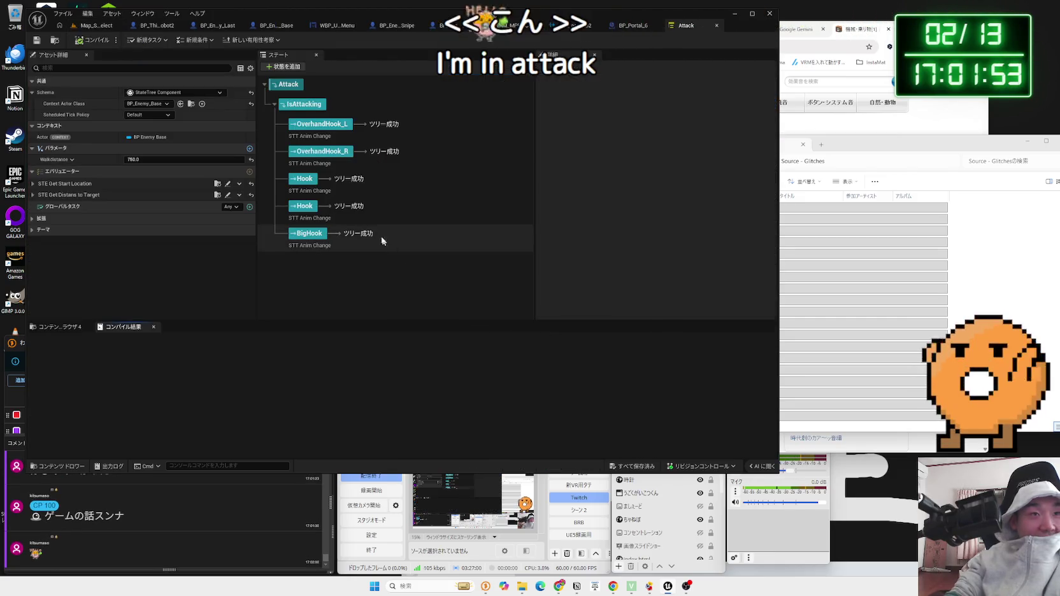
# Select the IsAttacking state and search the task list for 'soun' without adding a task
pyautogui.click(305, 107)
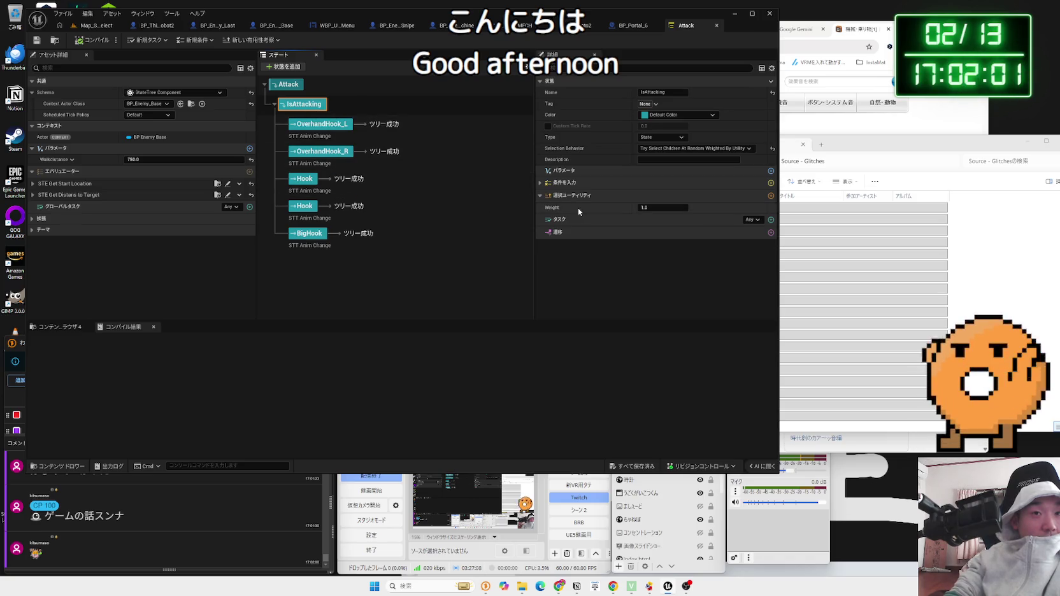
pyautogui.click(770, 220)
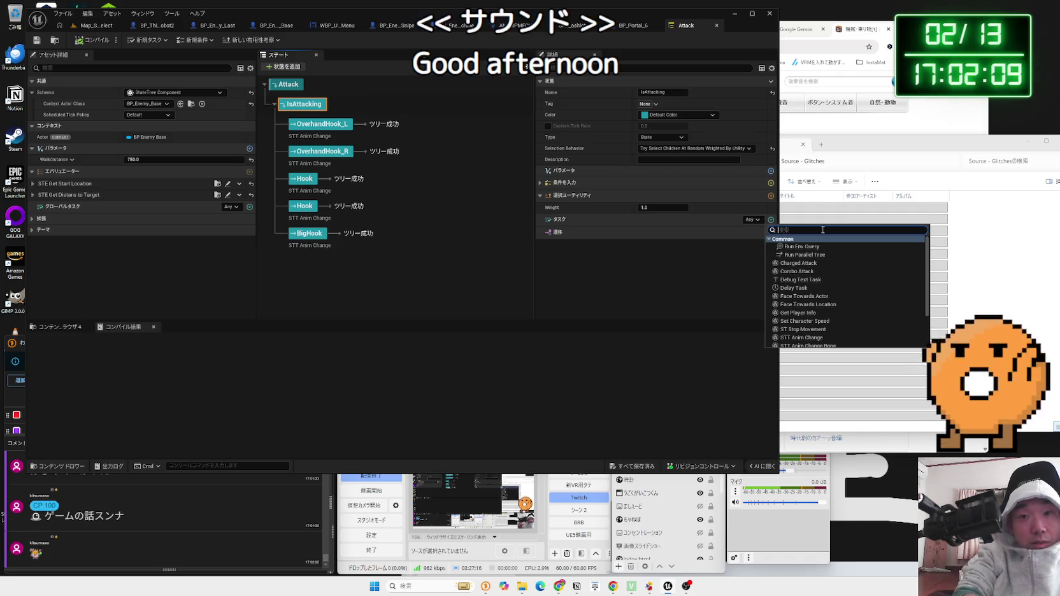
pyautogui.write('soun')
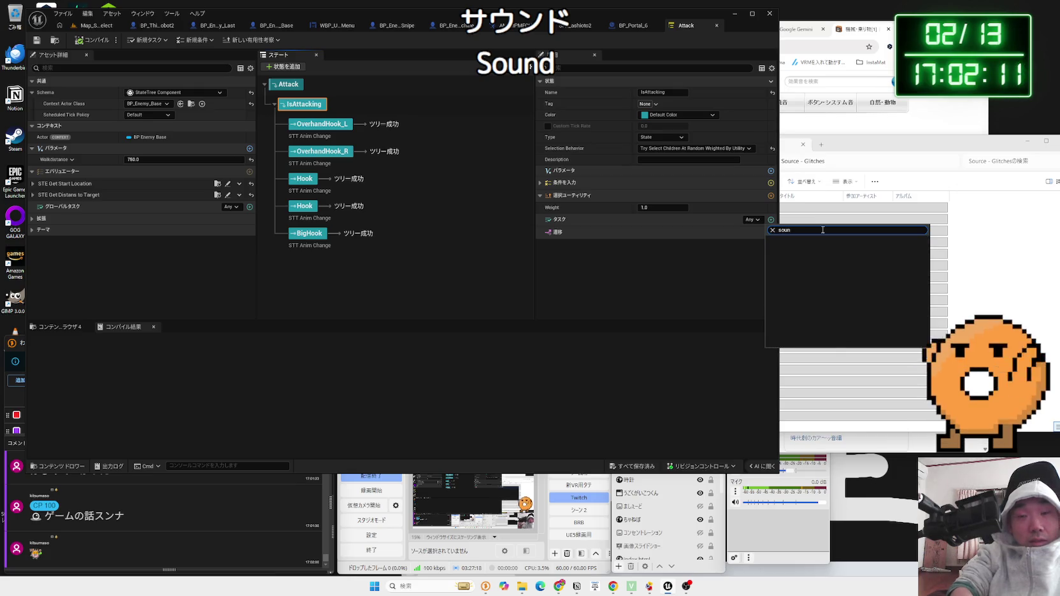
pyautogui.press('BackSpace')
pyautogui.press('BackSpace')
pyautogui.press('BackSpace')
pyautogui.scroll(-3, 831, 276)
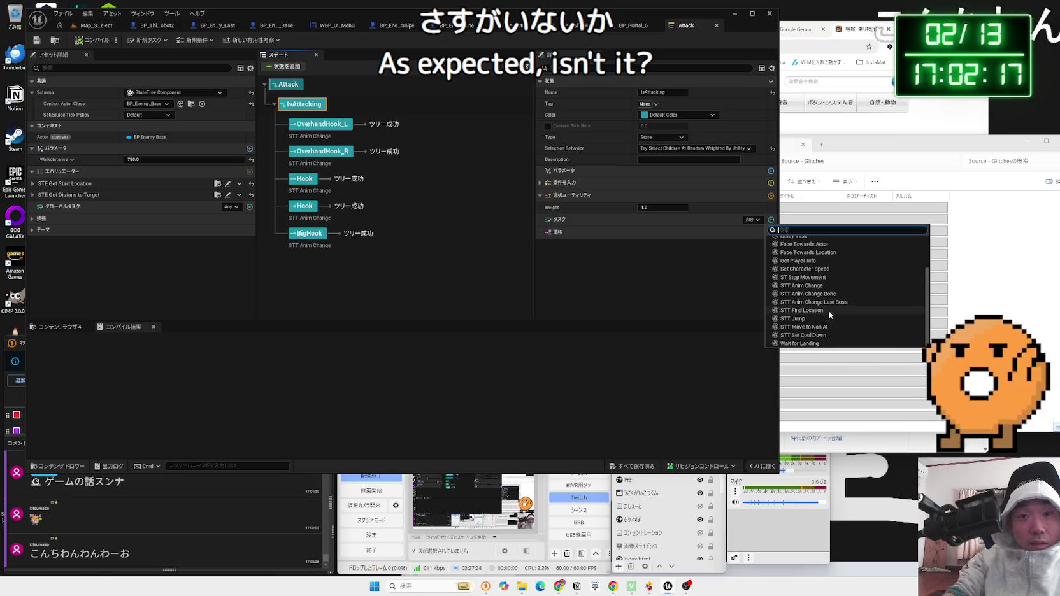
pyautogui.scroll(2, 827, 300)
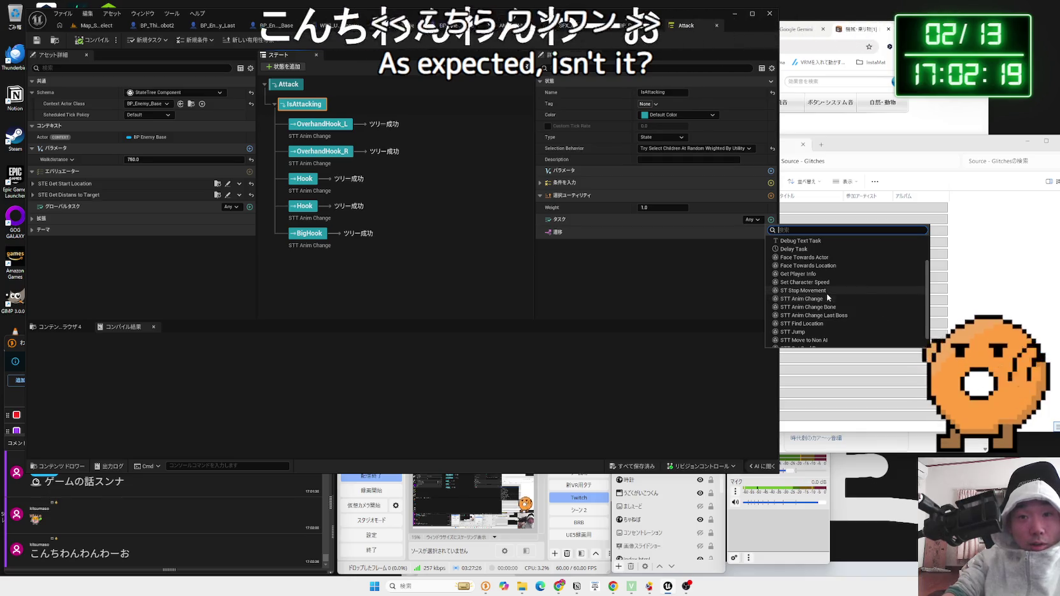
pyautogui.scroll(2, 828, 277)
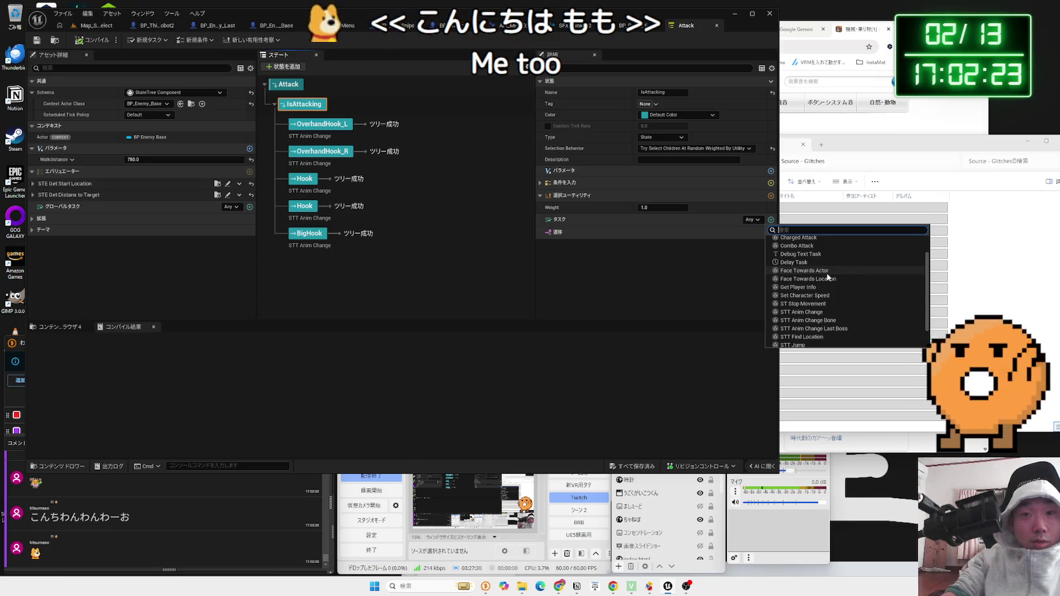
pyautogui.click(700, 276)
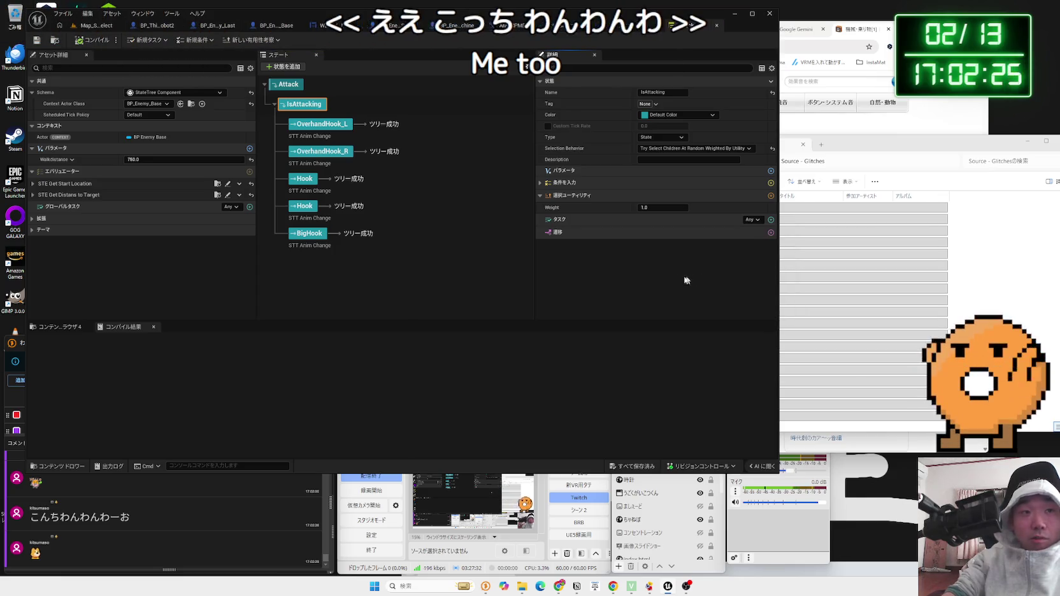
# Check the level's add-asset menu and the New Task types, then return to Map_S_Select
pyautogui.click(96, 25)
pyautogui.scroll(-1, 446, 382)
pyautogui.rightClick(491, 411)
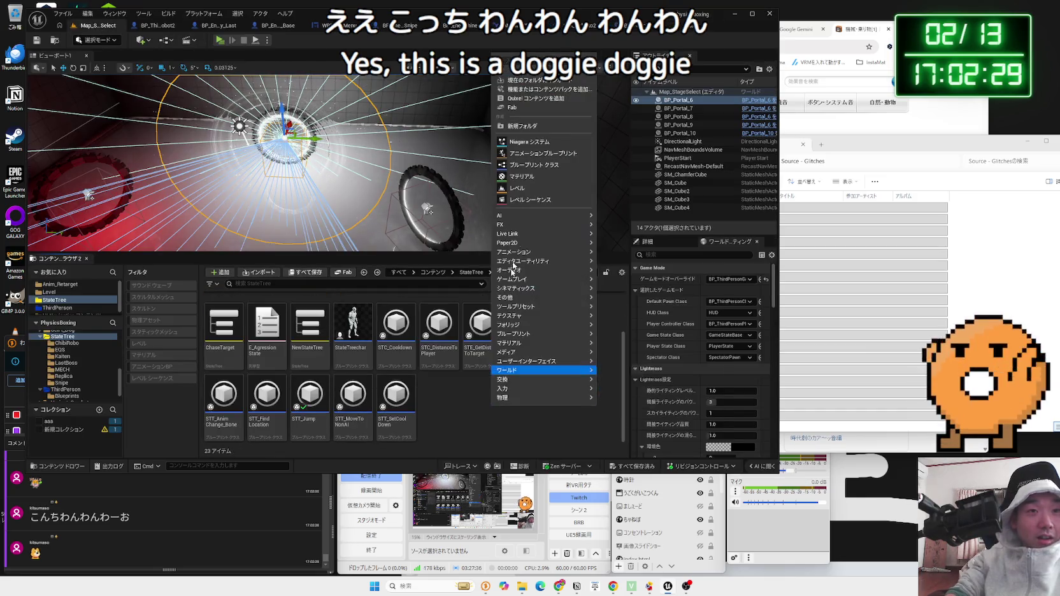
pyautogui.click(461, 413)
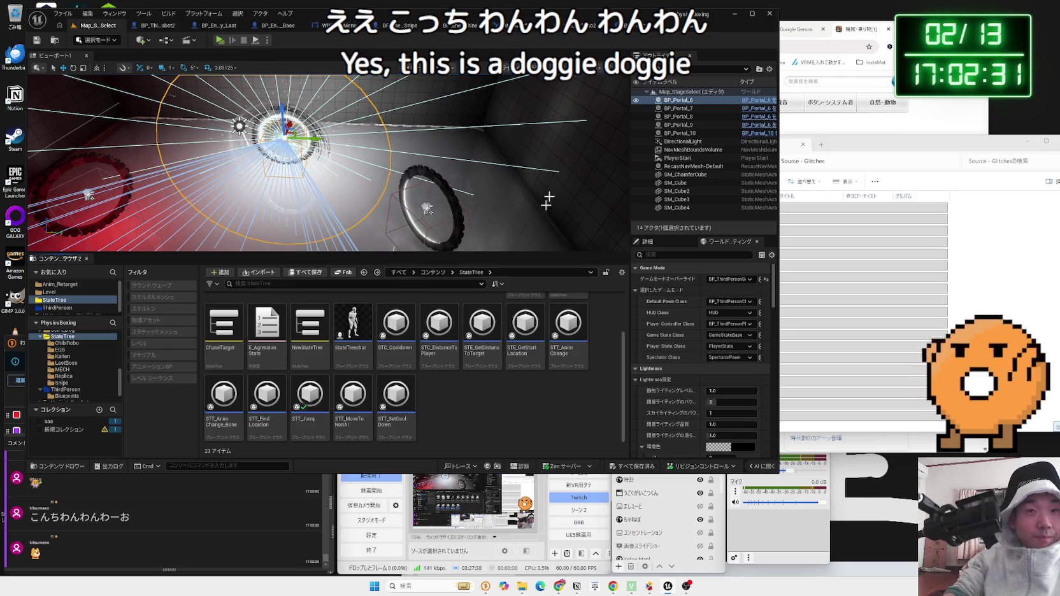
pyautogui.click(465, 26)
pyautogui.click(148, 39)
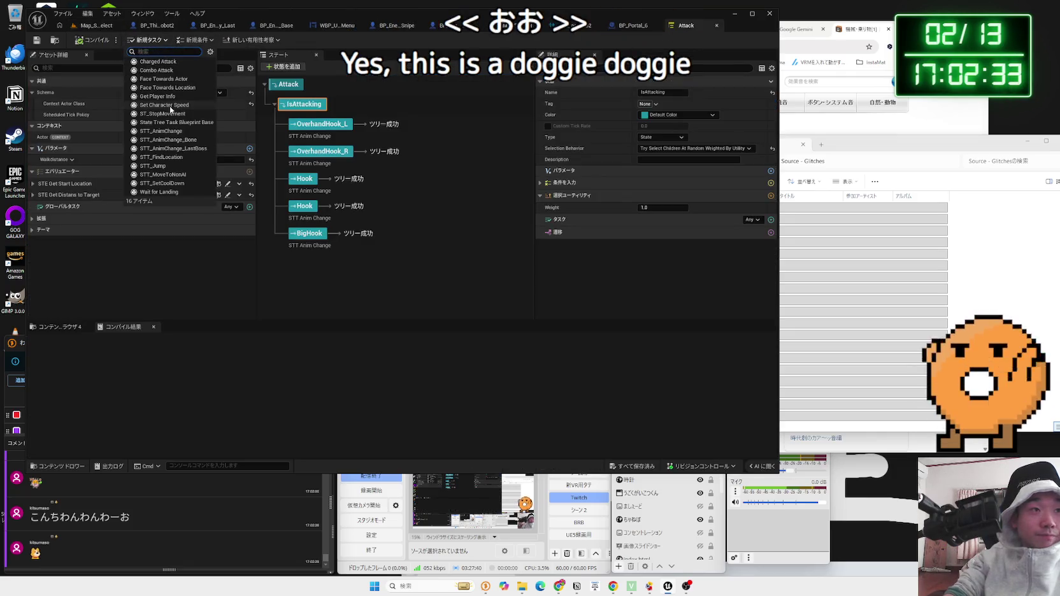
pyautogui.click(177, 271)
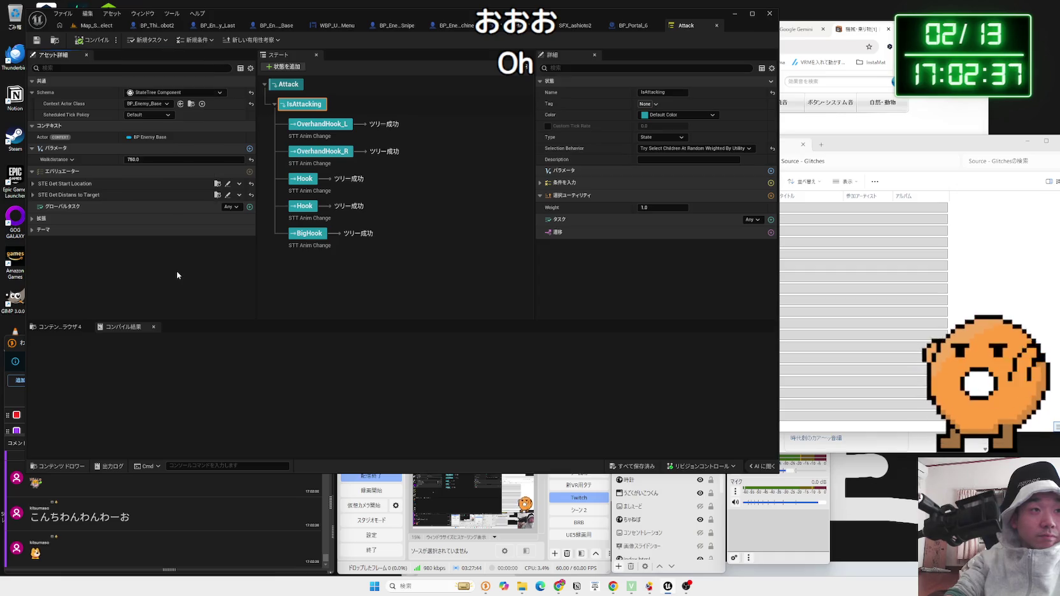
pyautogui.click(93, 26)
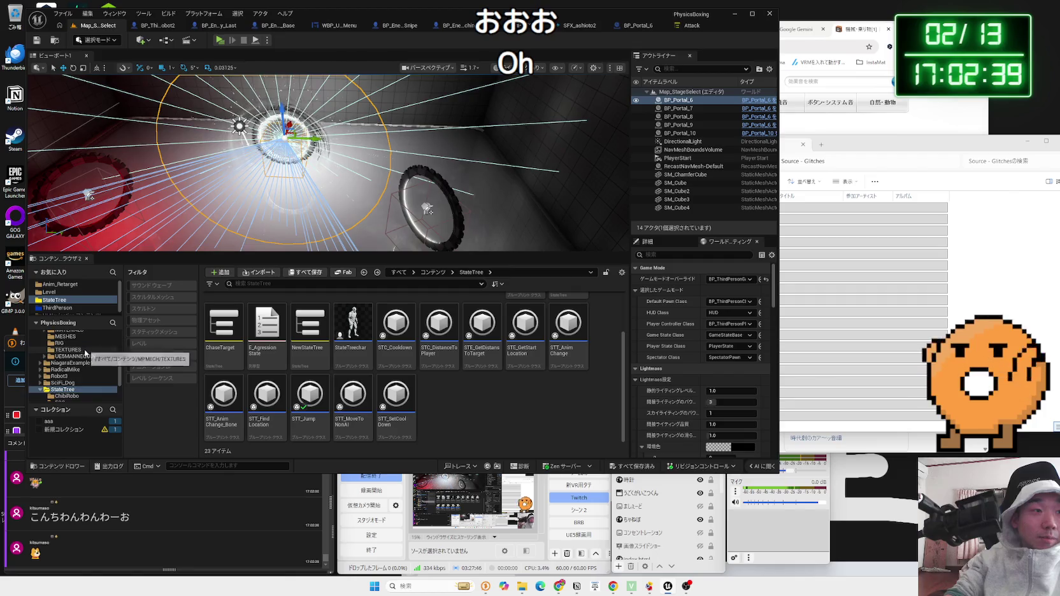
# Play Glitch Layered Thick Short 06 and 09 in Media Player, closing it after each
pyautogui.doubleClick(858, 281)
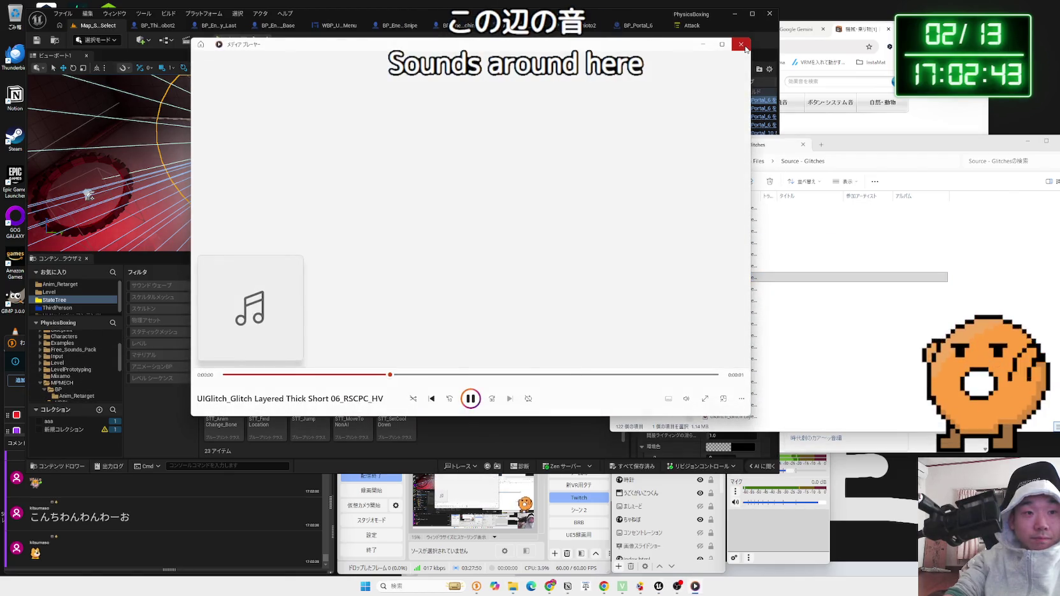
pyautogui.click(744, 47)
pyautogui.doubleClick(726, 311)
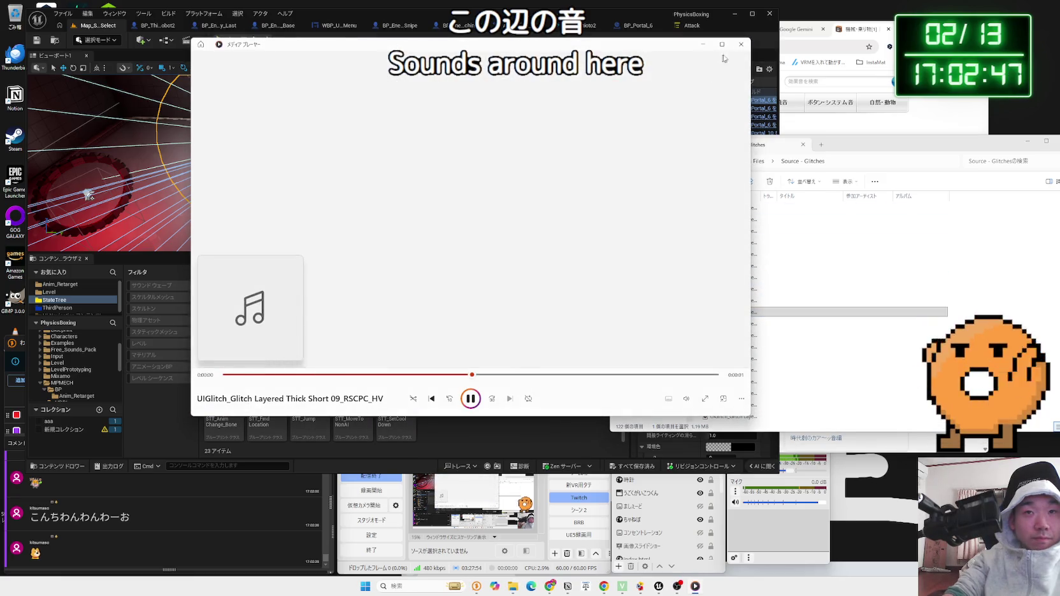
pyautogui.click(741, 44)
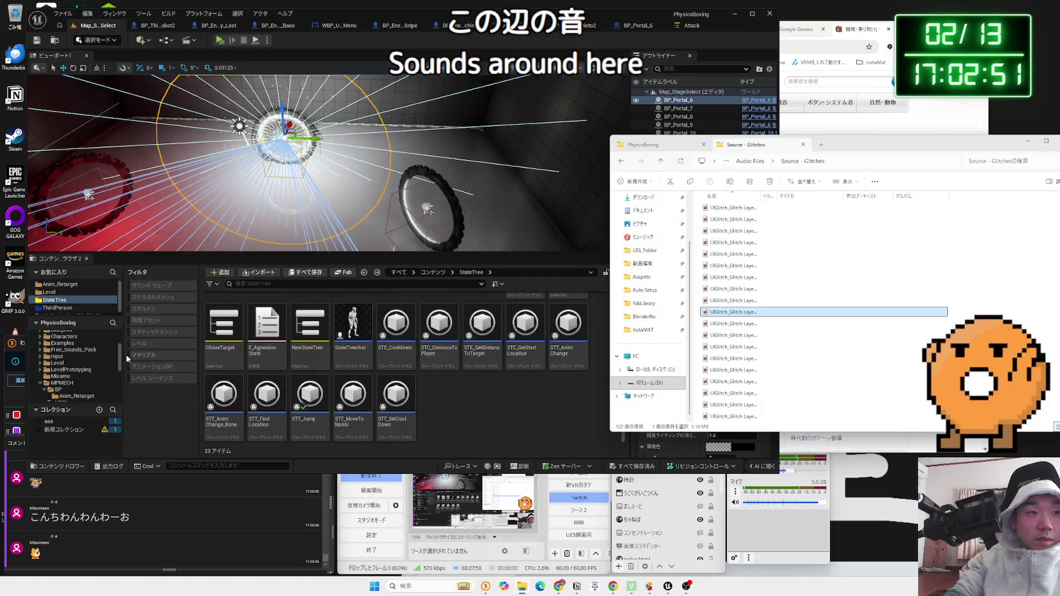
# Show the Level folder in Unreal's Content Browser
pyautogui.scroll(3, 72, 352)
pyautogui.click(54, 293)
pyautogui.scroll(-1, 70, 366)
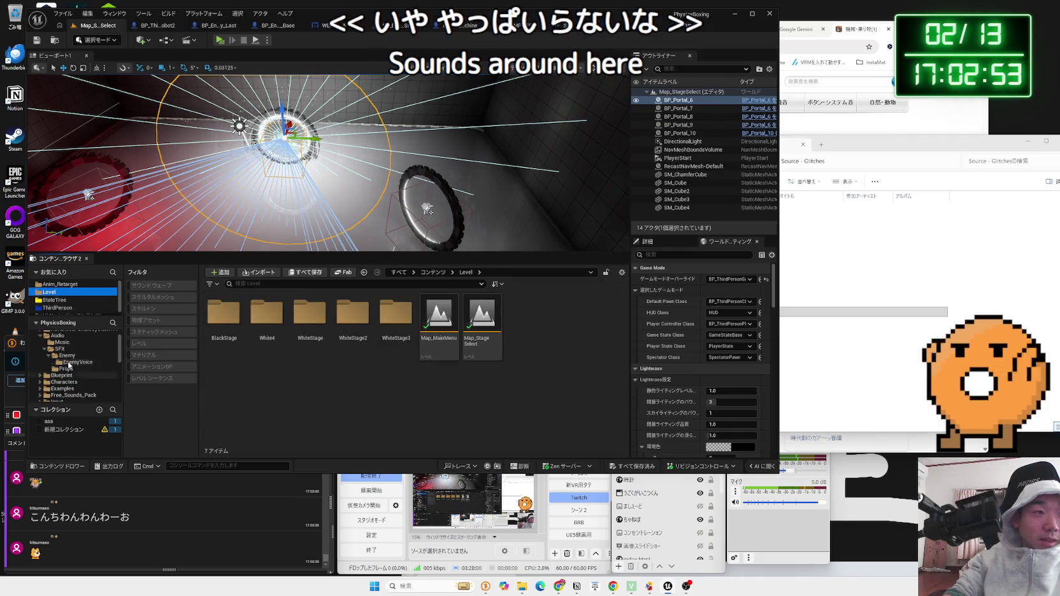
# Delete the EnemyVoice folder from Audio/SFX/Enemy, confirming the asset deletion, then start Play
pyautogui.click(57, 354)
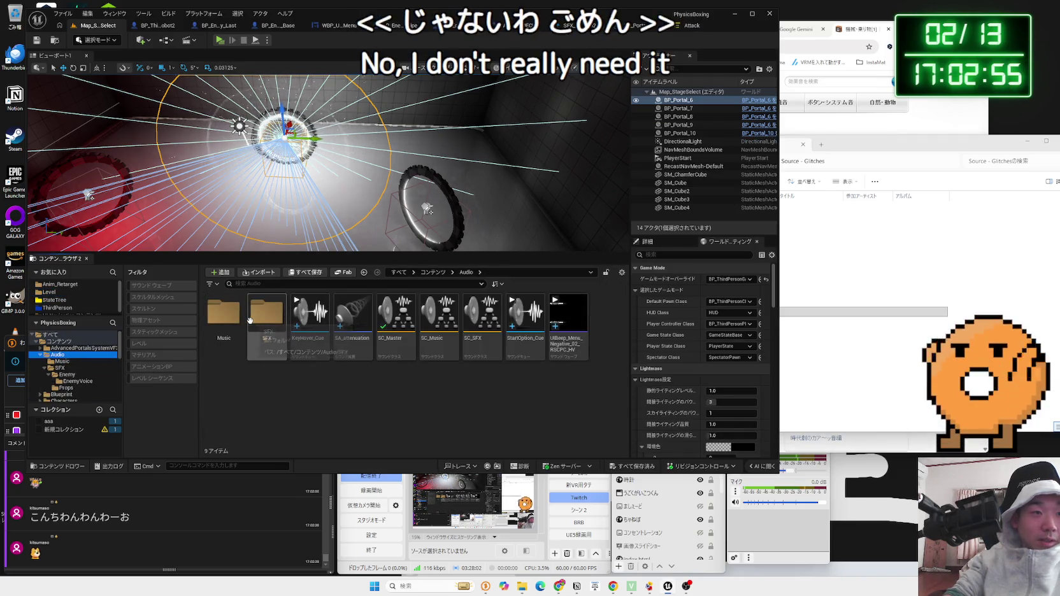
pyautogui.doubleClick(250, 320)
pyautogui.doubleClick(224, 313)
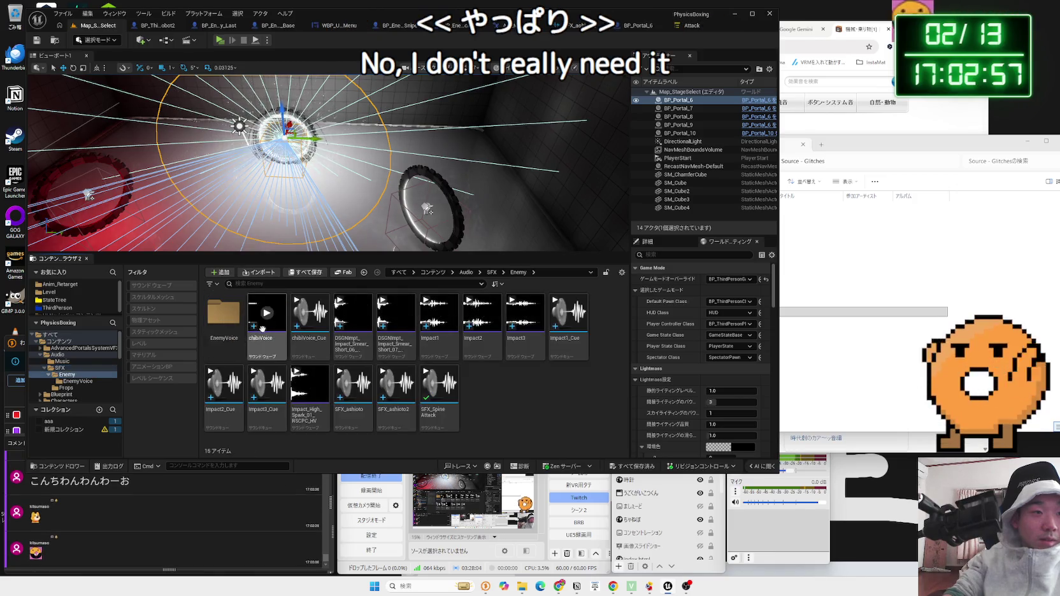
pyautogui.rightClick(227, 327)
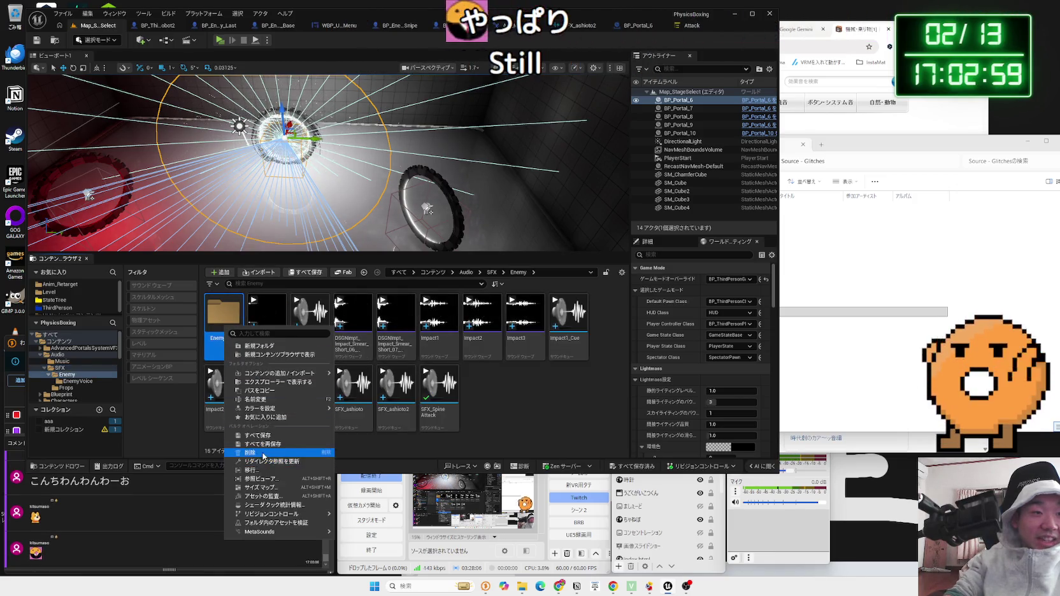
pyautogui.click(262, 453)
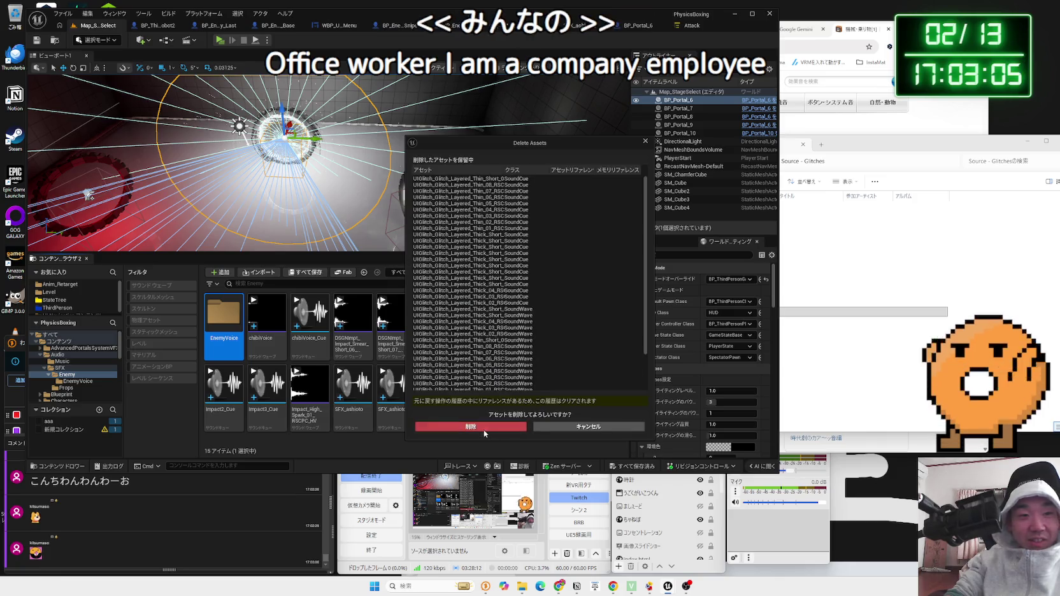
pyautogui.click(483, 428)
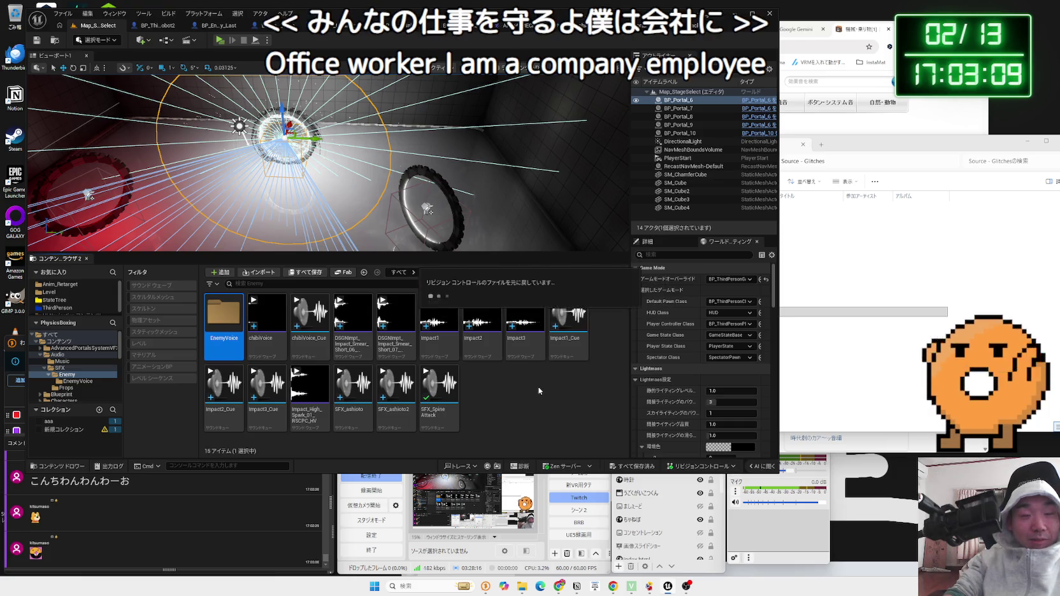
pyautogui.click(220, 39)
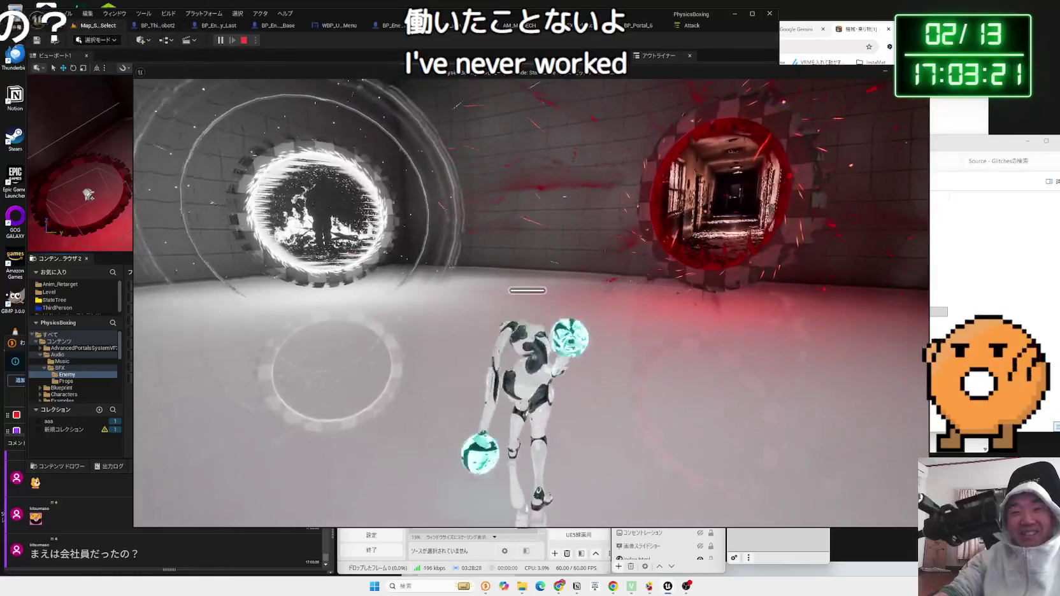
# Stop the test play, focus the portal, and open BP_Portal_6 for editing
pyautogui.press('Escape')
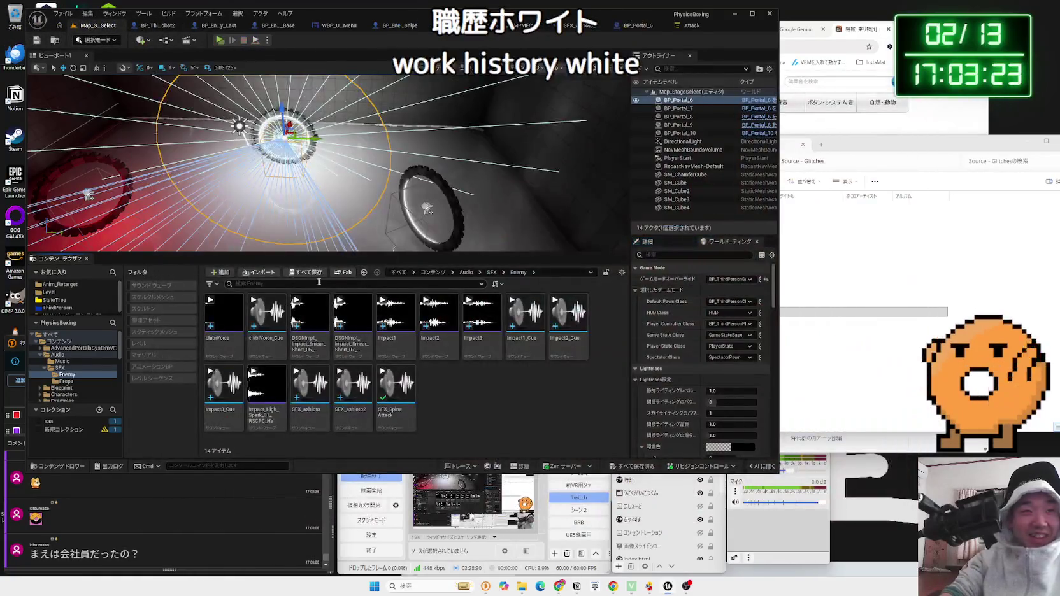
pyautogui.press('f')
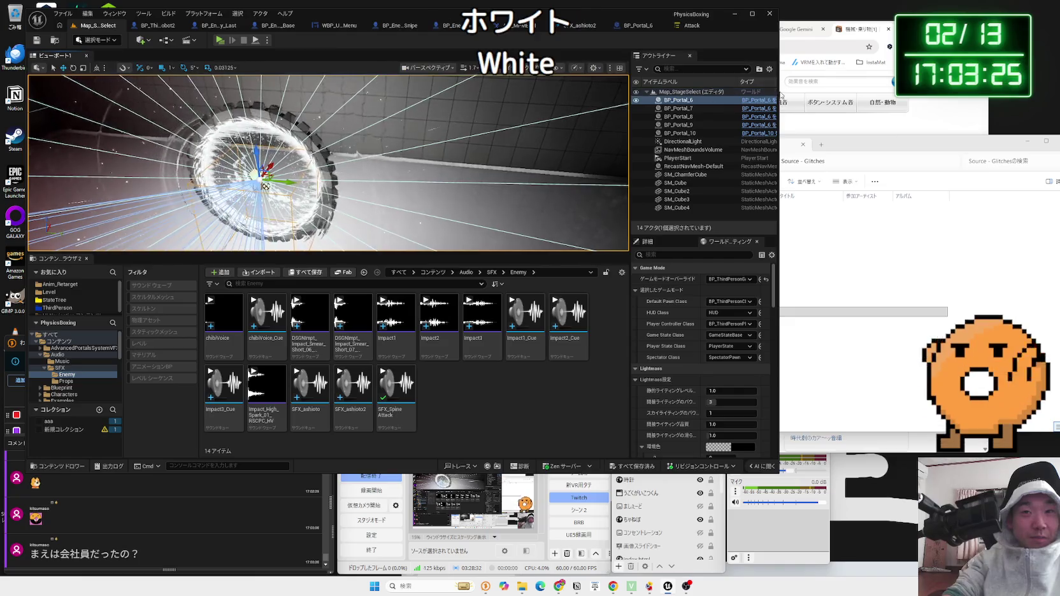
pyautogui.click(757, 105)
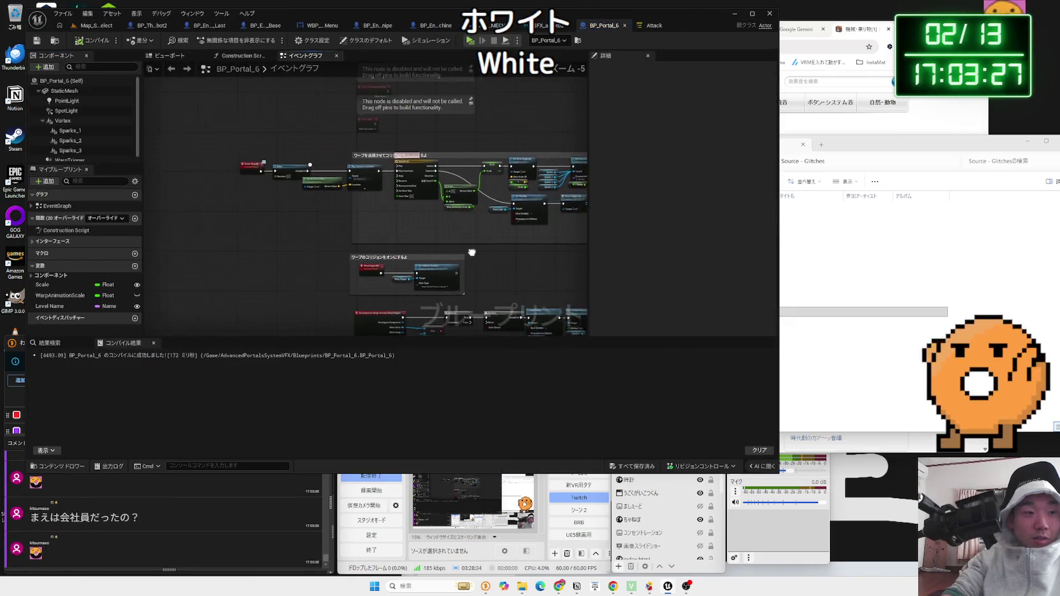
# In BP_Portal_6's viewport, try the Vortex scale near 0.68, then reset it to 1.0
pyautogui.click(246, 56)
pyautogui.click(171, 57)
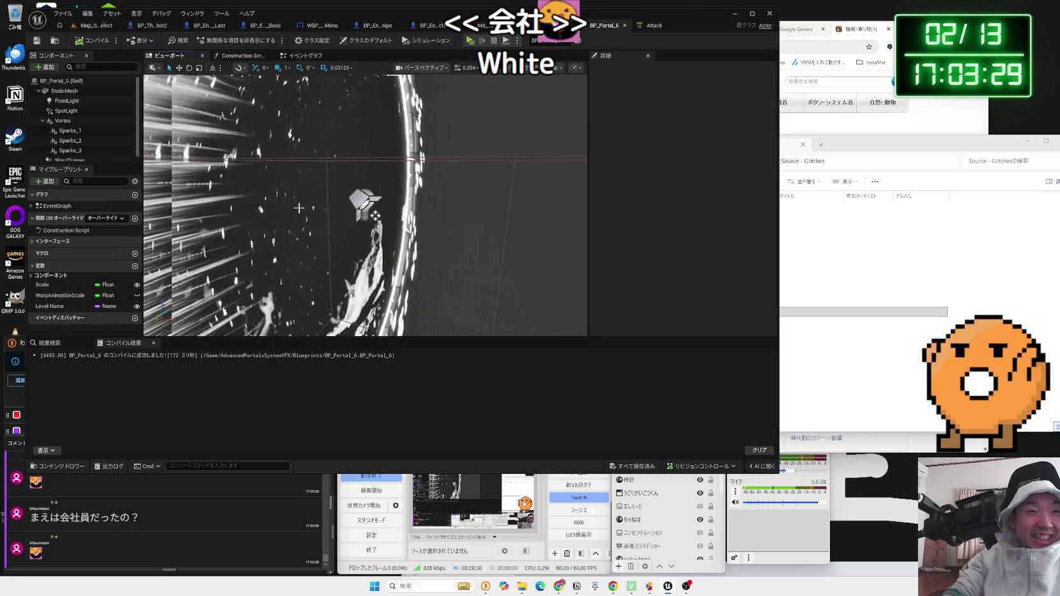
pyautogui.click(490, 213)
pyautogui.moveTo(491, 213)
pyautogui.mouseDown()
pyautogui.moveTo(429, 237)
pyautogui.moveTo(166, 152)
pyautogui.mouseUp()
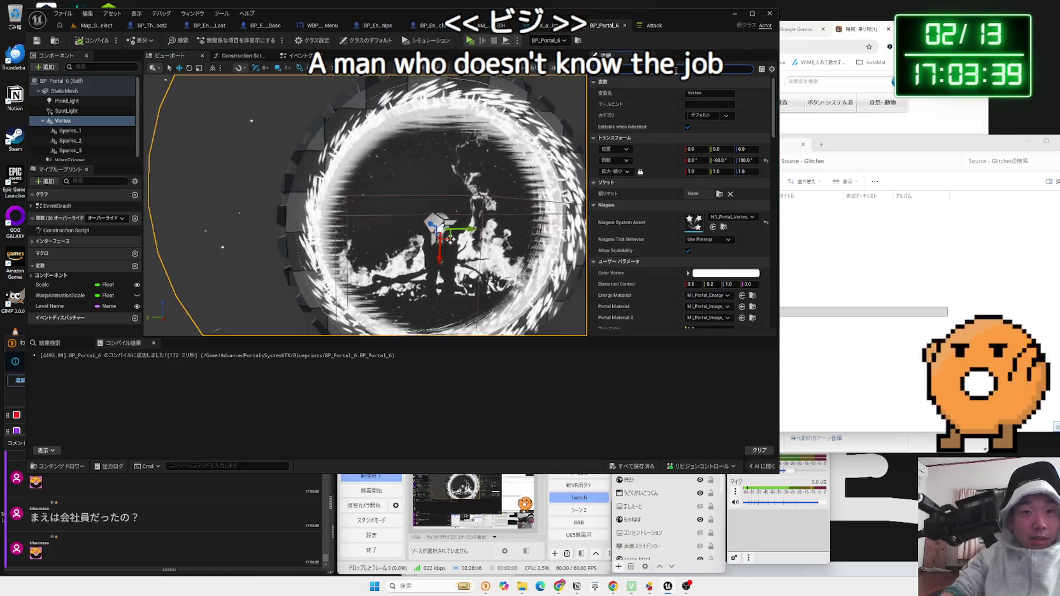
pyautogui.moveTo(694, 171); pyautogui.dragTo(632, 171)
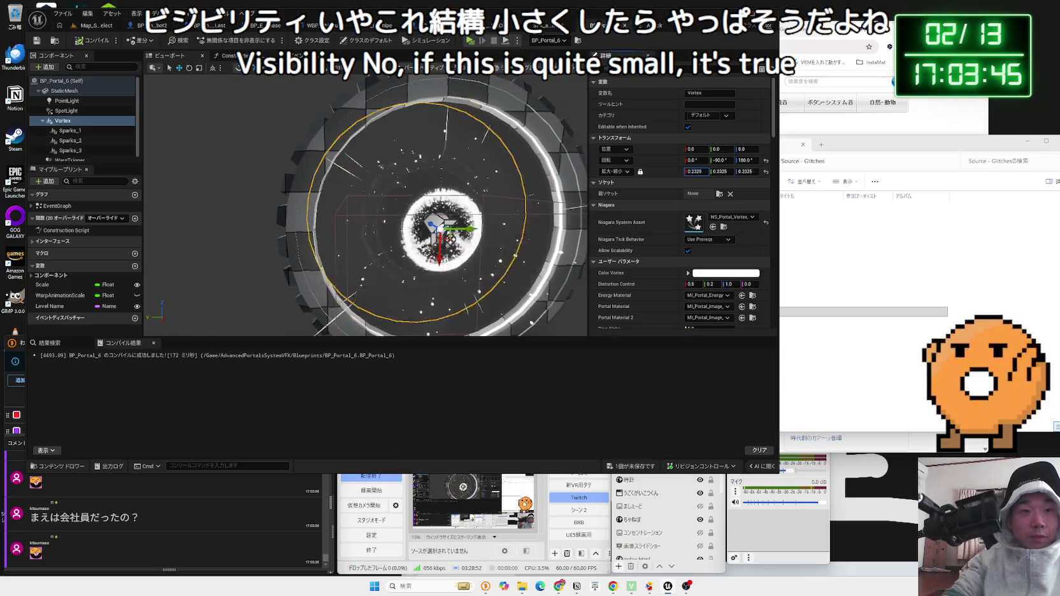
pyautogui.moveTo(637, 171); pyautogui.dragTo(627, 171)
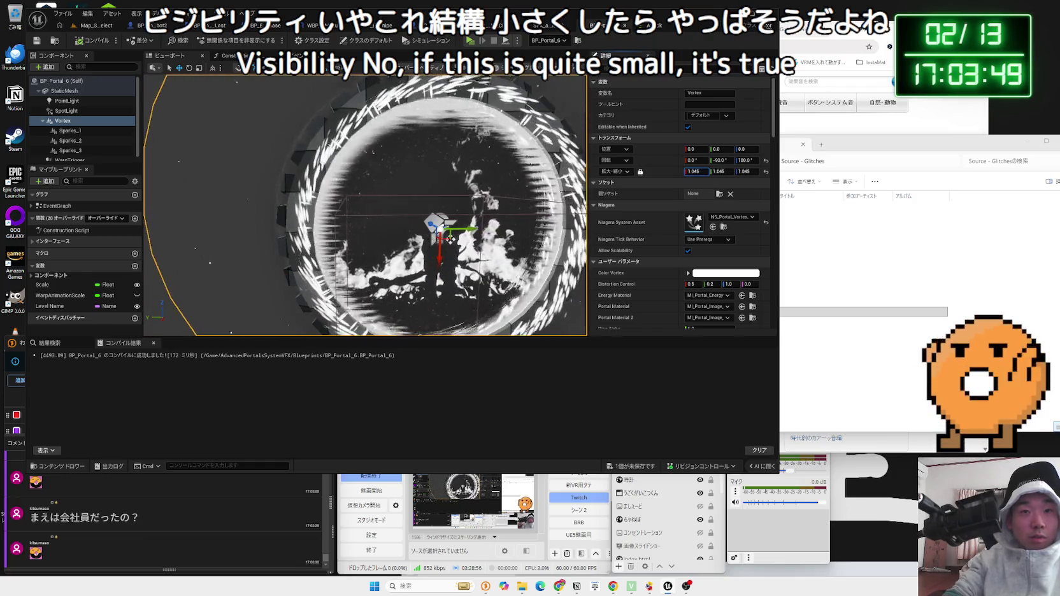
pyautogui.scroll(-5, 774, 175)
pyautogui.scroll(5, 771, 171)
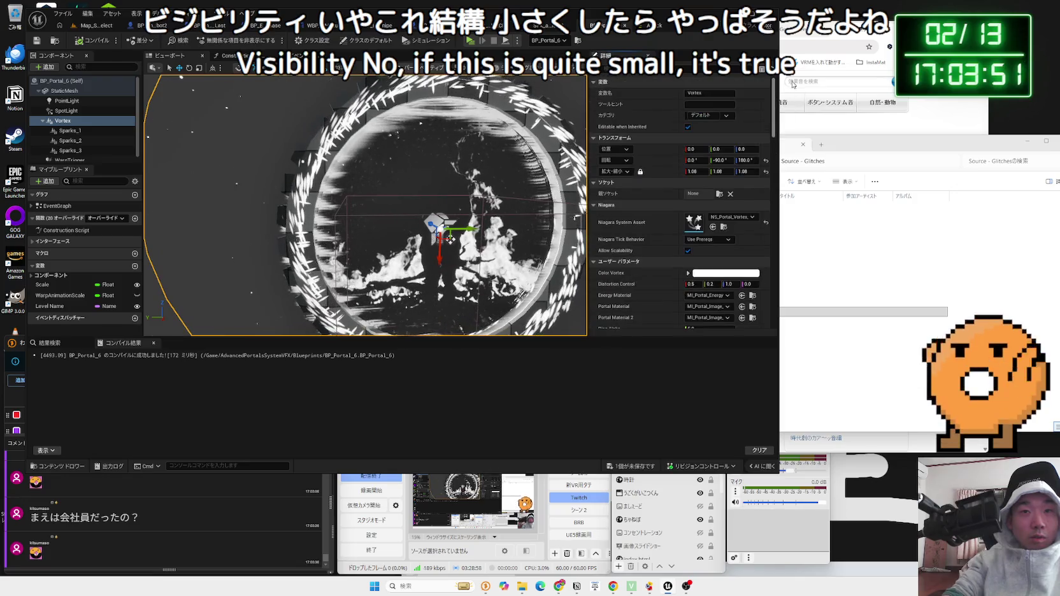
pyautogui.click(766, 172)
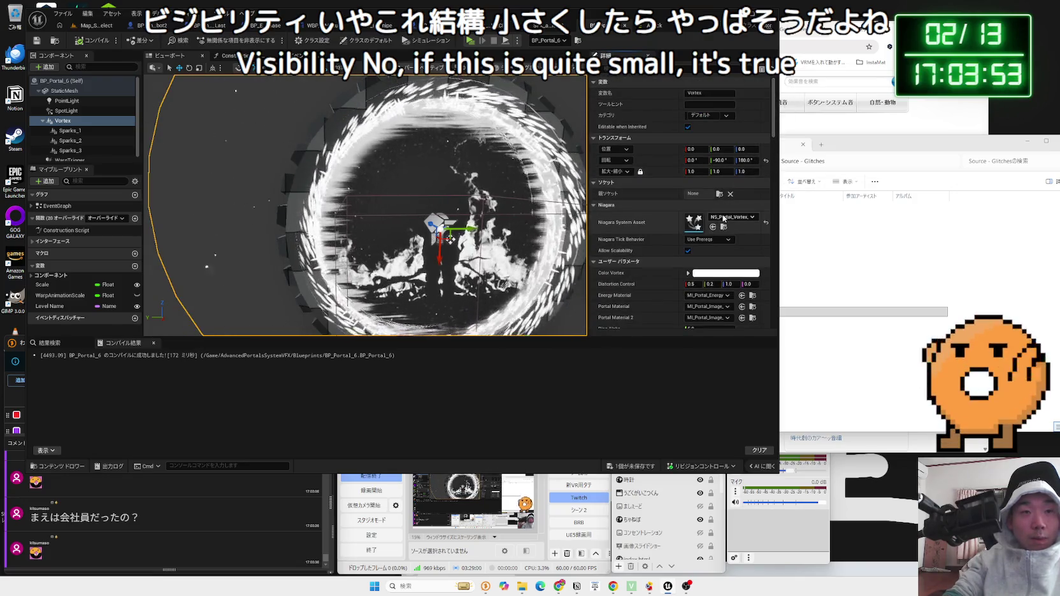
# Find MI_Portal_Image_02, the Portal Material 2 asset, in the Content Browser
pyautogui.scroll(-2, 735, 231)
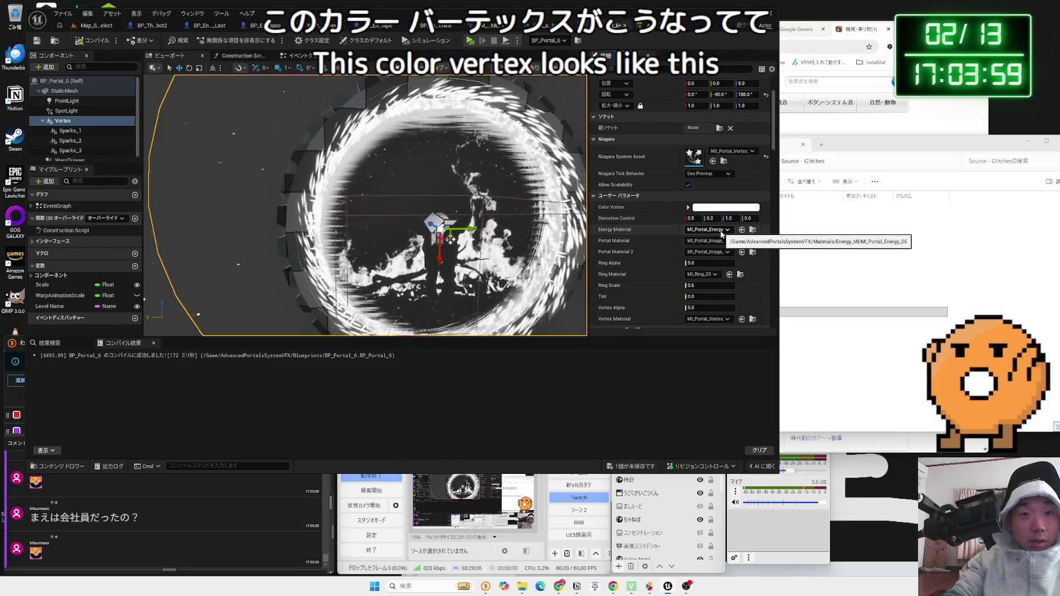
pyautogui.scroll(-1, 627, 230)
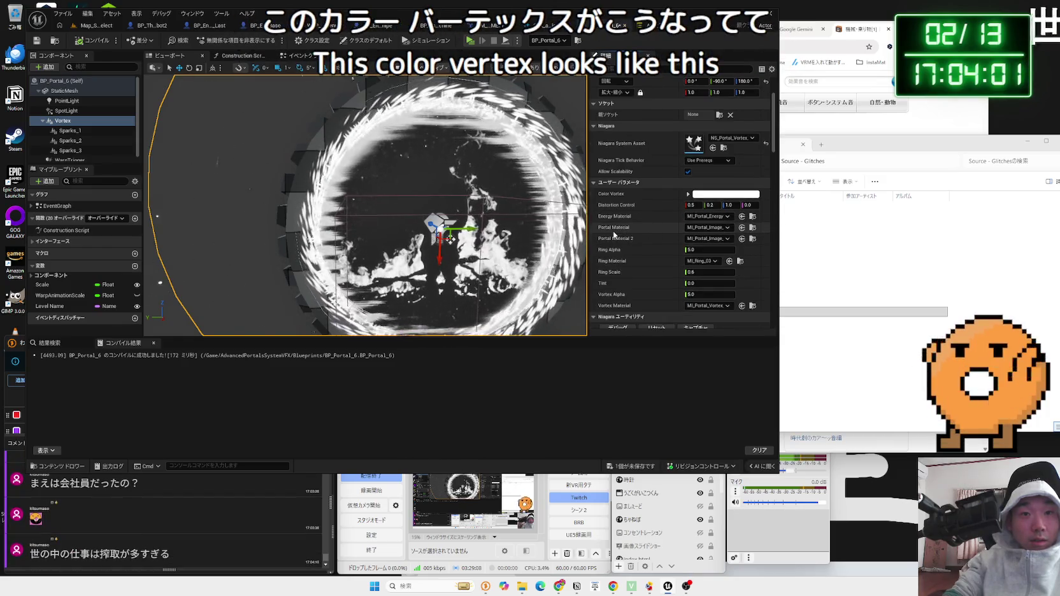
pyautogui.click(752, 238)
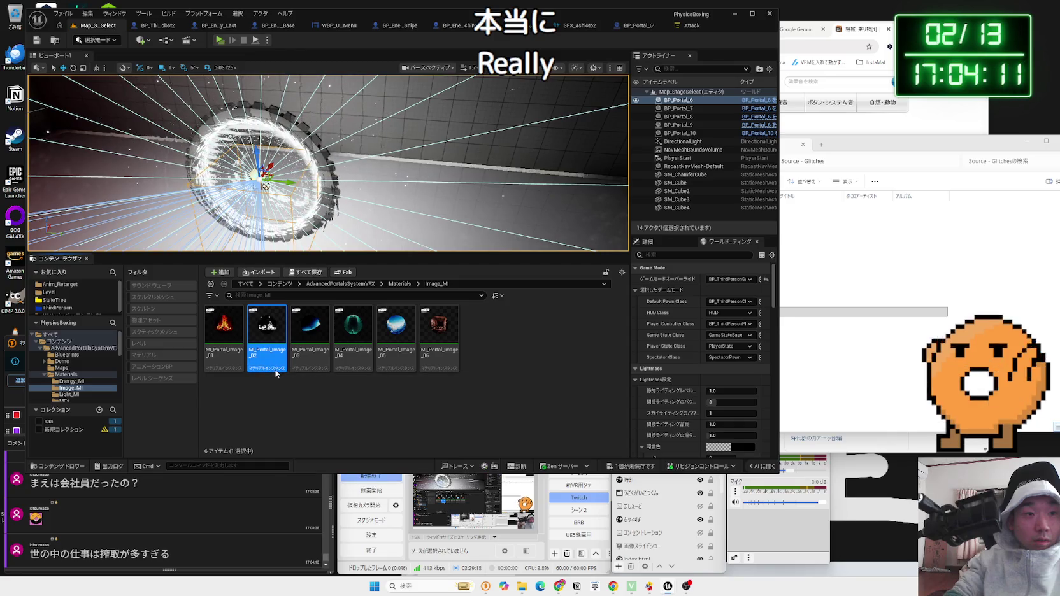
# Open MI_Portal_Image_02 and locate its parent material in the Content Browser
pyautogui.doubleClick(286, 367)
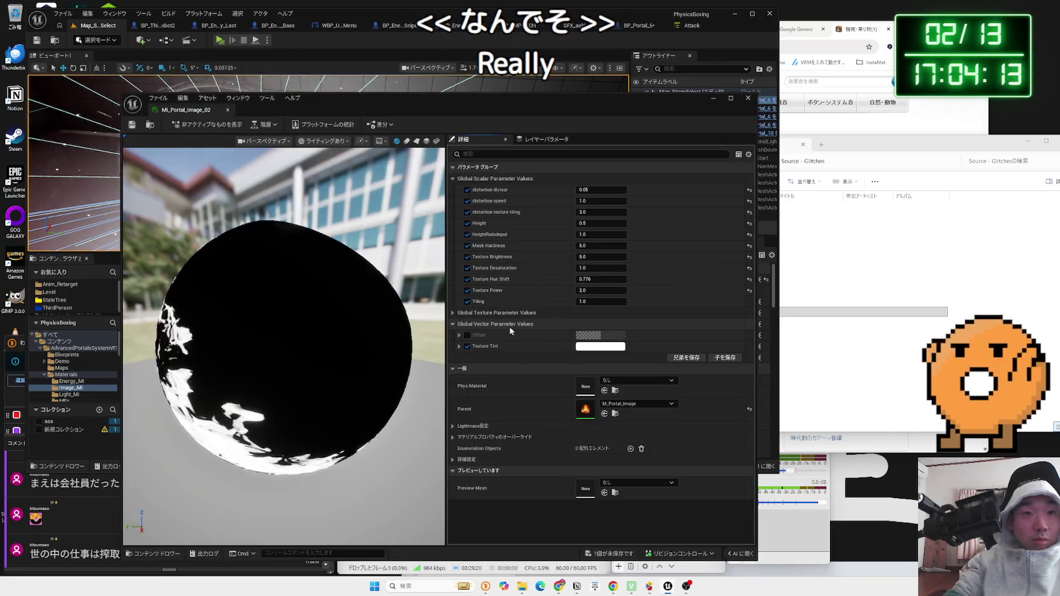
pyautogui.moveTo(296, 331)
pyautogui.mouseDown()
pyautogui.moveTo(300, 369)
pyautogui.moveTo(280, 369)
pyautogui.mouseUp()
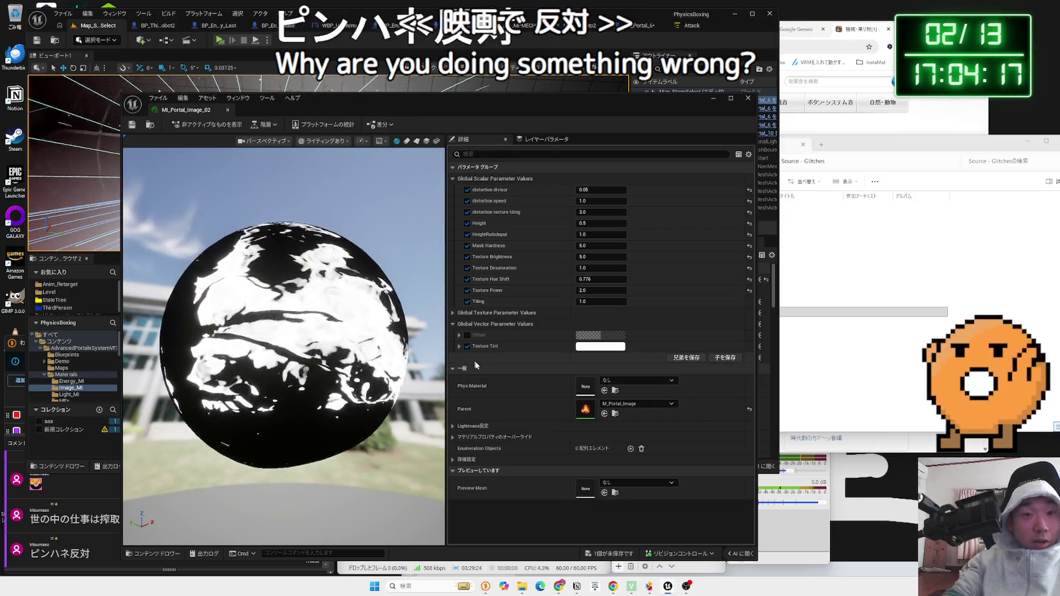
pyautogui.click(632, 405)
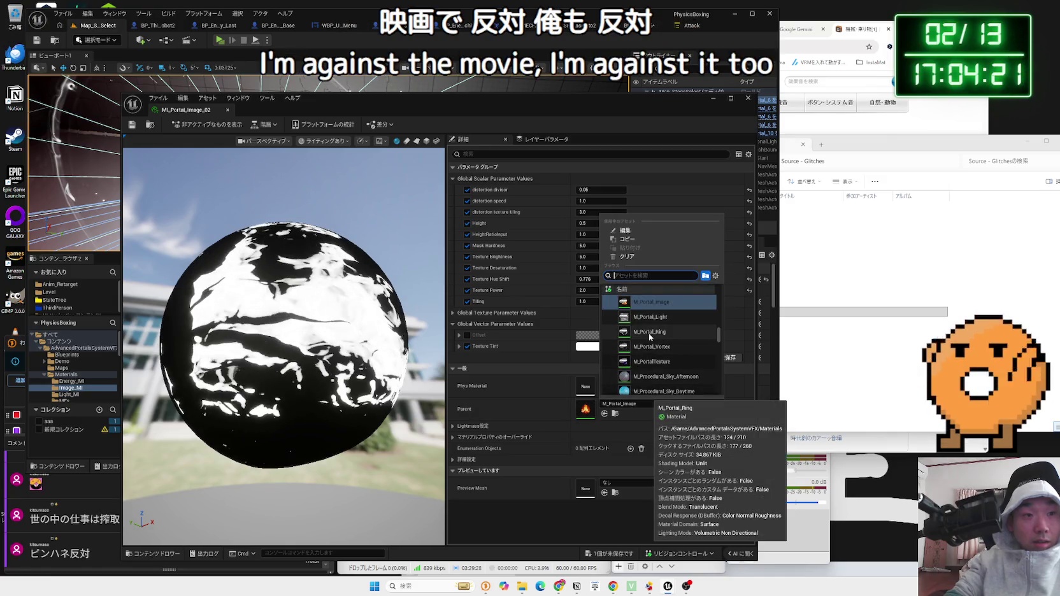
pyautogui.click(615, 414)
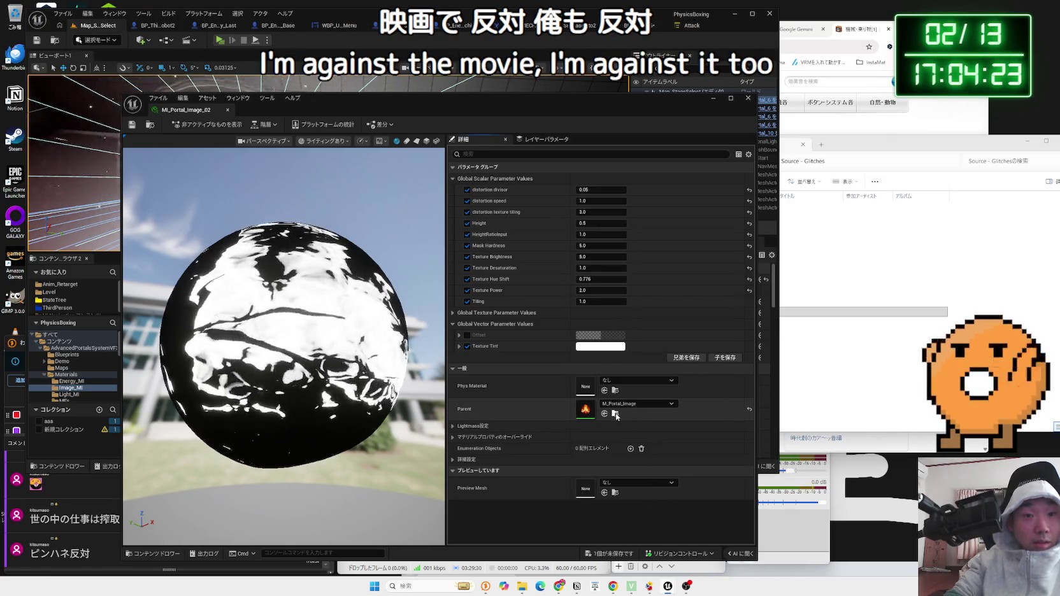
# Inspect the parent M_Portal_Image material's Portal Texture nodes, then close it
pyautogui.moveTo(446, 97); pyautogui.dragTo(872, 80)
pyautogui.doubleClick(310, 383)
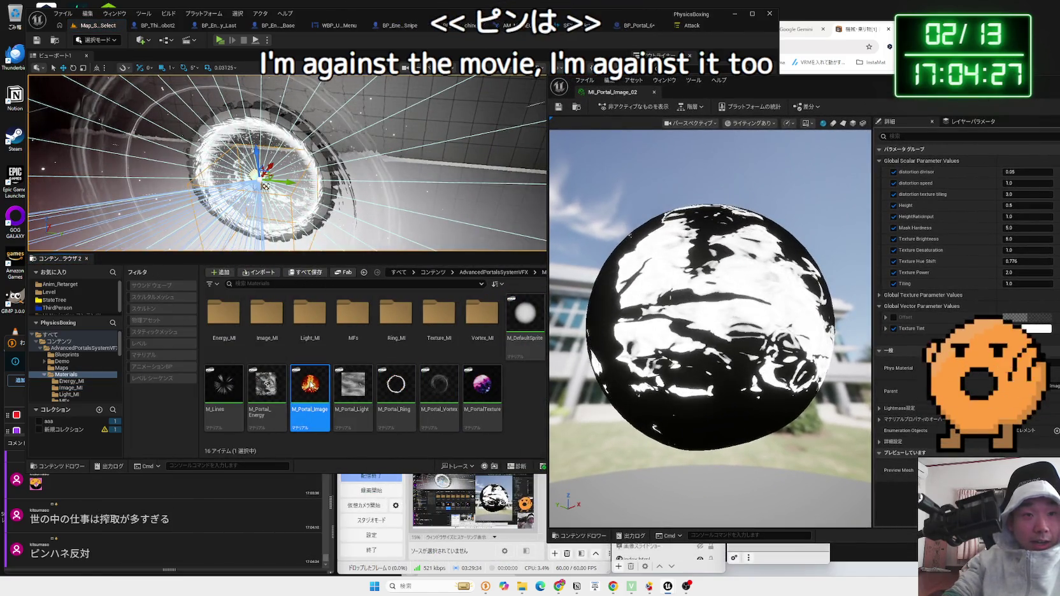
pyautogui.scroll(-5, 379, 261)
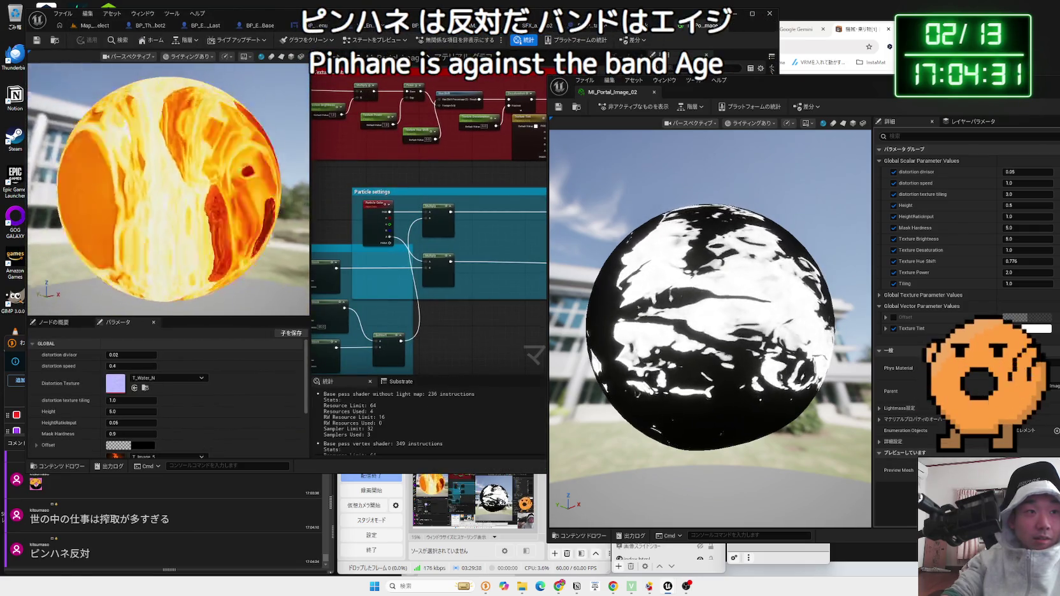
pyautogui.scroll(-2, 413, 270)
pyautogui.scroll(-1, 413, 270)
pyautogui.scroll(6, 480, 280)
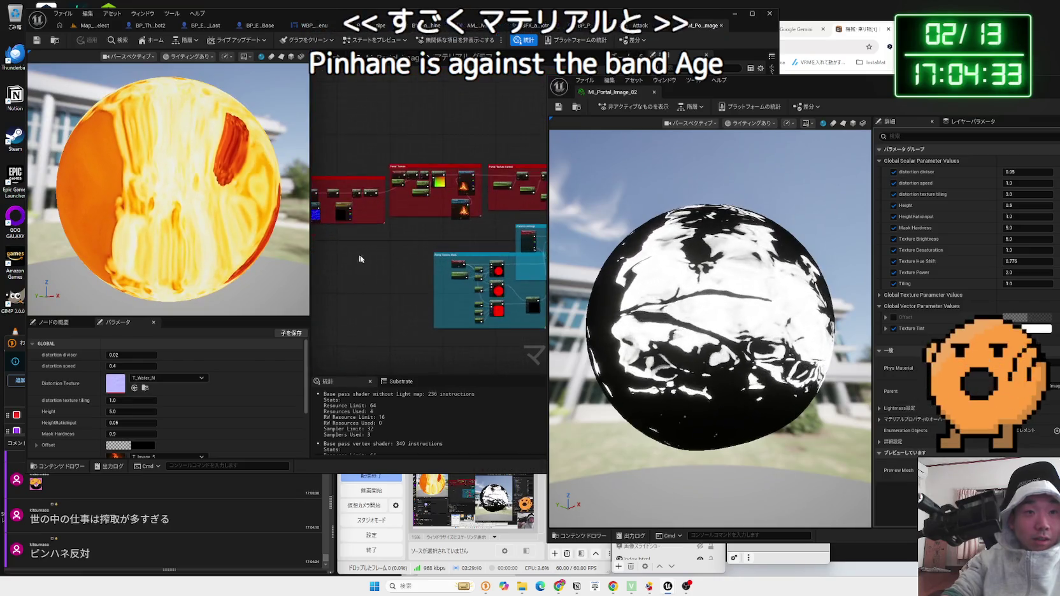
pyautogui.moveTo(480, 279); pyautogui.dragTo(551, 358)
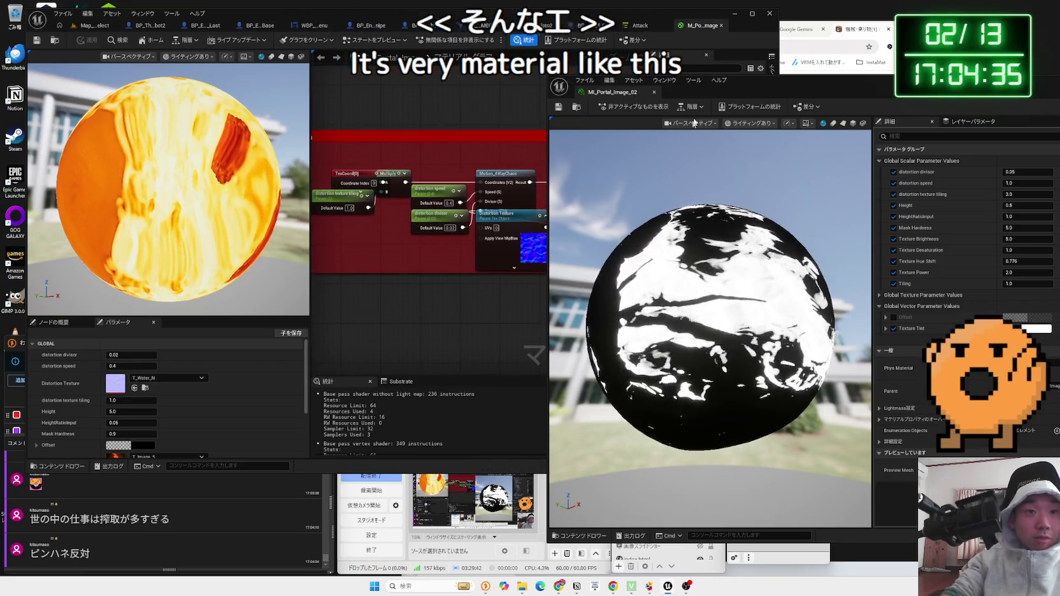
pyautogui.moveTo(474, 315)
pyautogui.mouseDown()
pyautogui.moveTo(506, 314)
pyautogui.moveTo(313, 305)
pyautogui.moveTo(302, 73)
pyautogui.mouseUp()
pyautogui.click(721, 26)
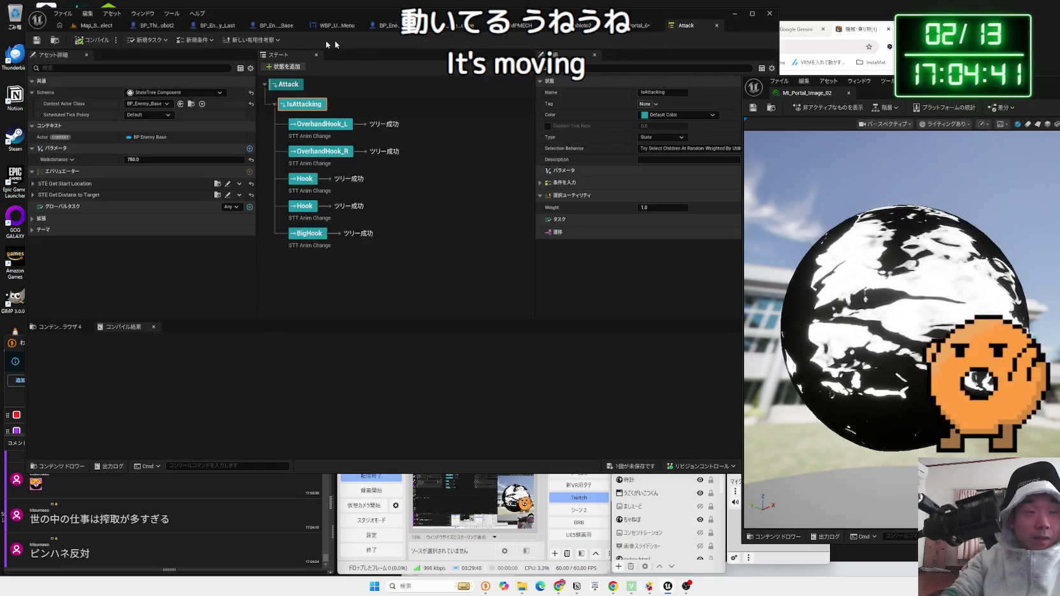
# Back in MI_Portal_Image_02, keep Texture Tint white and expand the texture parameters
pyautogui.click(89, 26)
pyautogui.moveTo(925, 95)
pyautogui.mouseDown()
pyautogui.moveTo(813, 71)
pyautogui.moveTo(409, 28)
pyautogui.mouseUp()
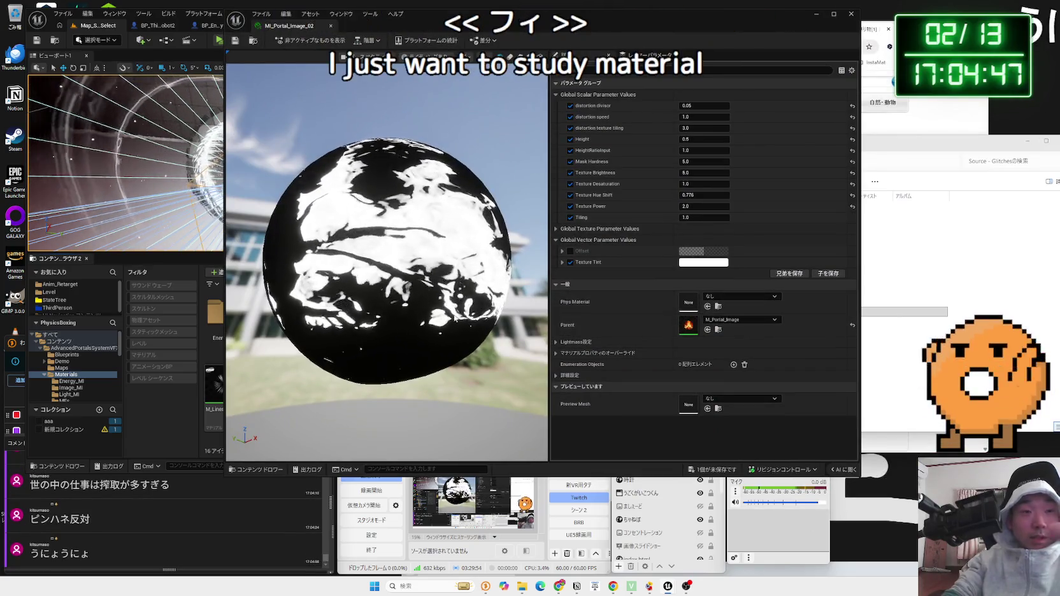
pyautogui.moveTo(388, 286)
pyautogui.mouseDown()
pyautogui.moveTo(376, 229)
pyautogui.moveTo(377, 255)
pyautogui.mouseUp()
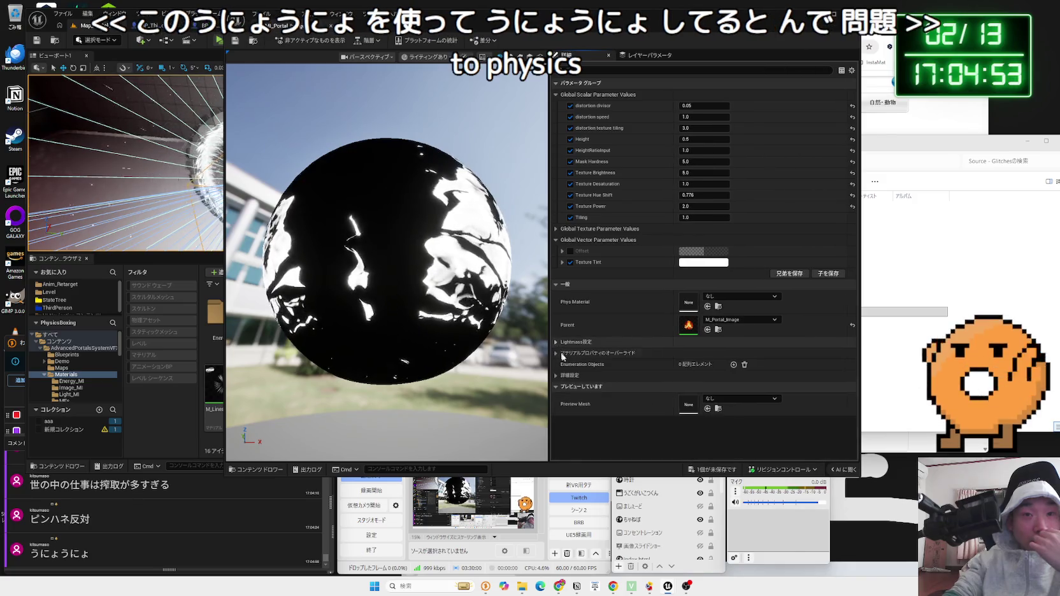
pyautogui.click(557, 375)
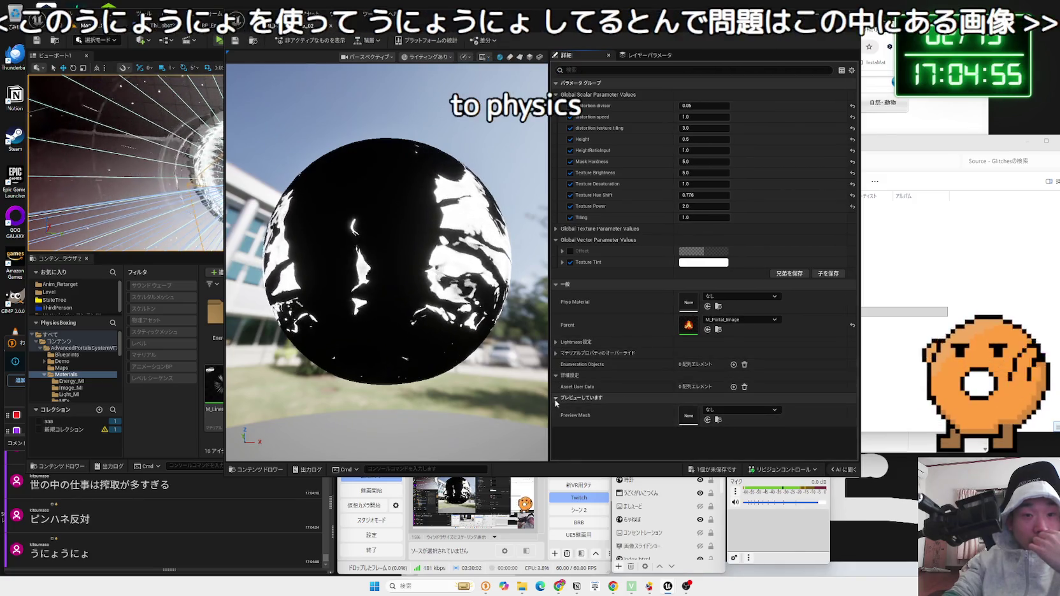
pyautogui.click(557, 375)
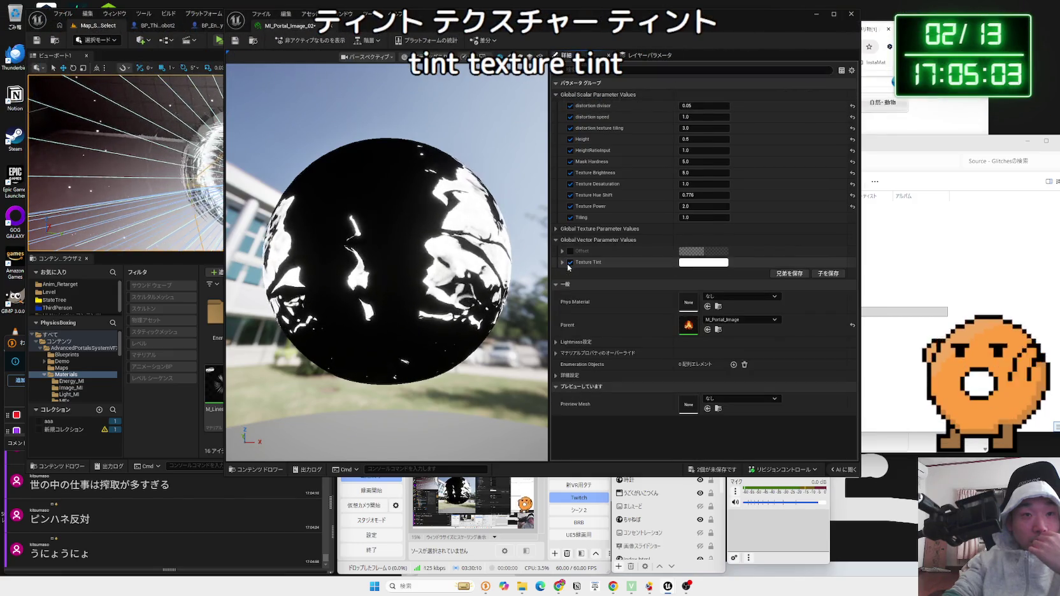
pyautogui.click(704, 264)
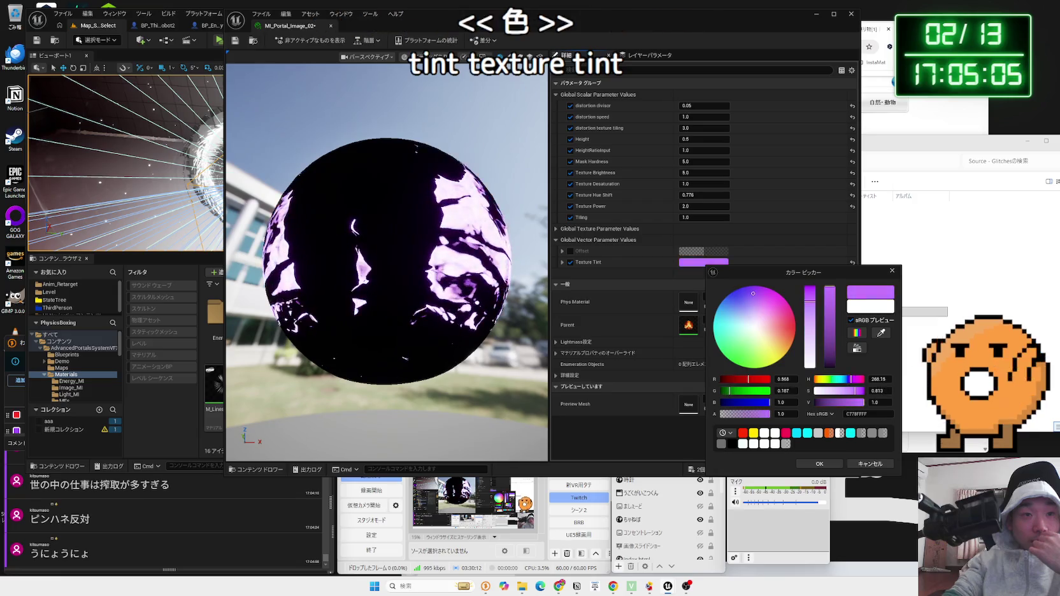
pyautogui.click(869, 465)
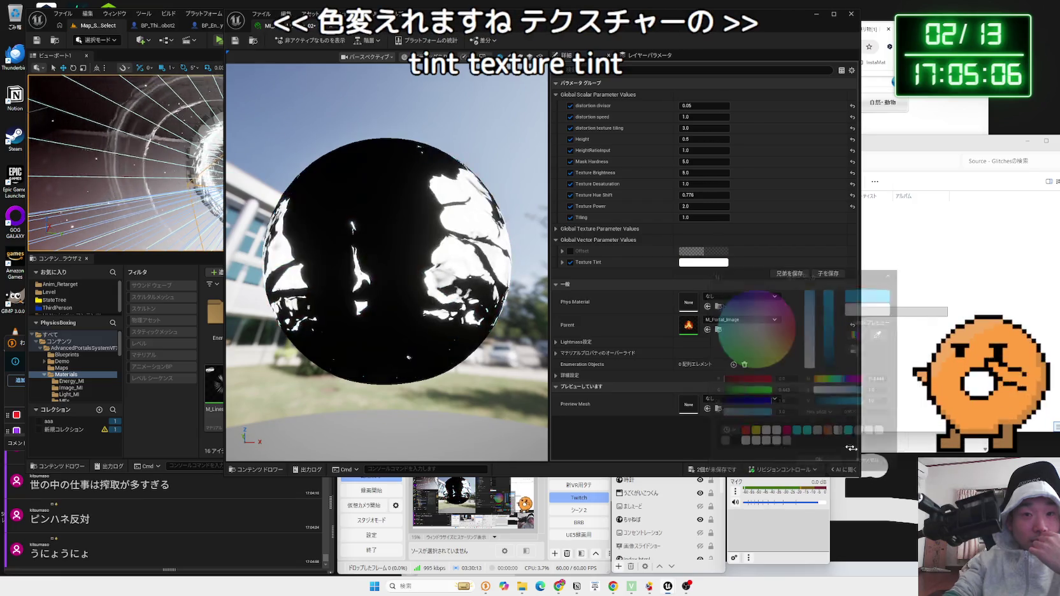
pyautogui.click(571, 262)
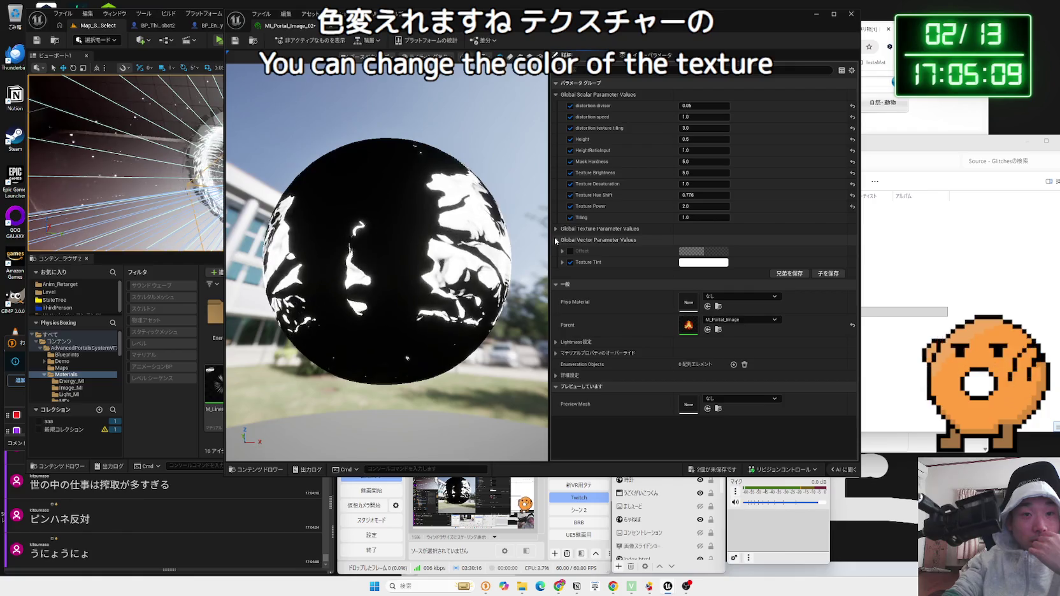
pyautogui.click(555, 240)
pyautogui.click(556, 230)
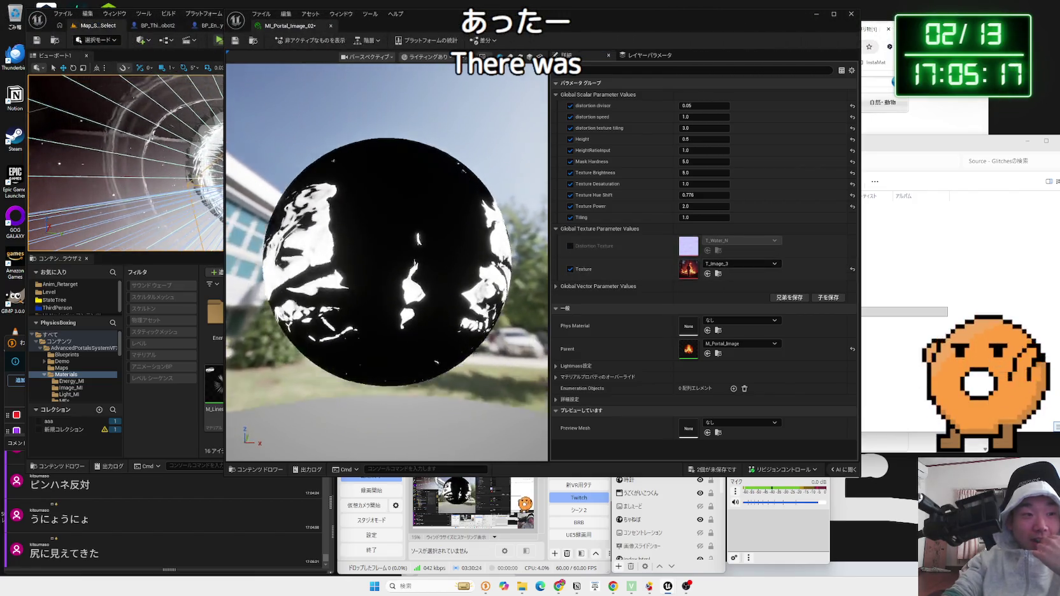
# Browse the Texture parameter's choices and locate T_Image_3, leaving the texture unchanged
pyautogui.click(722, 265)
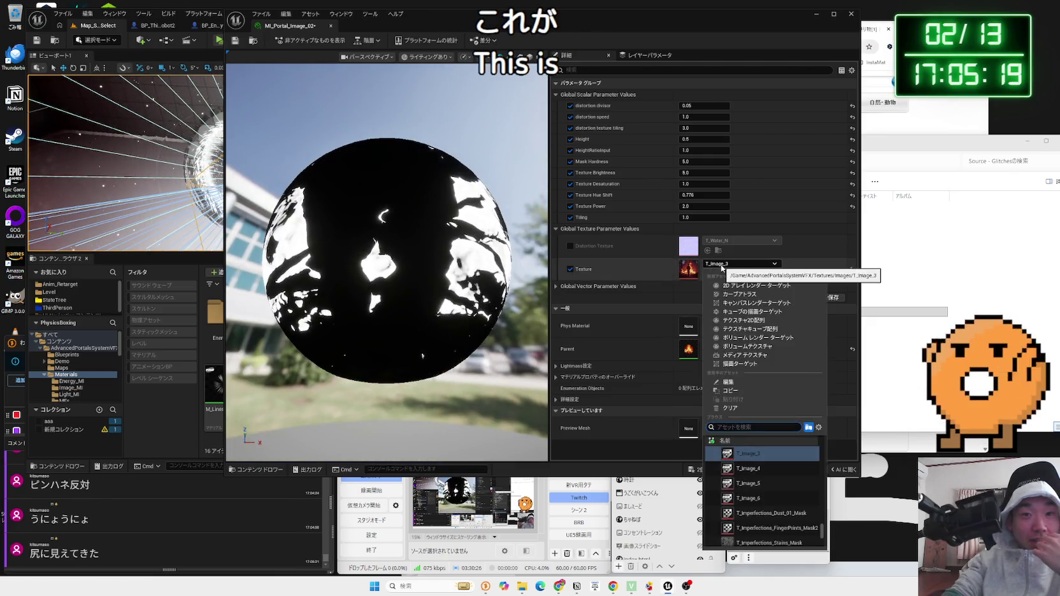
pyautogui.click(796, 268)
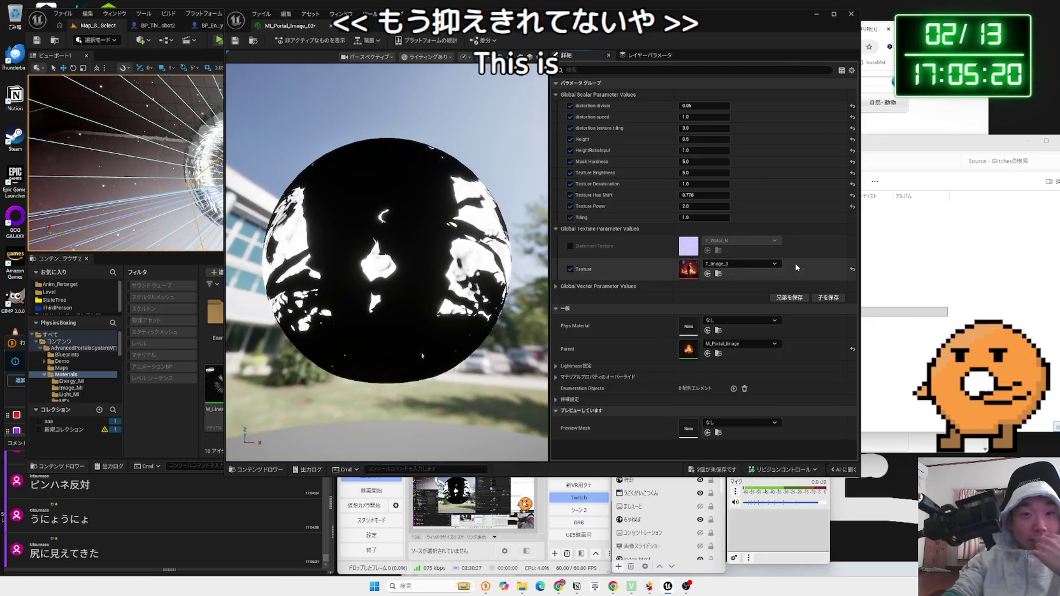
pyautogui.click(722, 276)
pyautogui.moveTo(493, 26)
pyautogui.mouseDown()
pyautogui.moveTo(768, 39)
pyautogui.moveTo(526, 39)
pyautogui.mouseUp()
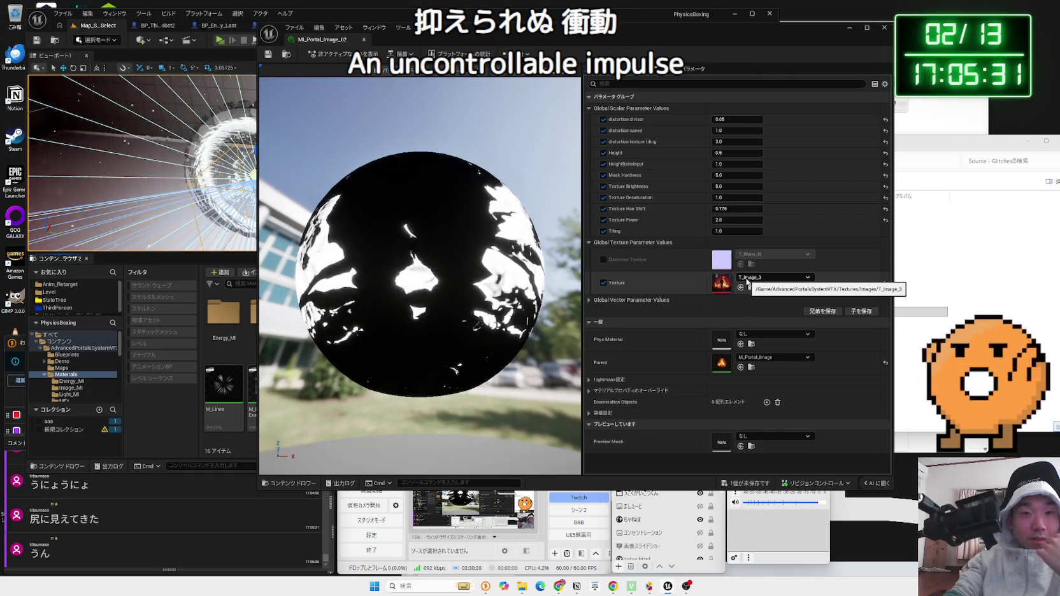
pyautogui.click(747, 283)
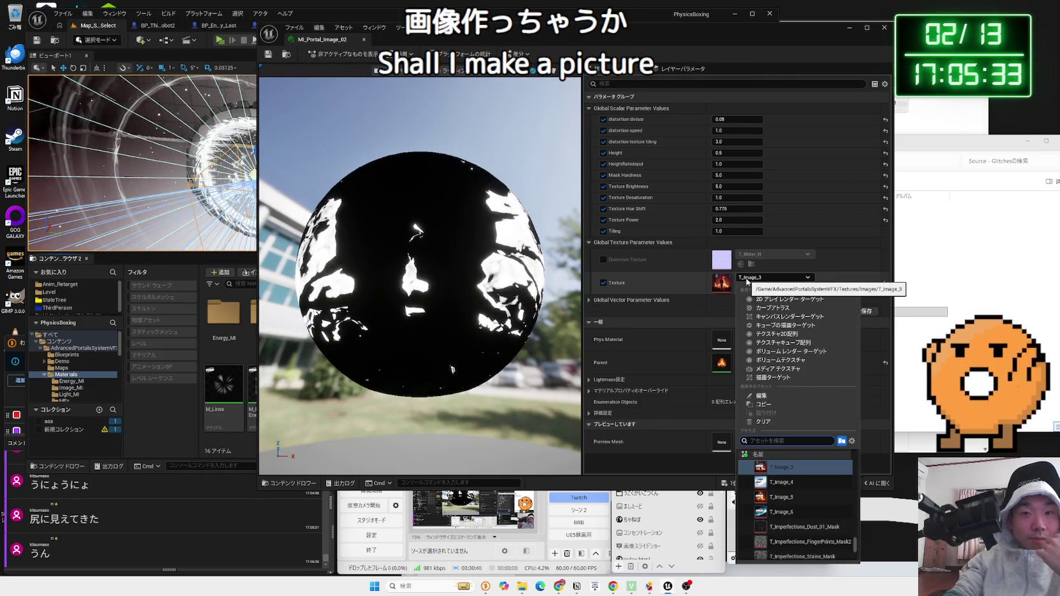
pyautogui.click(692, 53)
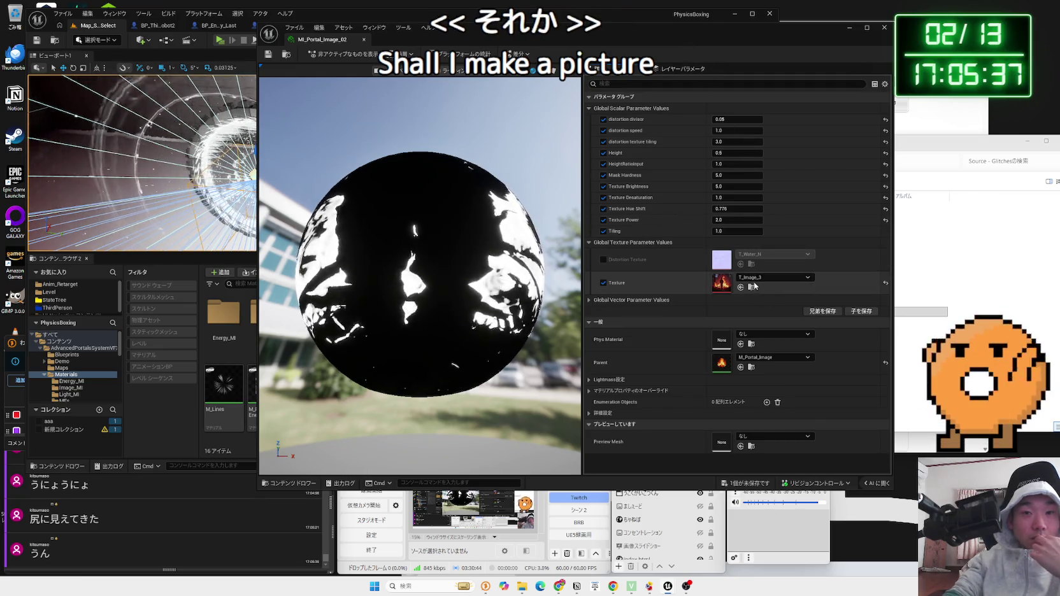
pyautogui.click(754, 283)
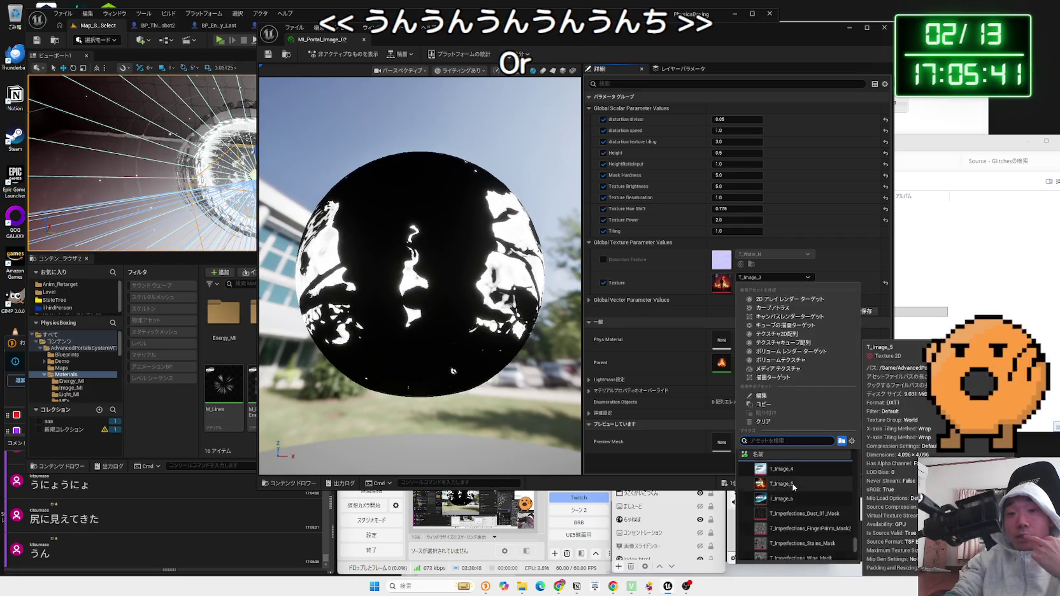
pyautogui.scroll(-5, 793, 488)
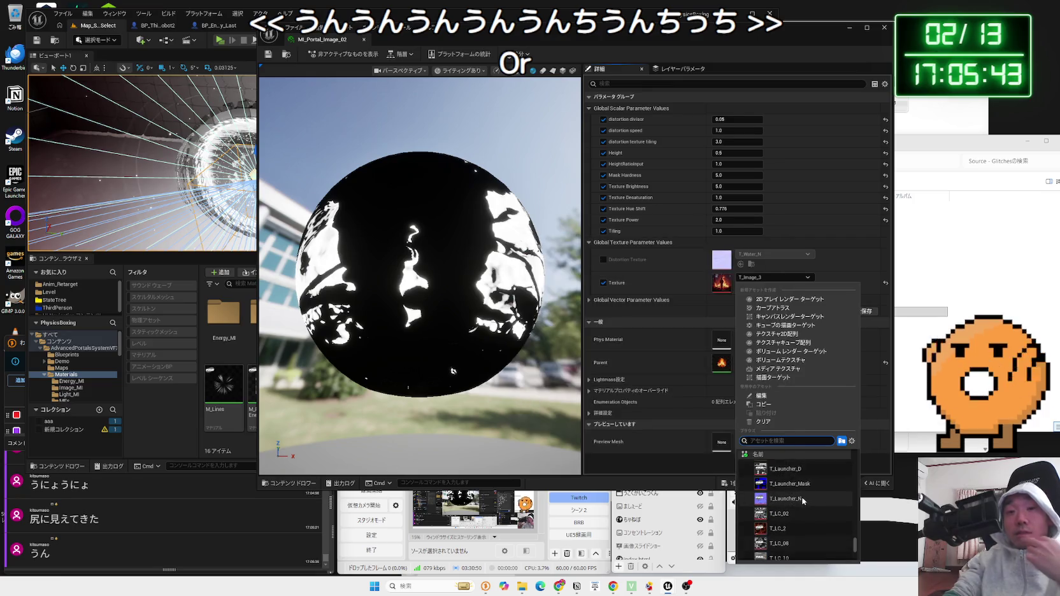
pyautogui.scroll(-3, 803, 510)
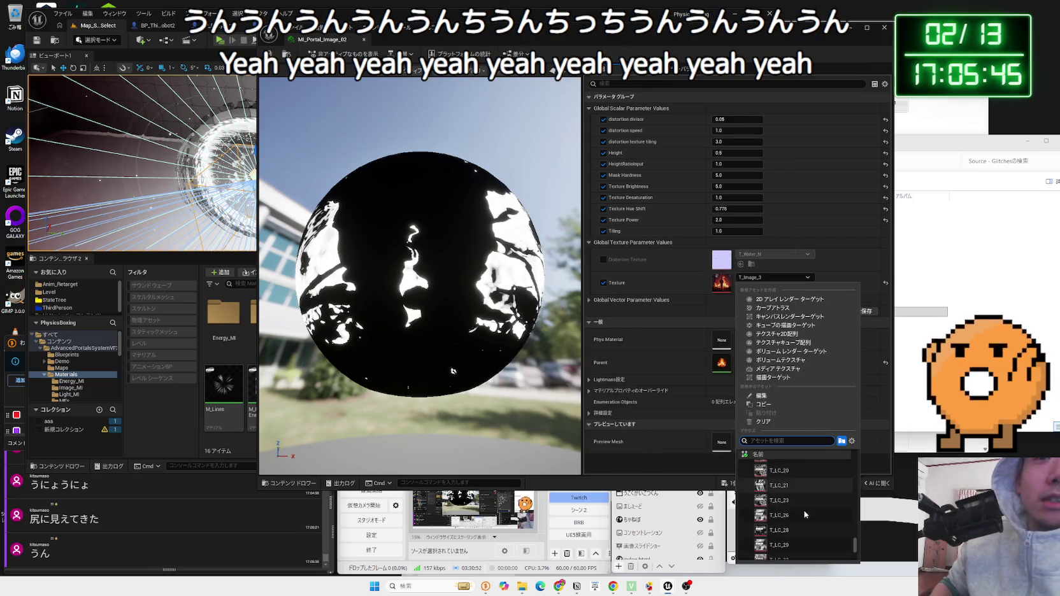
pyautogui.scroll(-2, 803, 510)
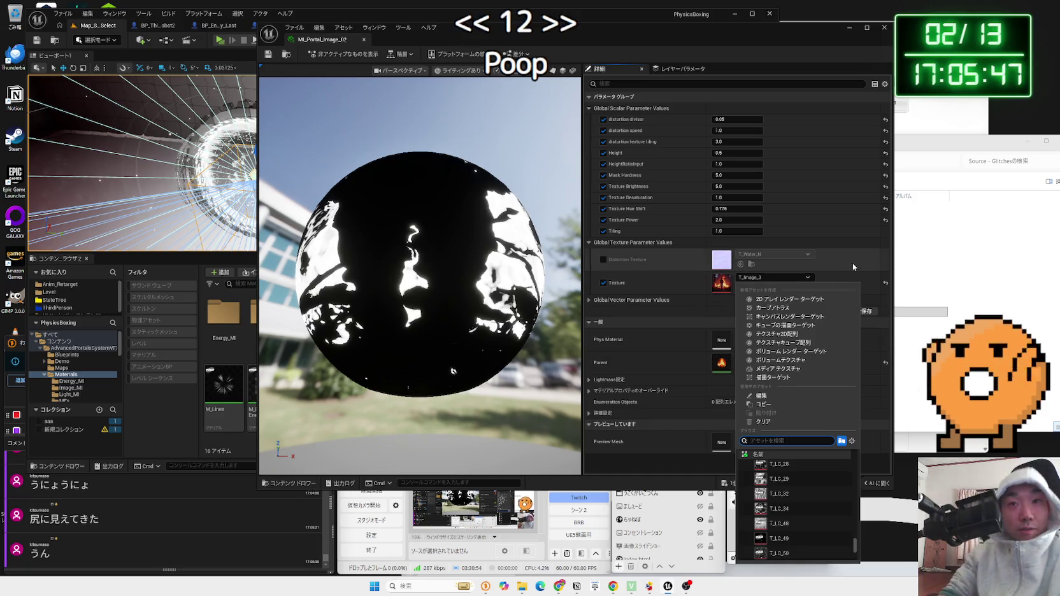
pyautogui.click(840, 246)
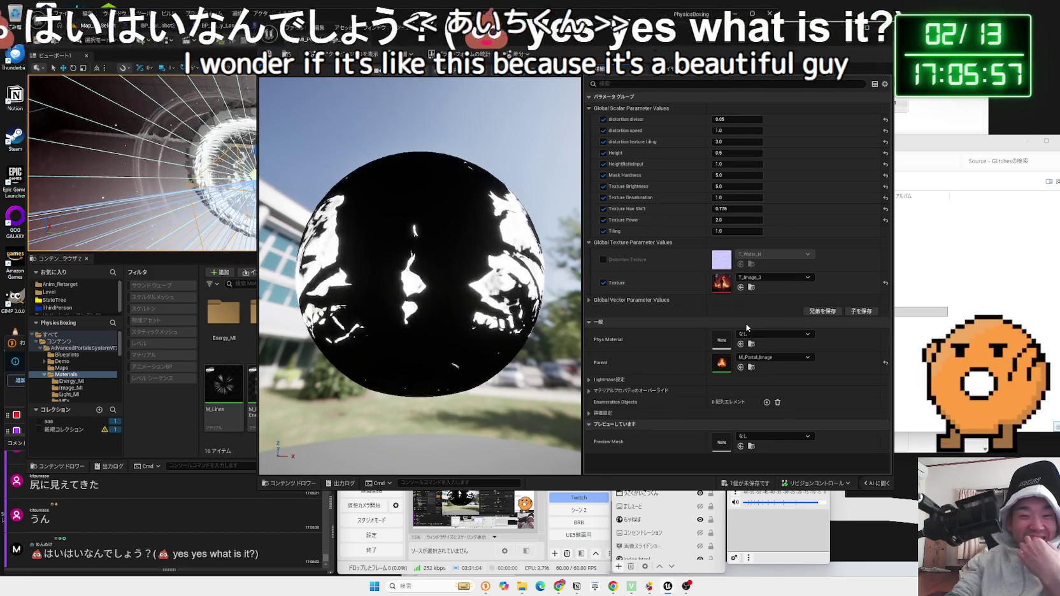
pyautogui.click(773, 277)
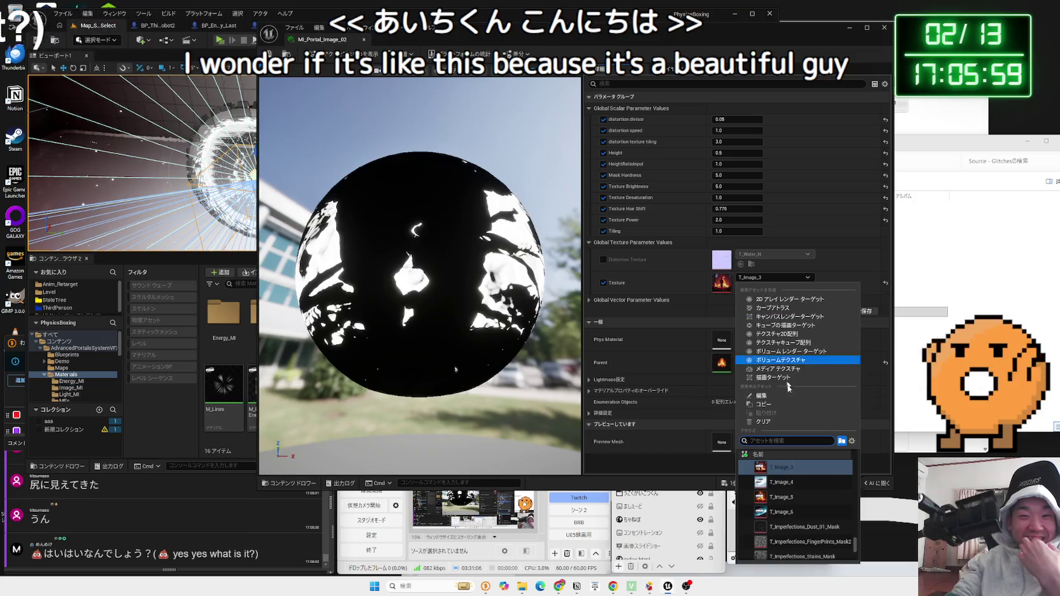
pyautogui.scroll(-5, 801, 474)
pyautogui.scroll(-1, 801, 484)
pyautogui.scroll(-1, 802, 500)
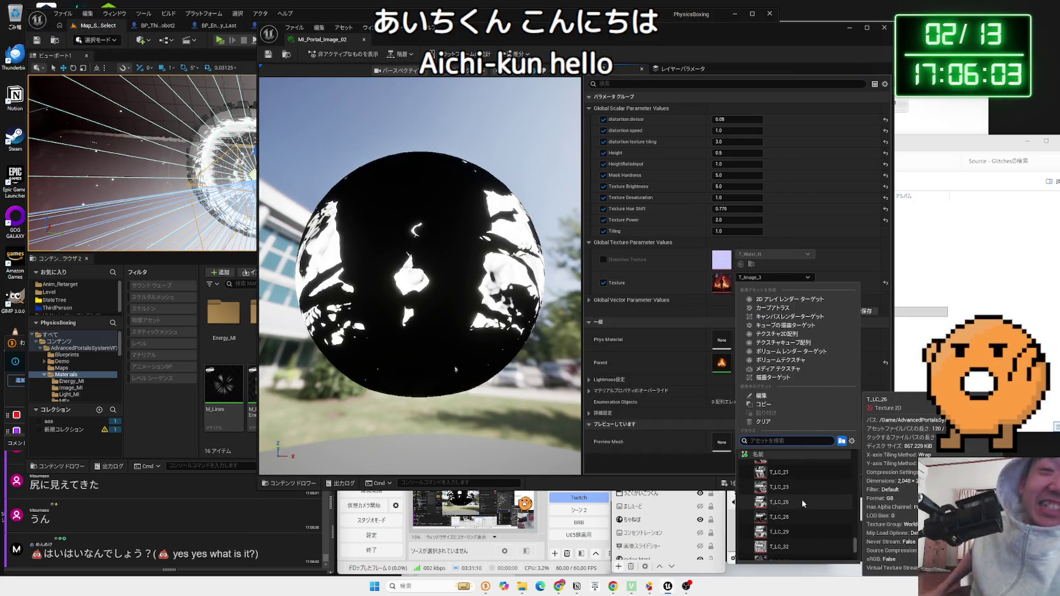
pyautogui.write('1')
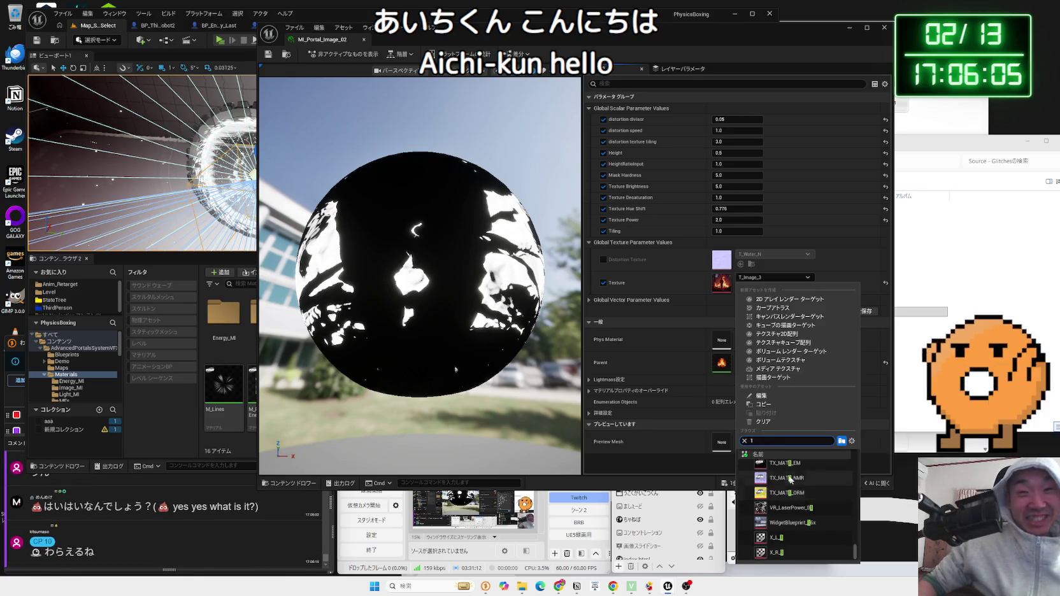
pyautogui.moveTo(793, 510)
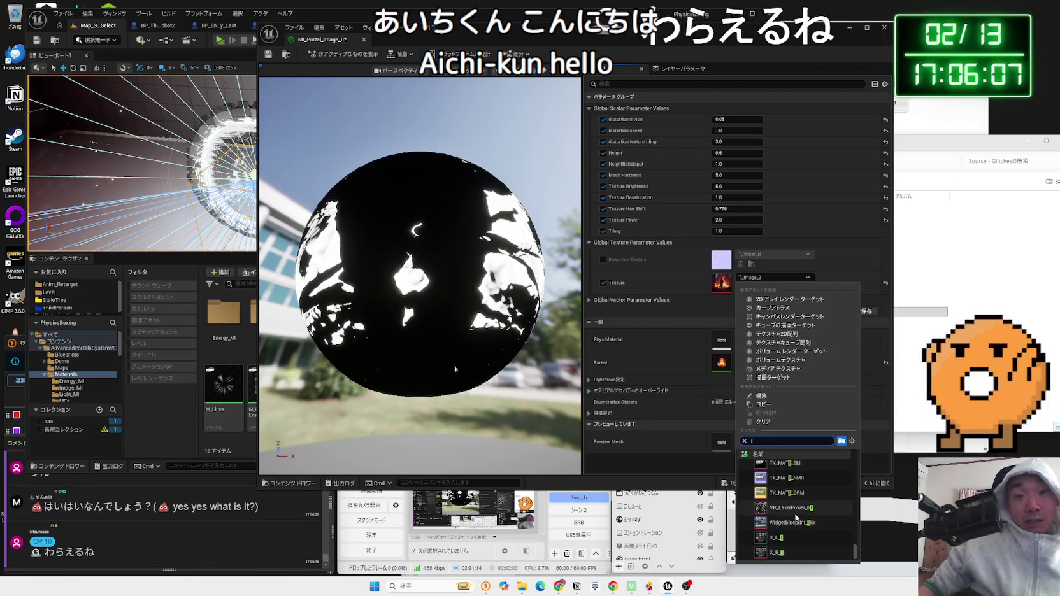
pyautogui.scroll(10, 797, 515)
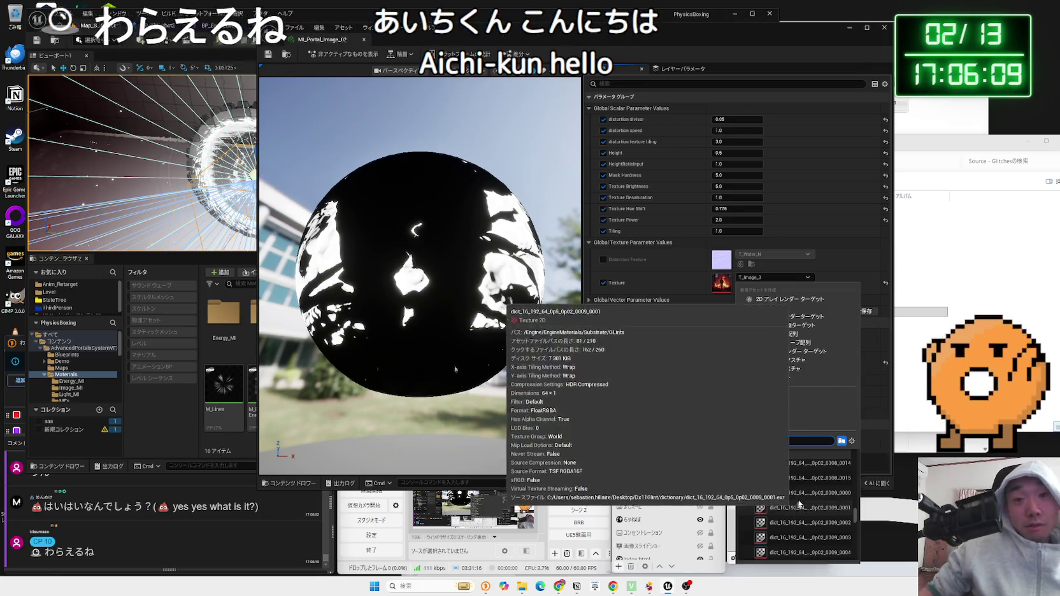
pyautogui.scroll(-2, 806, 512)
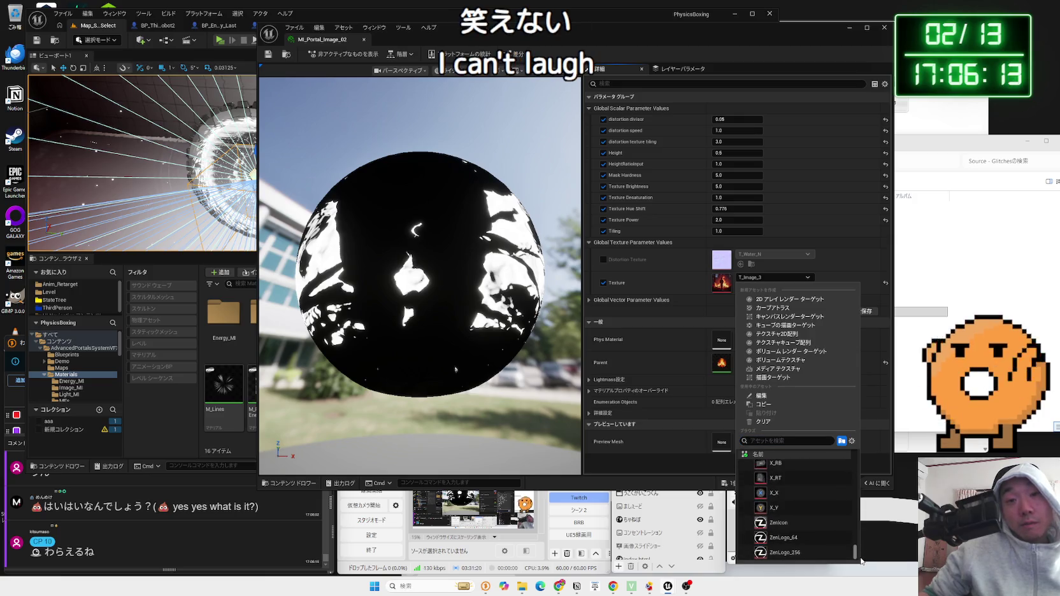
pyautogui.scroll(2, 795, 510)
pyautogui.scroll(3, 795, 501)
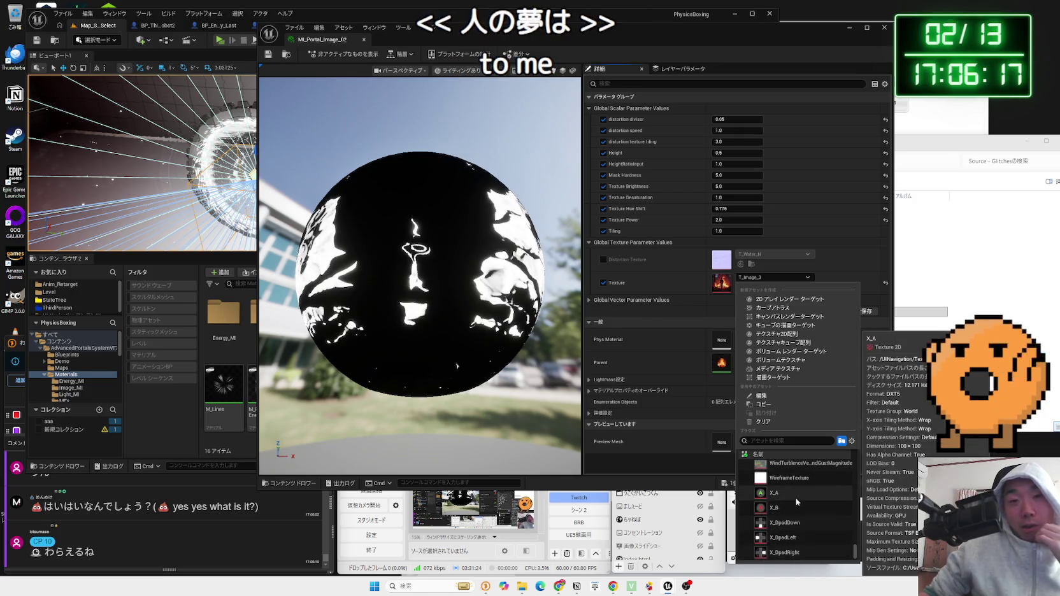
pyautogui.scroll(2, 841, 541)
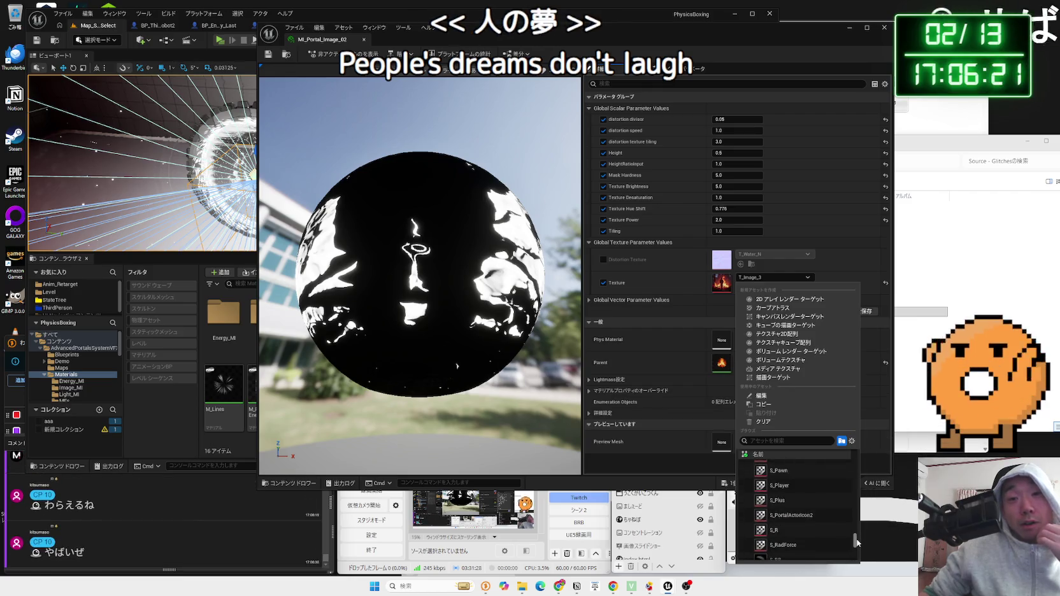
pyautogui.moveTo(855, 542); pyautogui.dragTo(860, 502)
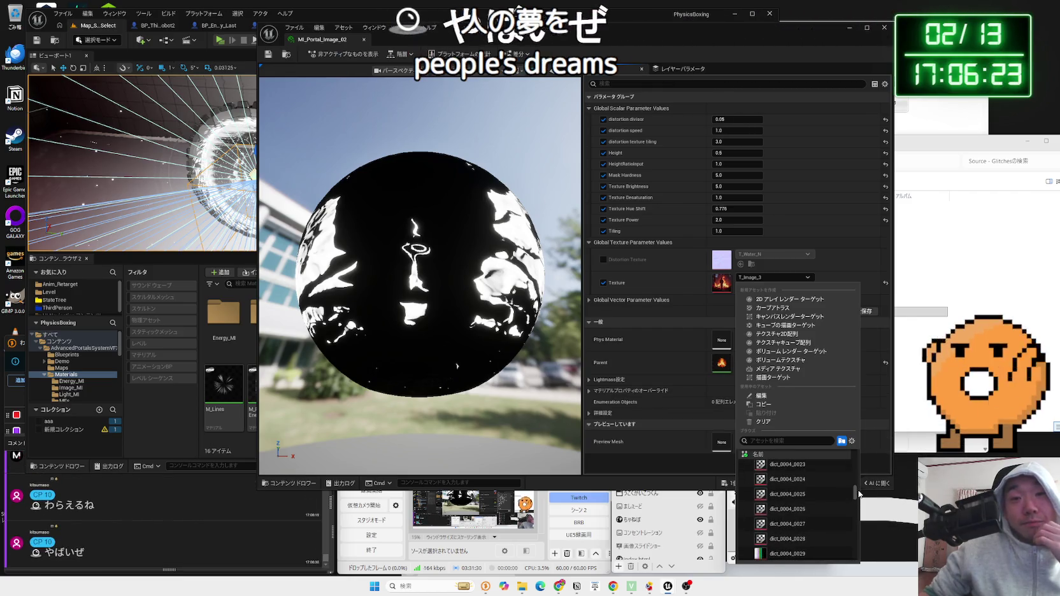
pyautogui.scroll(6, 817, 497)
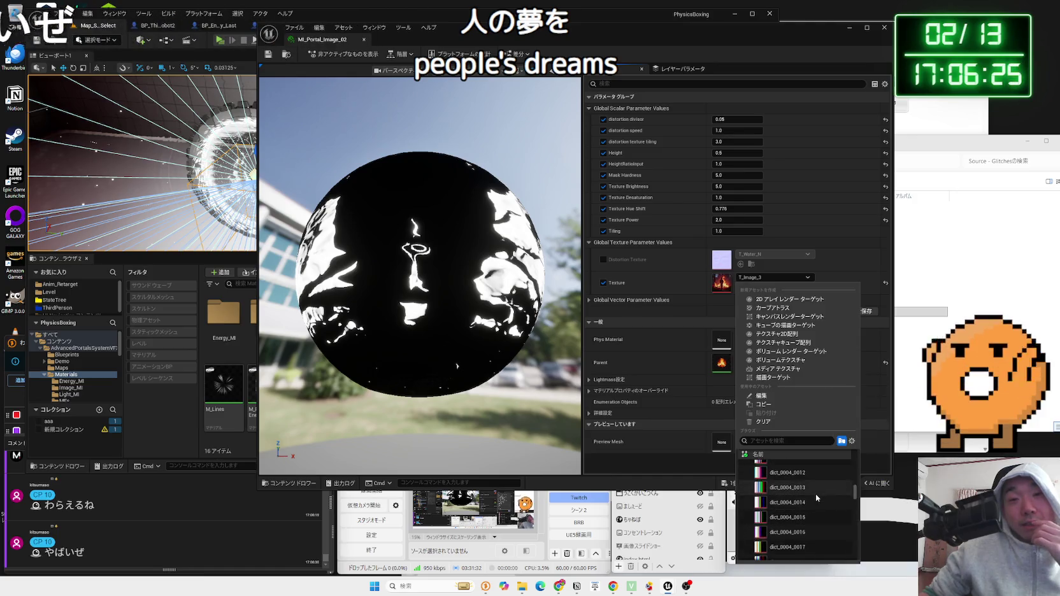
pyautogui.scroll(5, 817, 498)
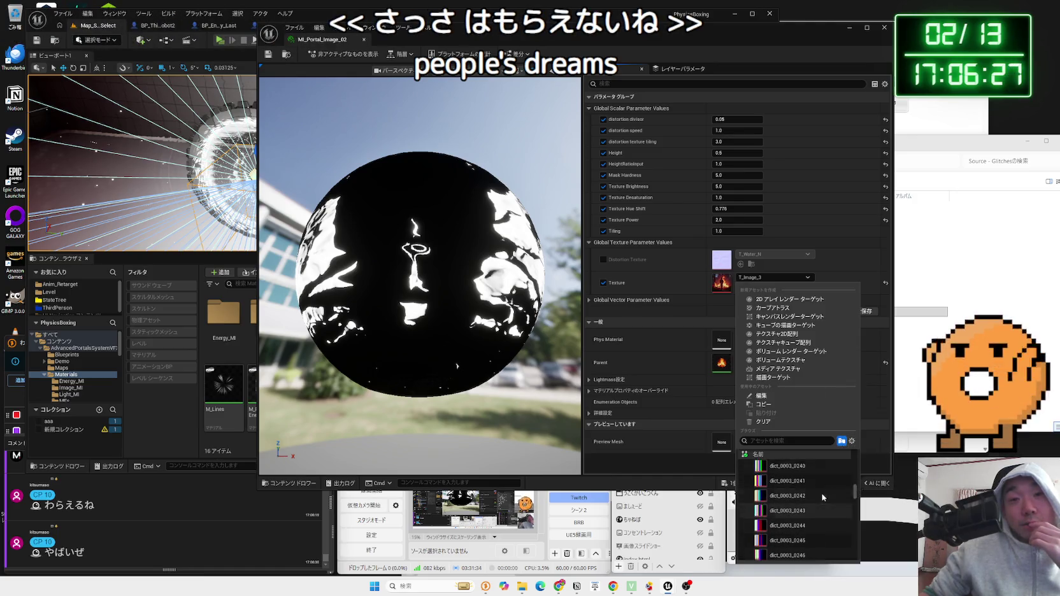
pyautogui.scroll(9, 821, 495)
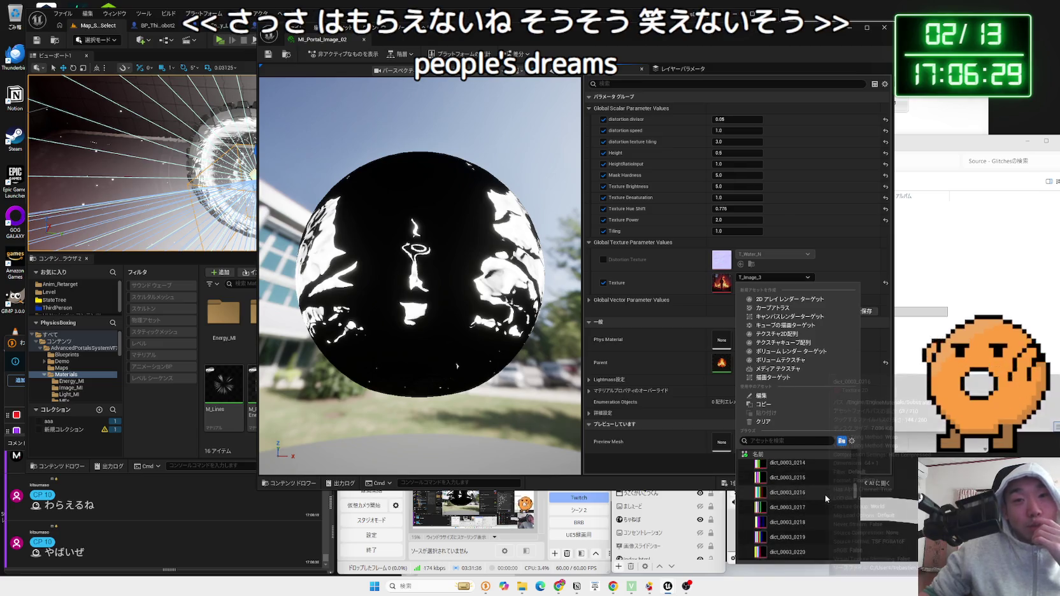
pyautogui.scroll(10, 824, 495)
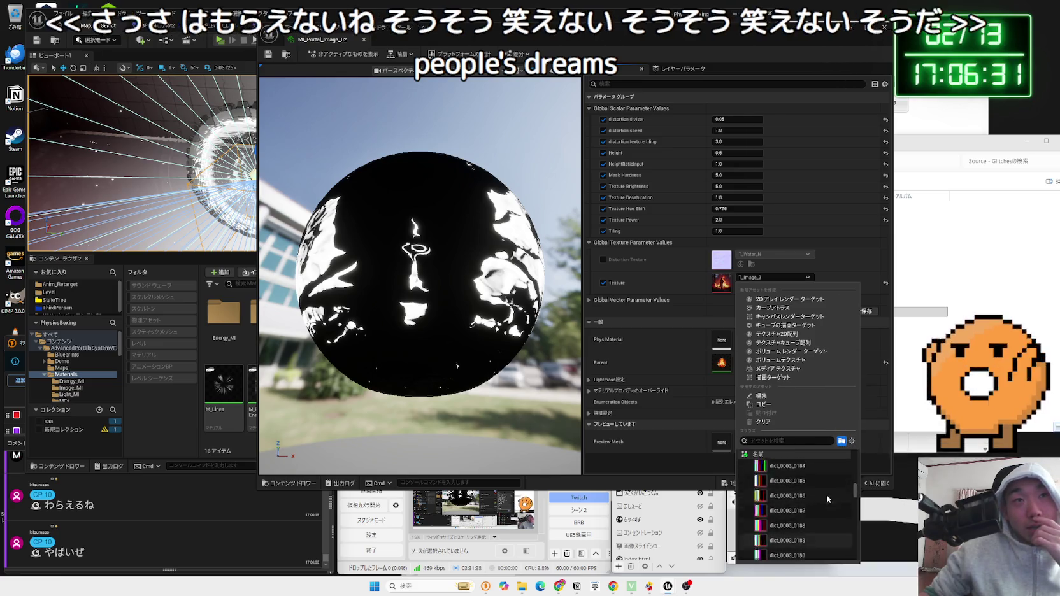
pyautogui.scroll(4, 827, 499)
pyautogui.moveTo(856, 492); pyautogui.dragTo(855, 465)
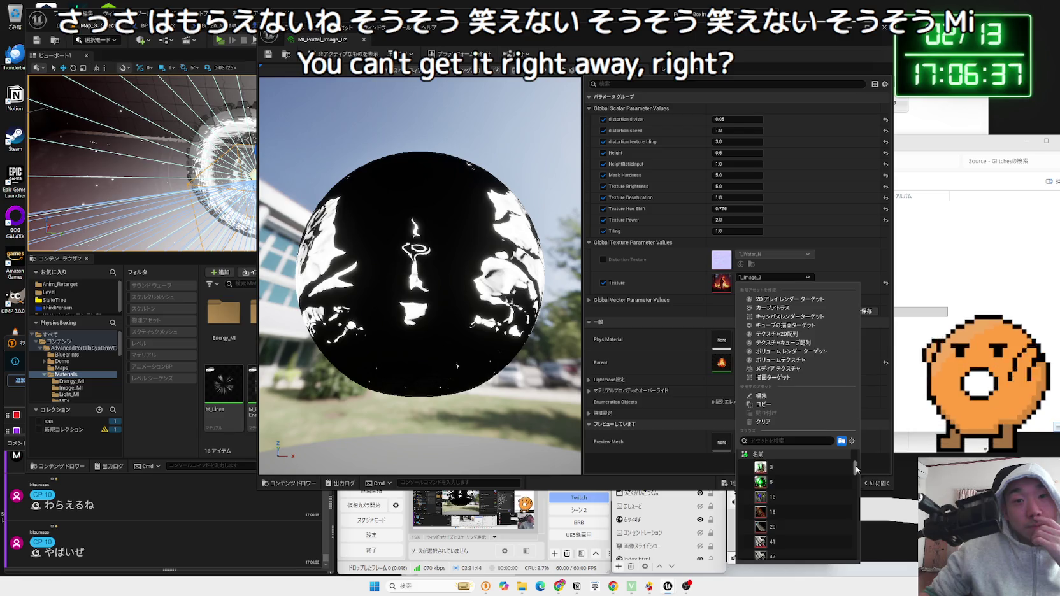
pyautogui.scroll(-5, 807, 486)
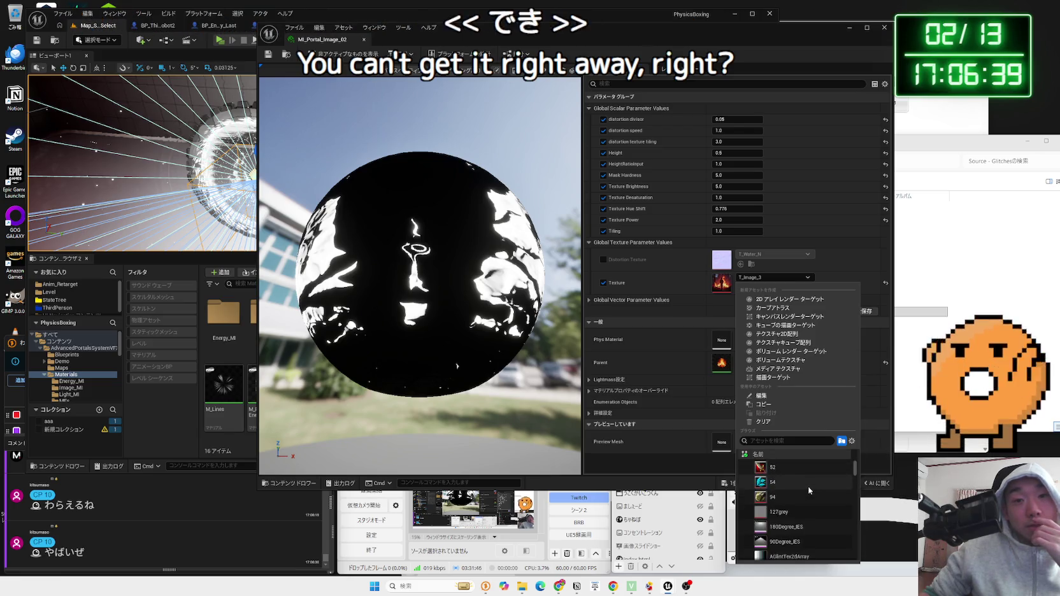
pyautogui.scroll(-2, 811, 492)
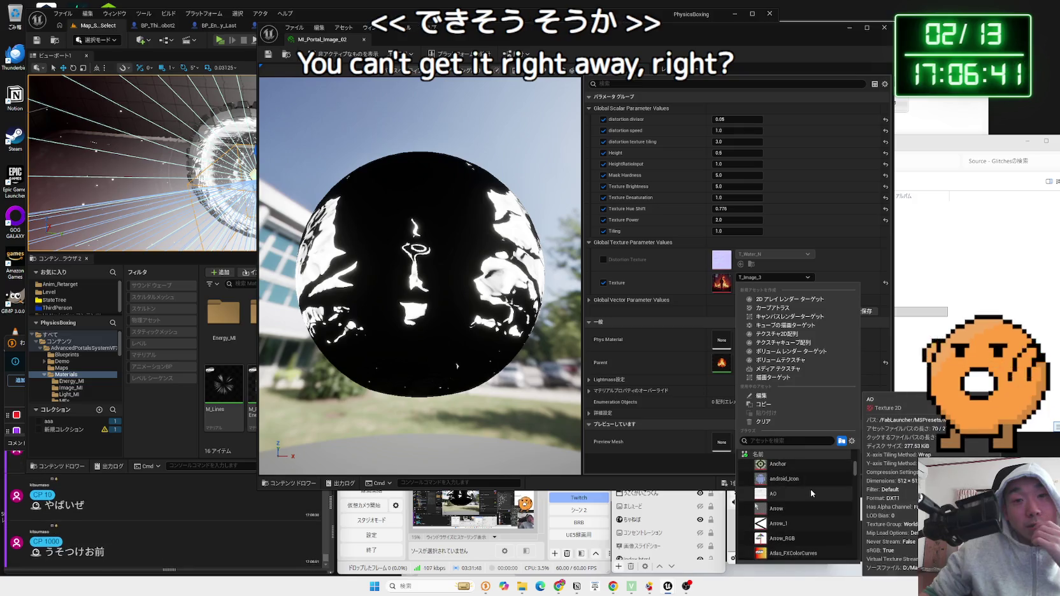
pyautogui.scroll(-3, 811, 486)
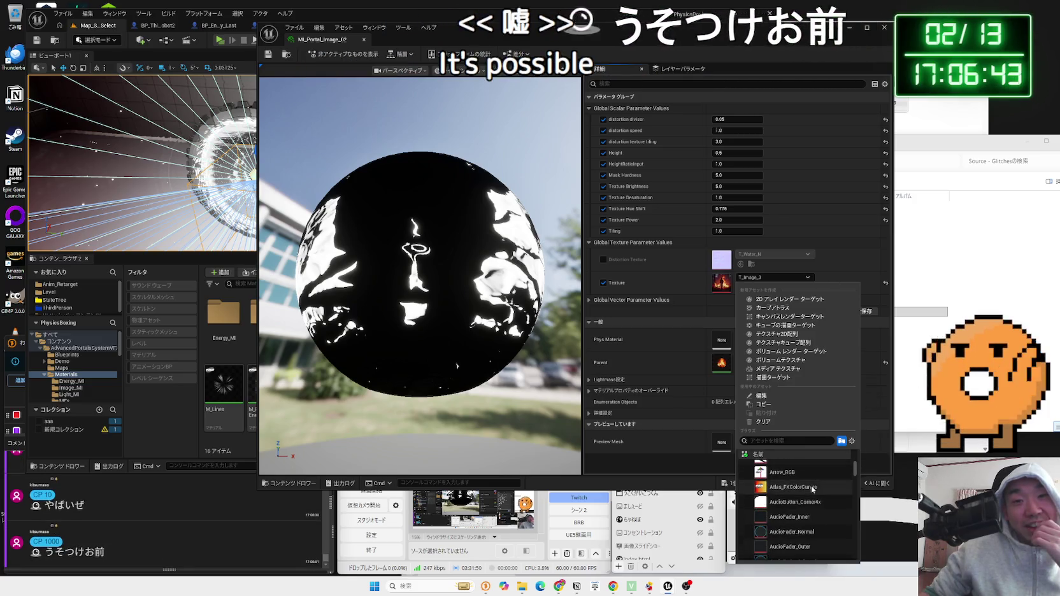
pyautogui.scroll(-5, 811, 485)
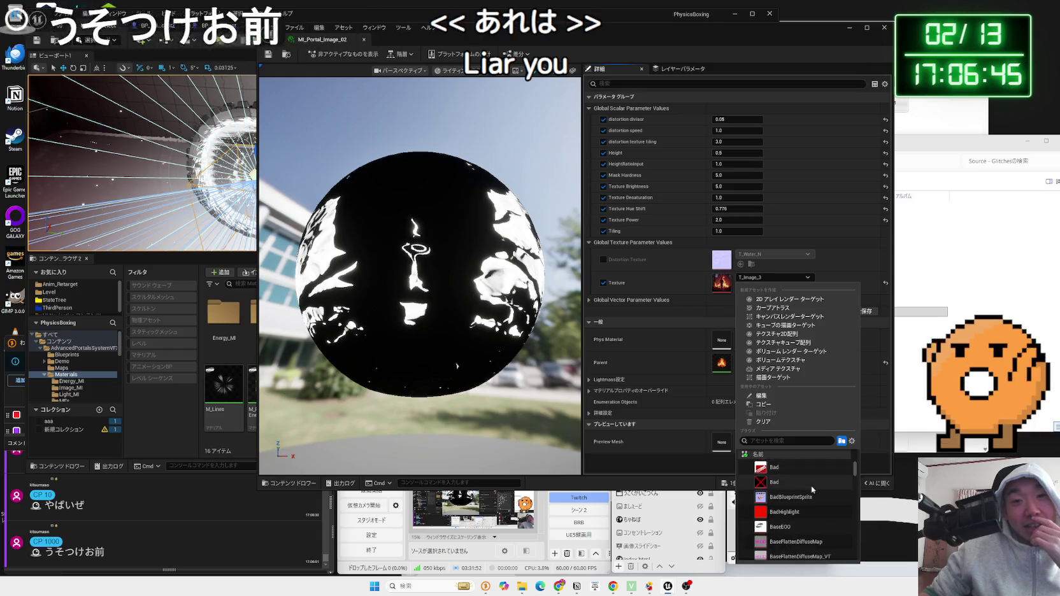
pyautogui.scroll(-2, 811, 485)
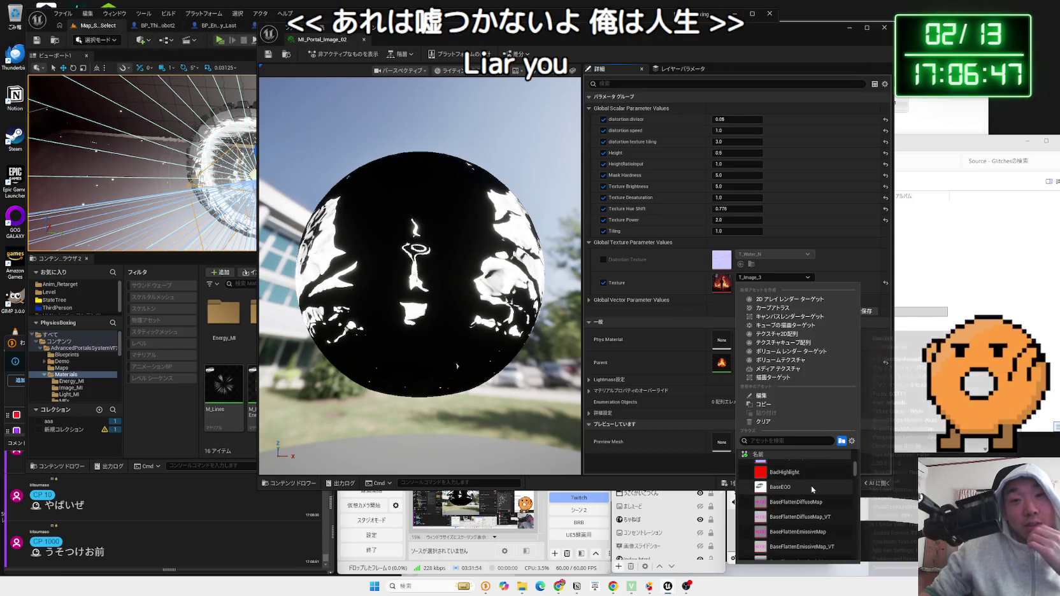
pyautogui.scroll(-4, 812, 490)
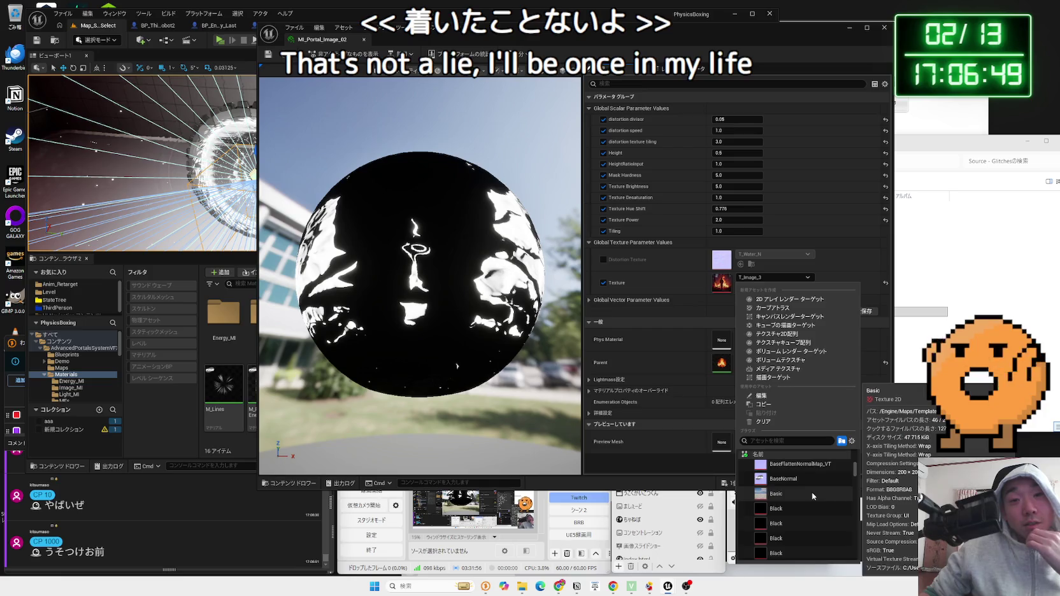
pyautogui.scroll(-5, 812, 492)
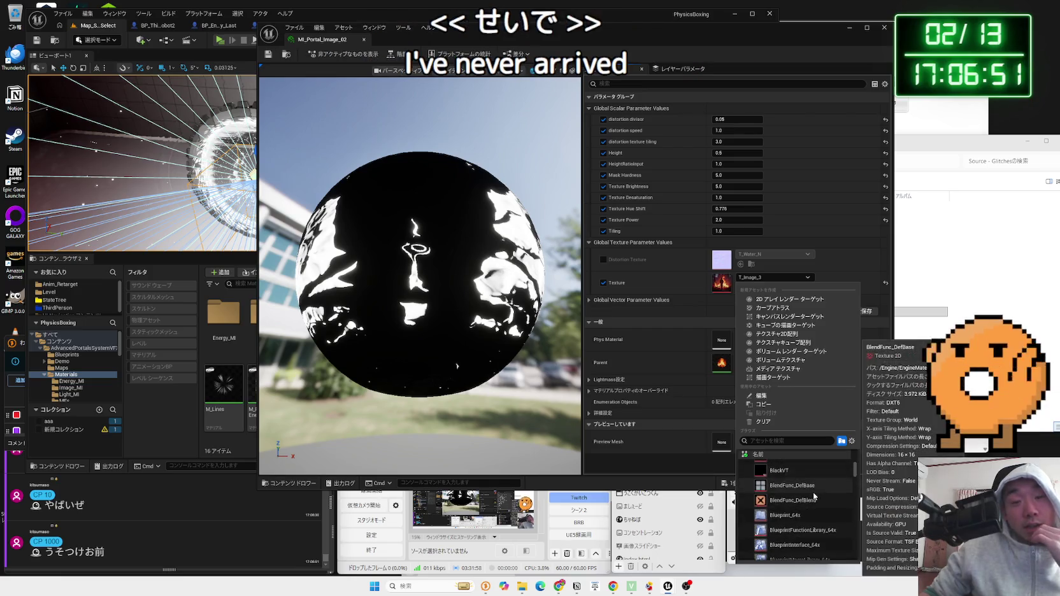
pyautogui.scroll(-5, 814, 496)
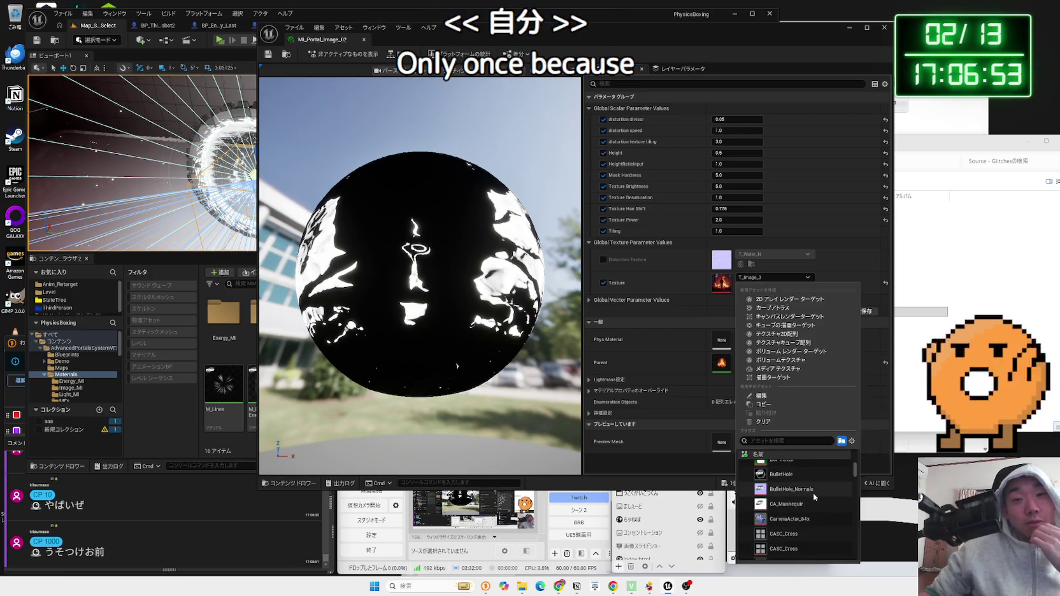
pyautogui.scroll(-5, 813, 497)
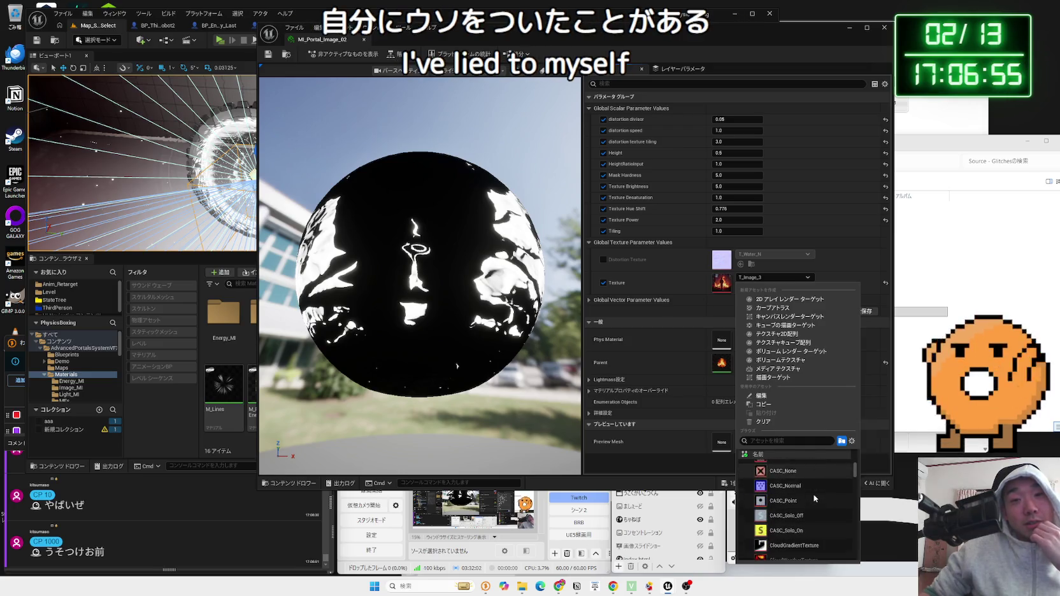
pyautogui.scroll(-5, 814, 497)
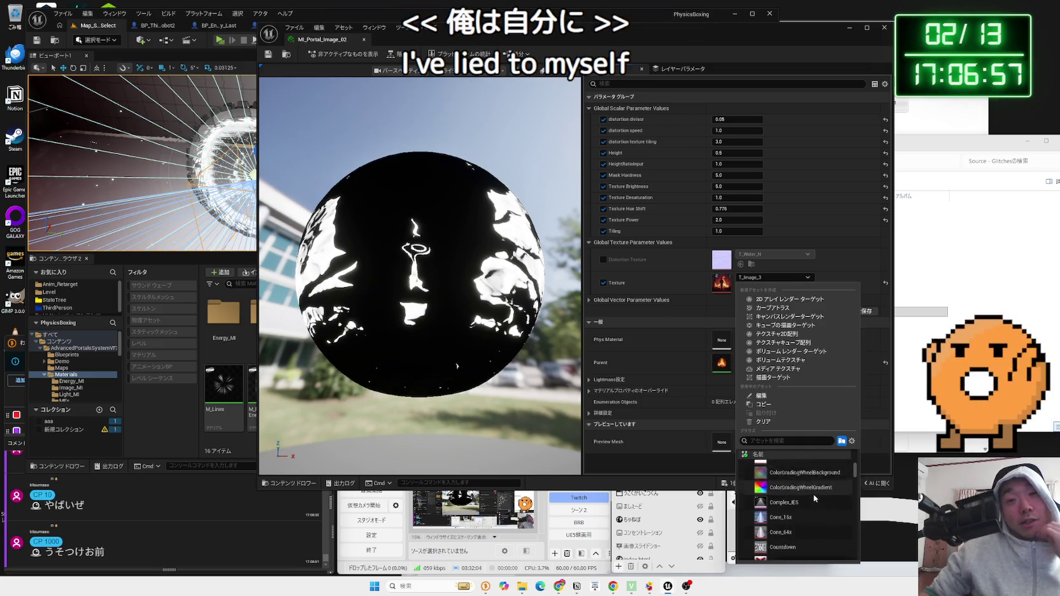
pyautogui.scroll(-2, 814, 498)
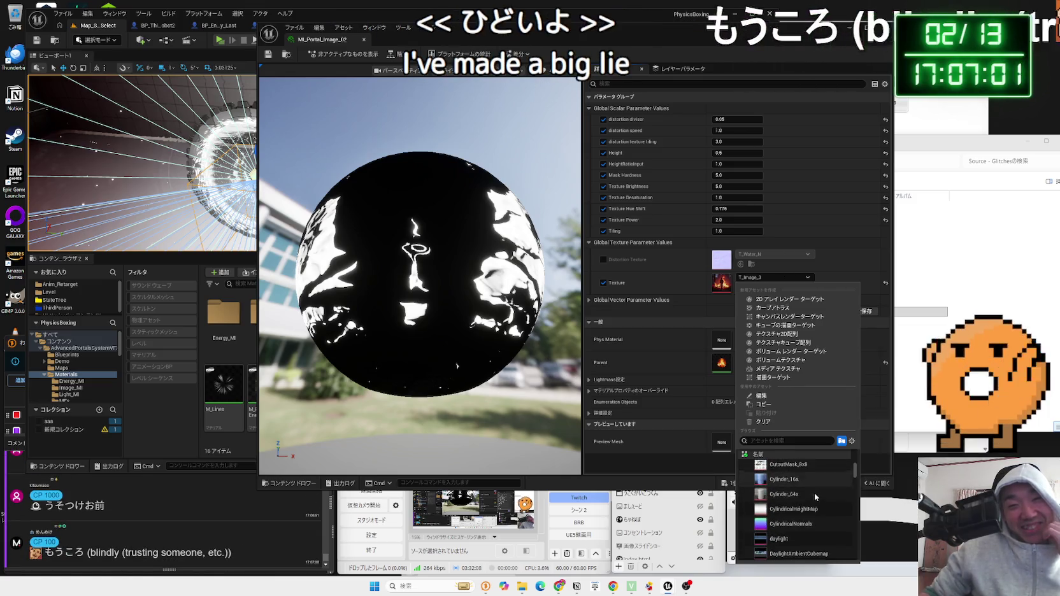
pyautogui.scroll(-4, 813, 496)
pyautogui.scroll(-5, 815, 497)
pyautogui.scroll(-10, 815, 500)
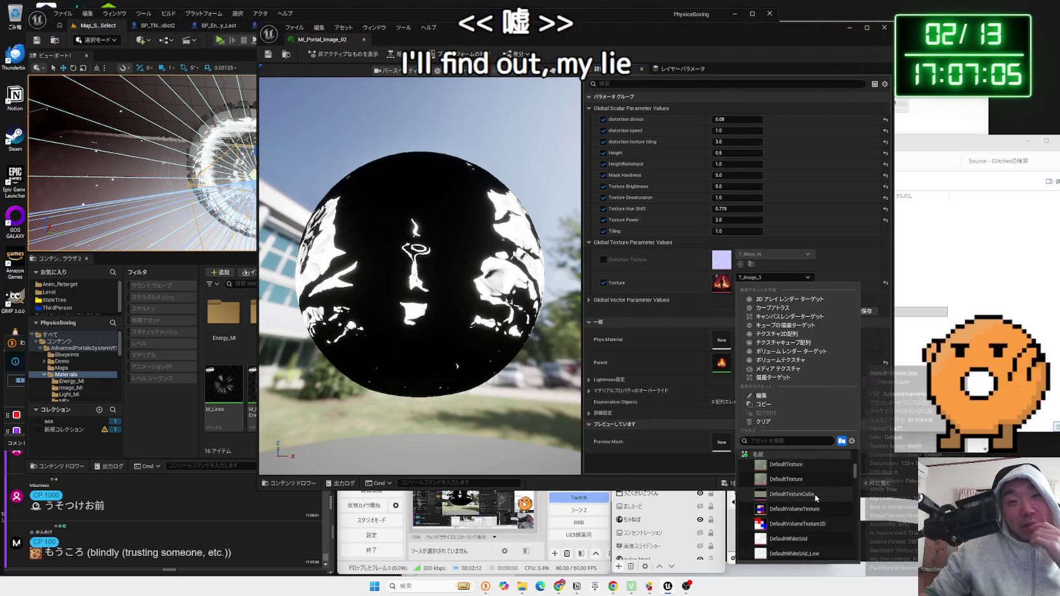
pyautogui.scroll(-1, 815, 496)
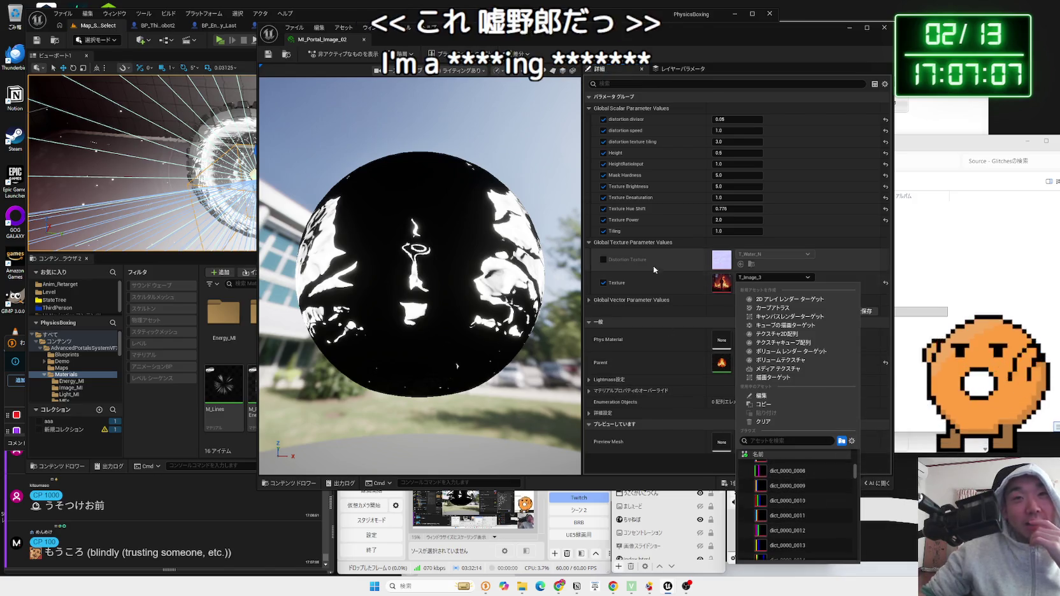
pyautogui.click(594, 262)
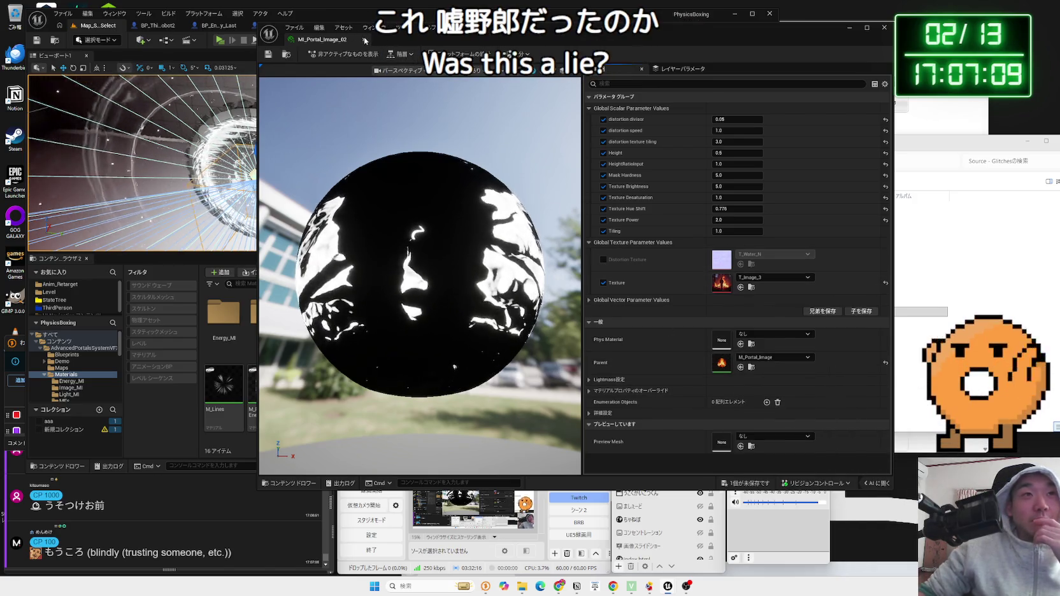
# Open MI_PortalTexture_01 from Materials/Texture_MI/01 in the Content Browser
pyautogui.click(128, 159)
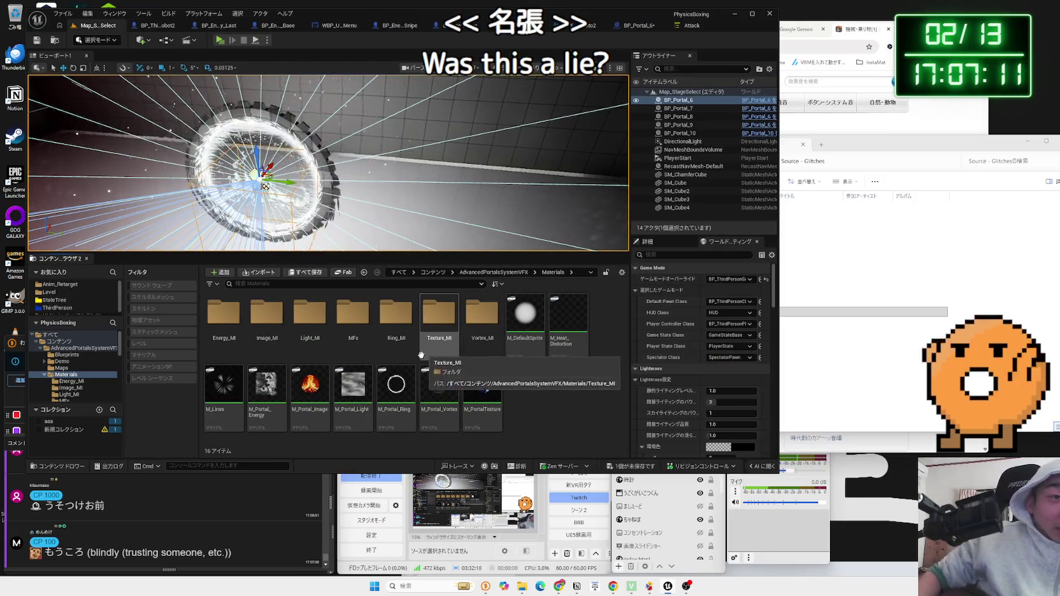
pyautogui.doubleClick(436, 322)
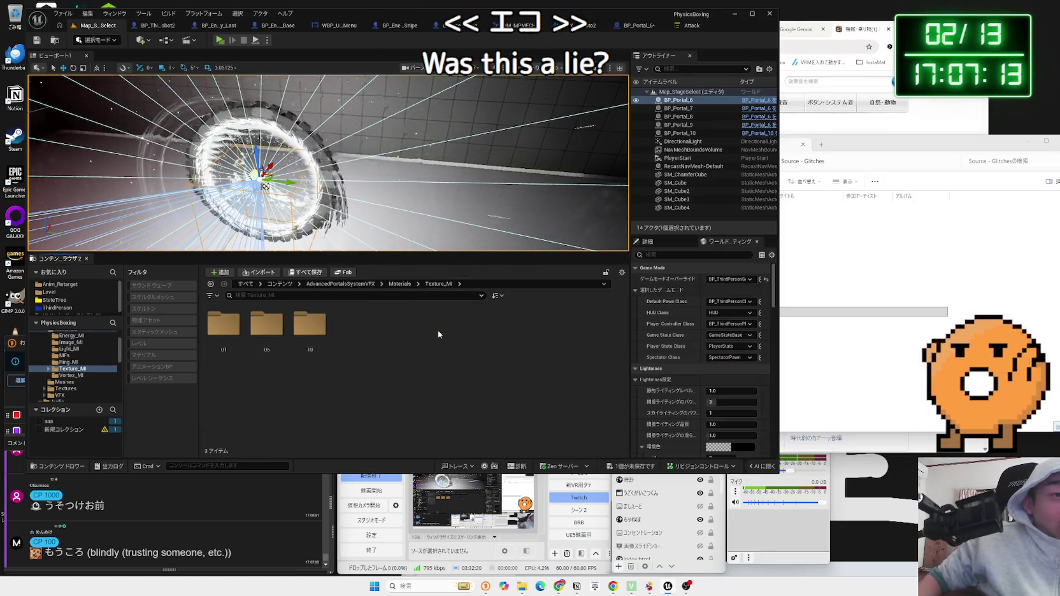
pyautogui.click(267, 325)
pyautogui.doubleClick(227, 327)
pyautogui.click(241, 339)
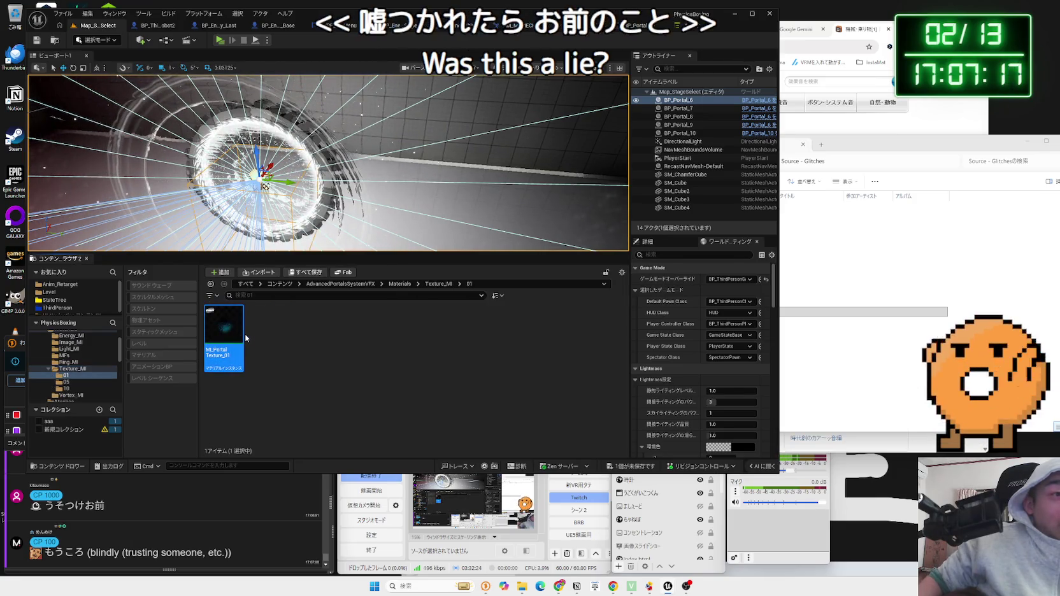
pyautogui.doubleClick(242, 337)
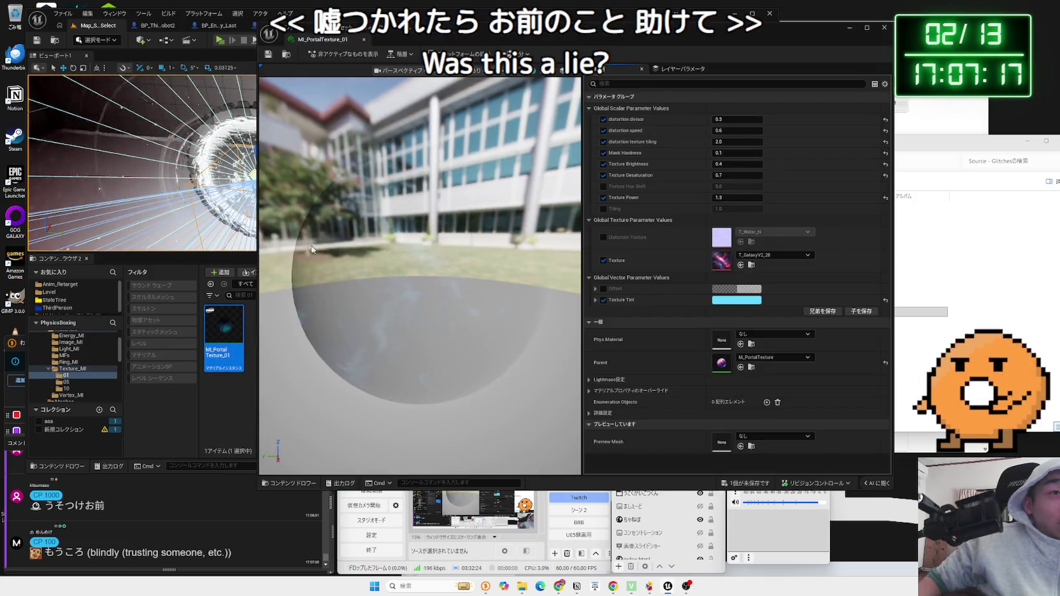
# Close MI_PortalTexture_01, preview MI_Lines_05 from Texture_MI/05, and return to BP_Portal_6
pyautogui.click(364, 39)
pyautogui.click(211, 284)
pyautogui.doubleClick(263, 326)
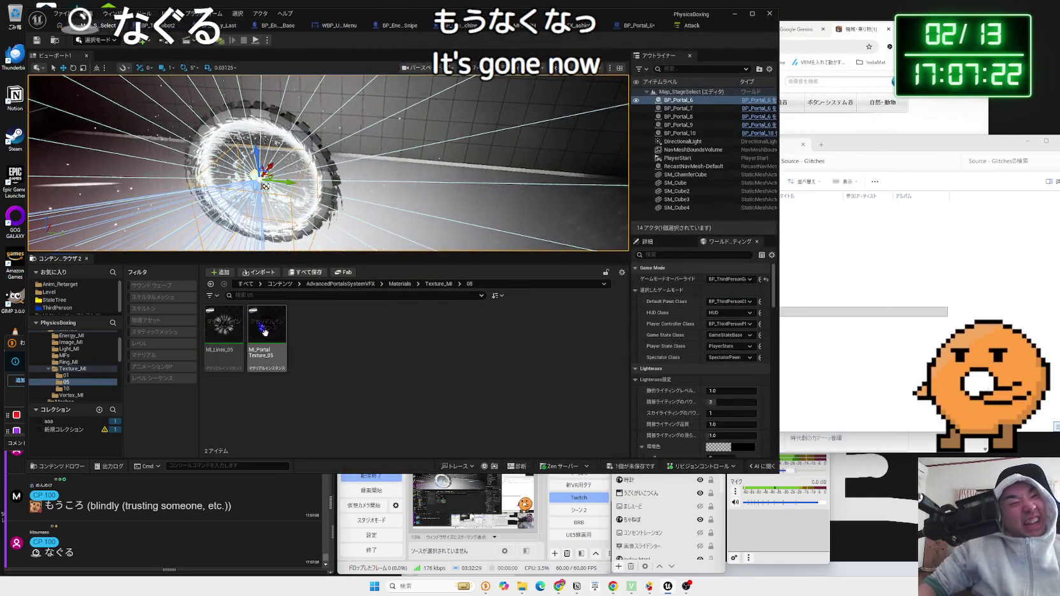
pyautogui.click(230, 333)
pyautogui.doubleClick(232, 335)
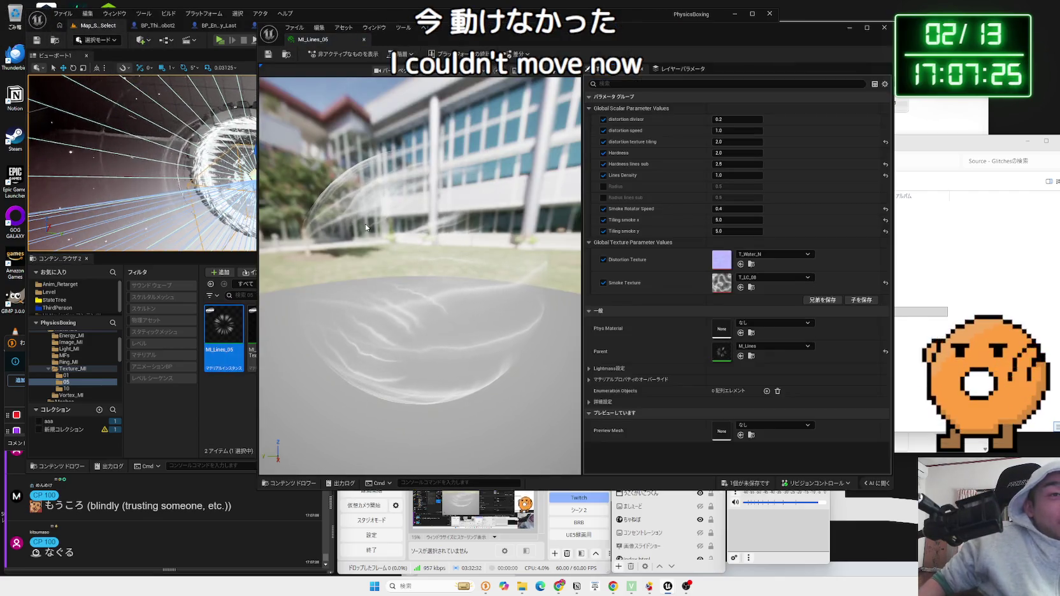
pyautogui.click(363, 40)
pyautogui.click(676, 37)
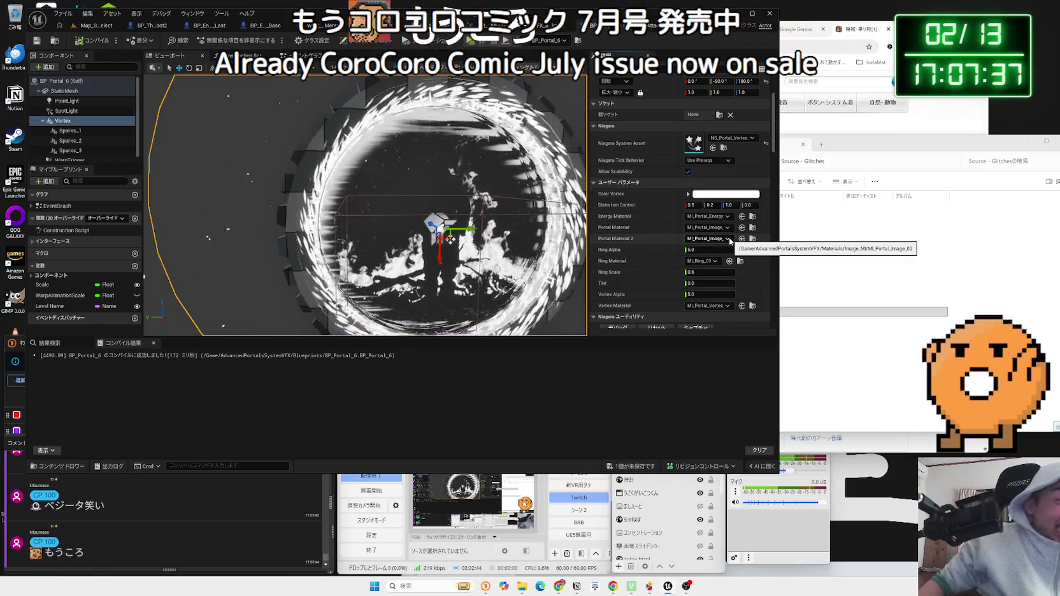
# Assign MI_Lines_05 as Portal Material 2 on BP_Portal_6's Vortex
pyautogui.click(92, 29)
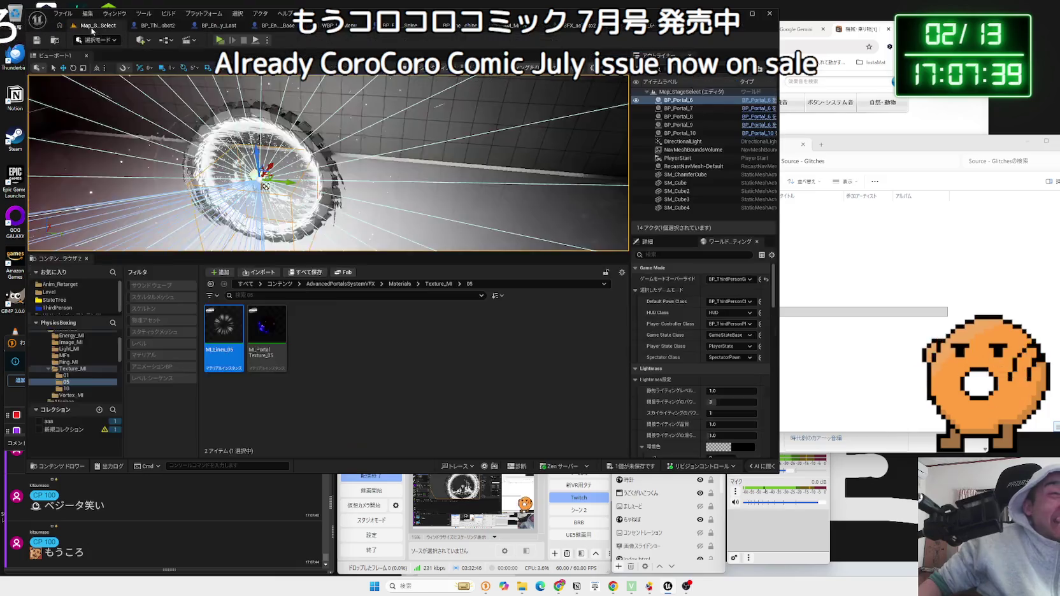
pyautogui.click(602, 26)
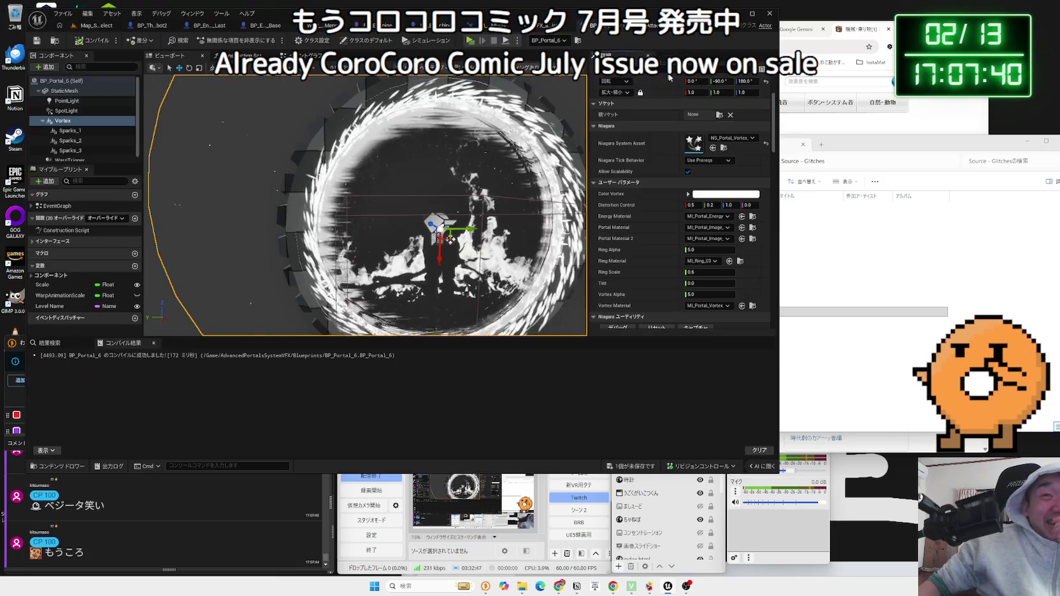
pyautogui.click(742, 239)
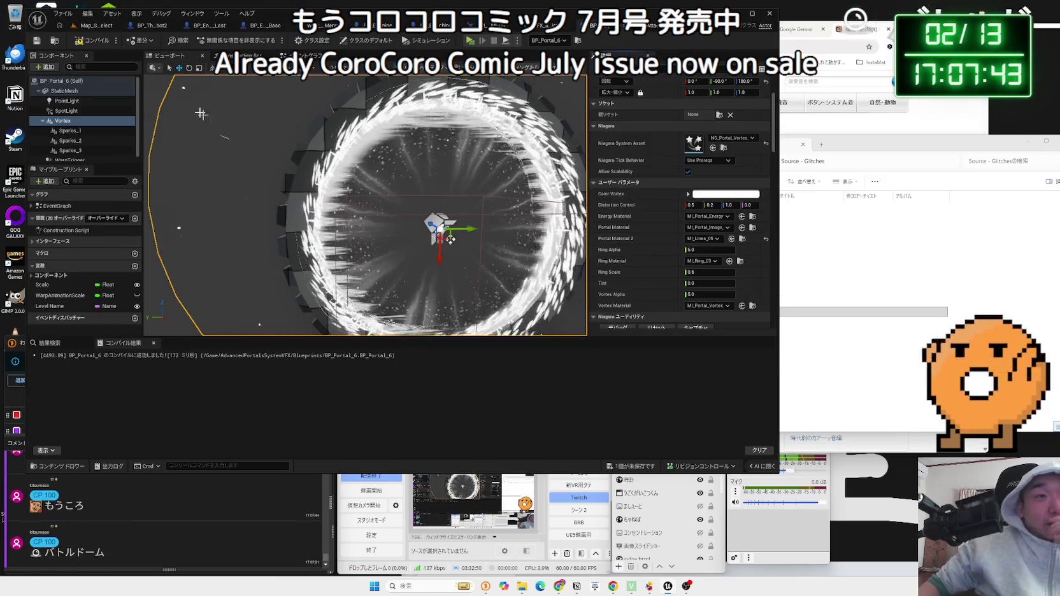
# Play-test the level, have the character attack, and stop the session
pyautogui.click(93, 26)
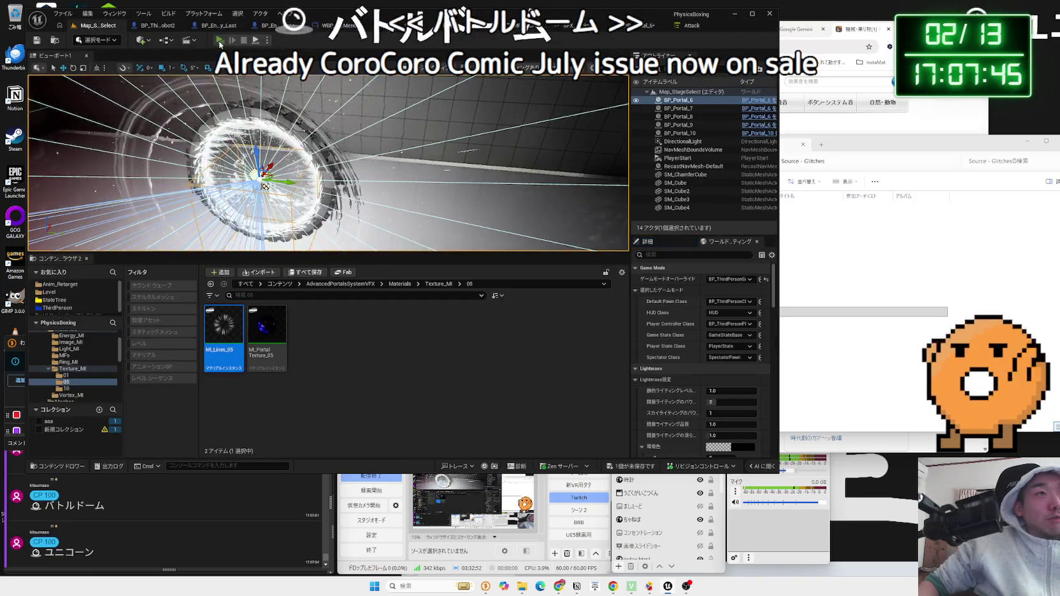
pyautogui.click(220, 40)
pyautogui.click(442, 208)
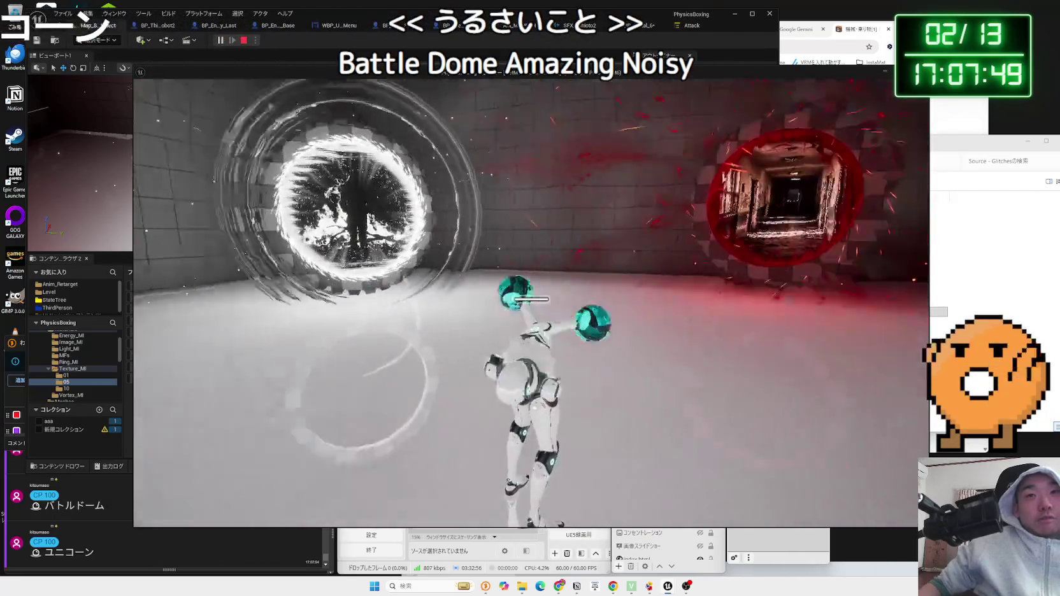
pyautogui.press('Escape')
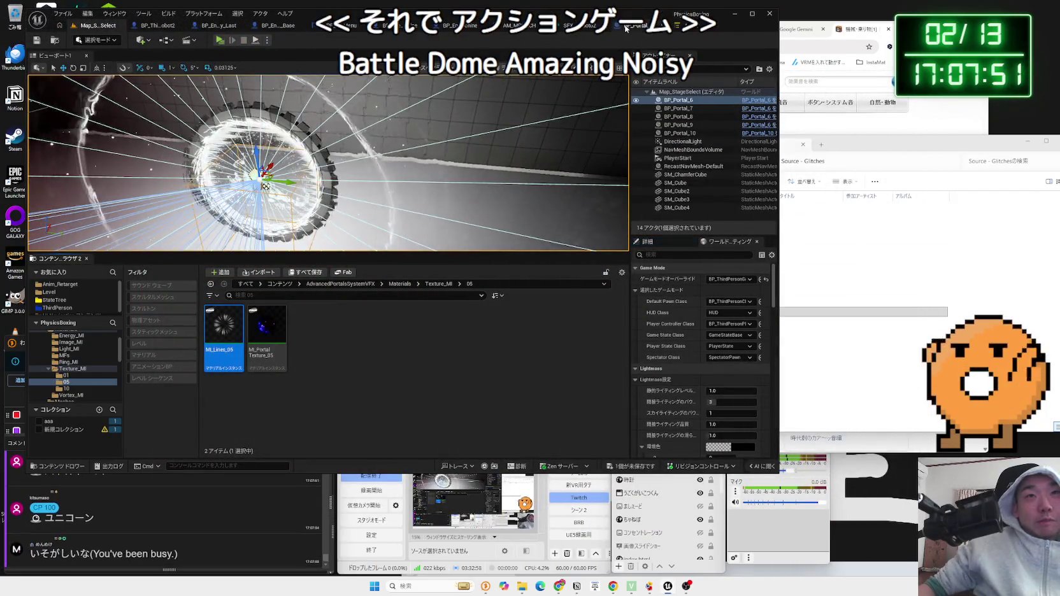
# Back in BP_Portal_6, view the portal at an angle and bring up the unsaved-changes prompt
pyautogui.click(626, 26)
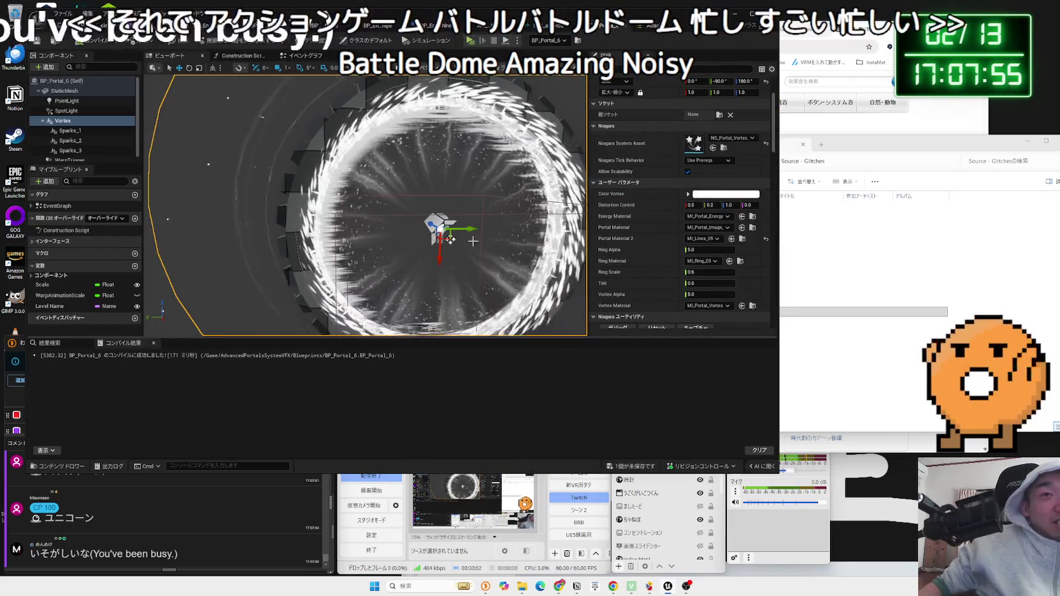
pyautogui.moveTo(473, 241); pyautogui.dragTo(509, 242)
pyautogui.click(639, 469)
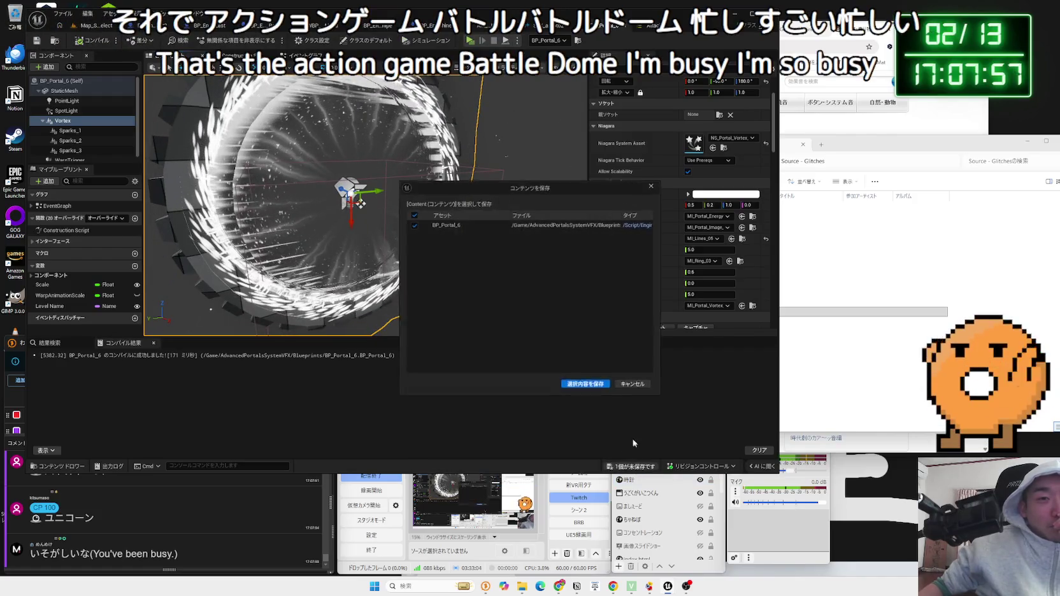
# Save BP_Portal_6 from the Save Content dialog and orbit the preview around the ring
pyautogui.click(586, 377)
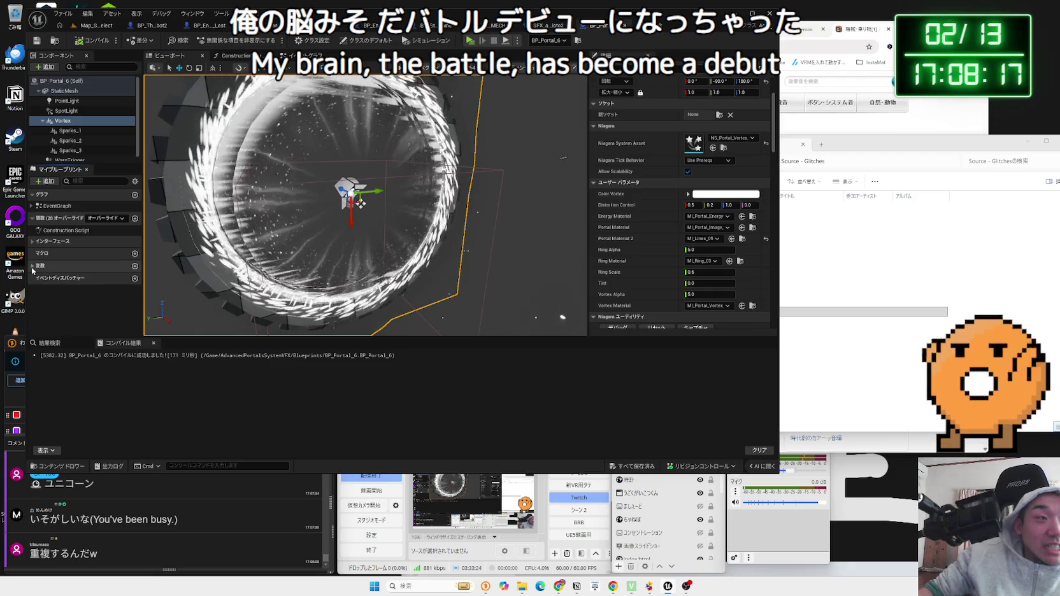
pyautogui.moveTo(344, 228); pyautogui.dragTo(348, 223)
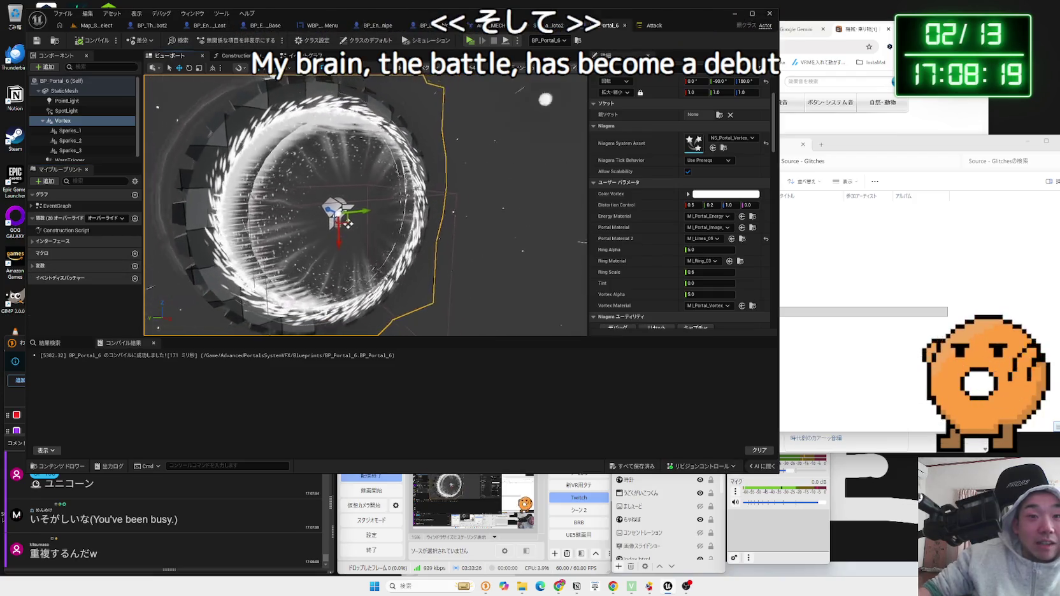
# Play-test the level with the portals and stop the session
pyautogui.click(90, 28)
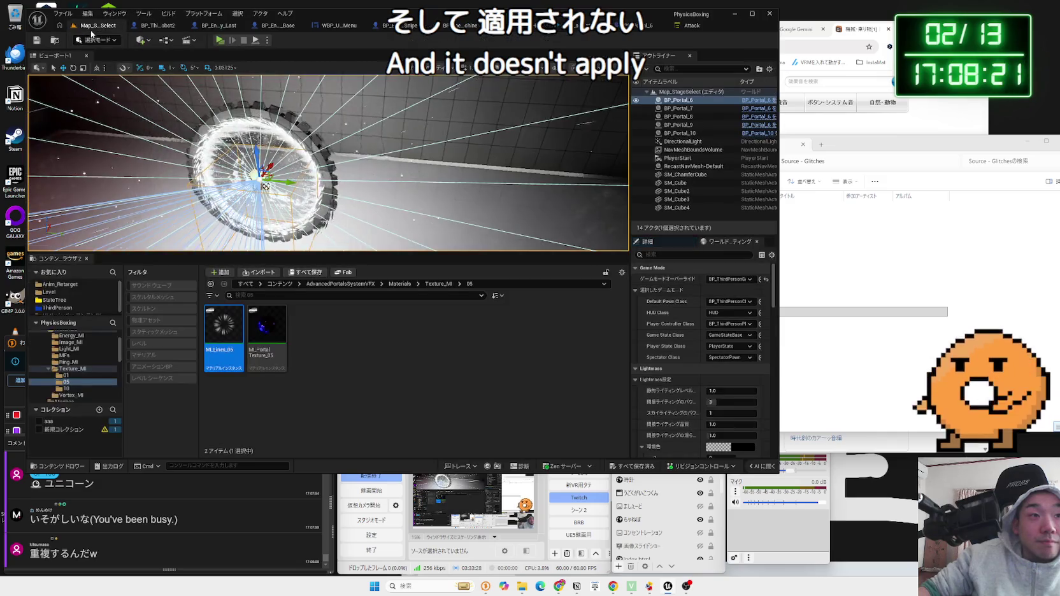
pyautogui.click(220, 41)
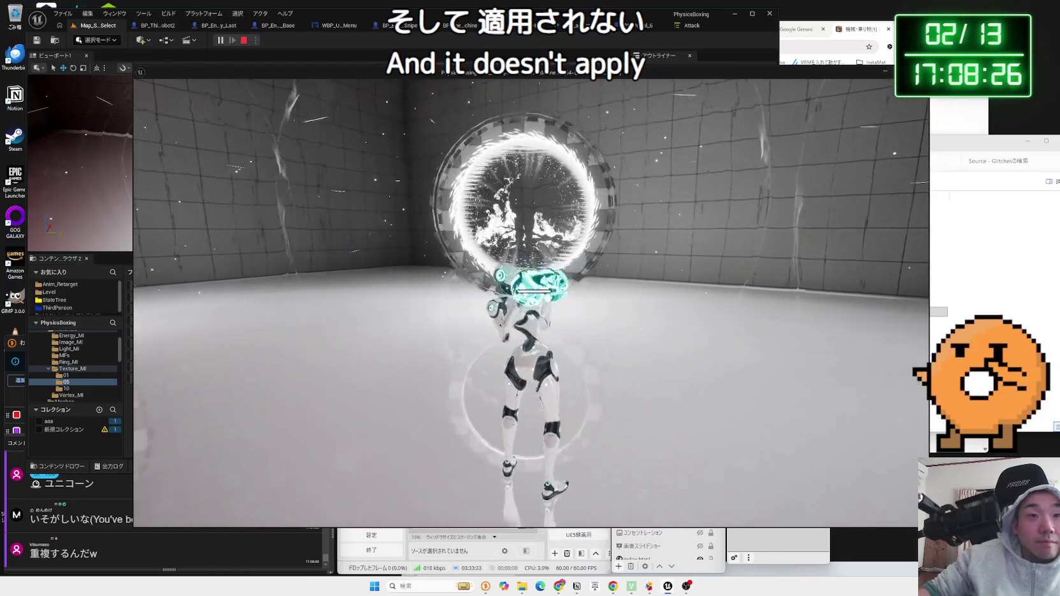
pyautogui.press('Escape')
# Return to BP_Portal_6 and view its Construction Script graph
pyautogui.click(633, 28)
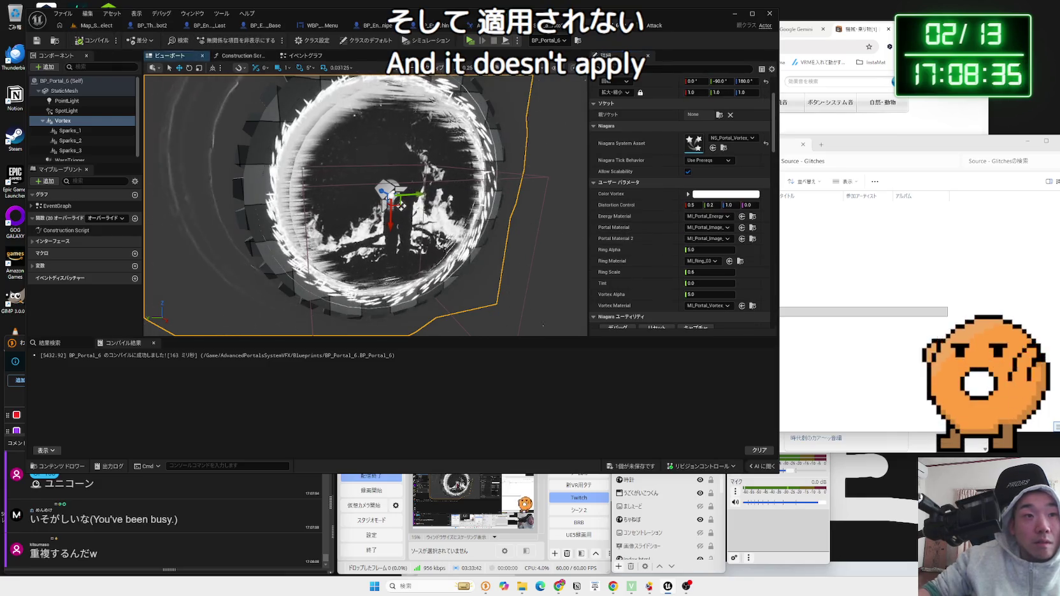
pyautogui.scroll(5, 365, 203)
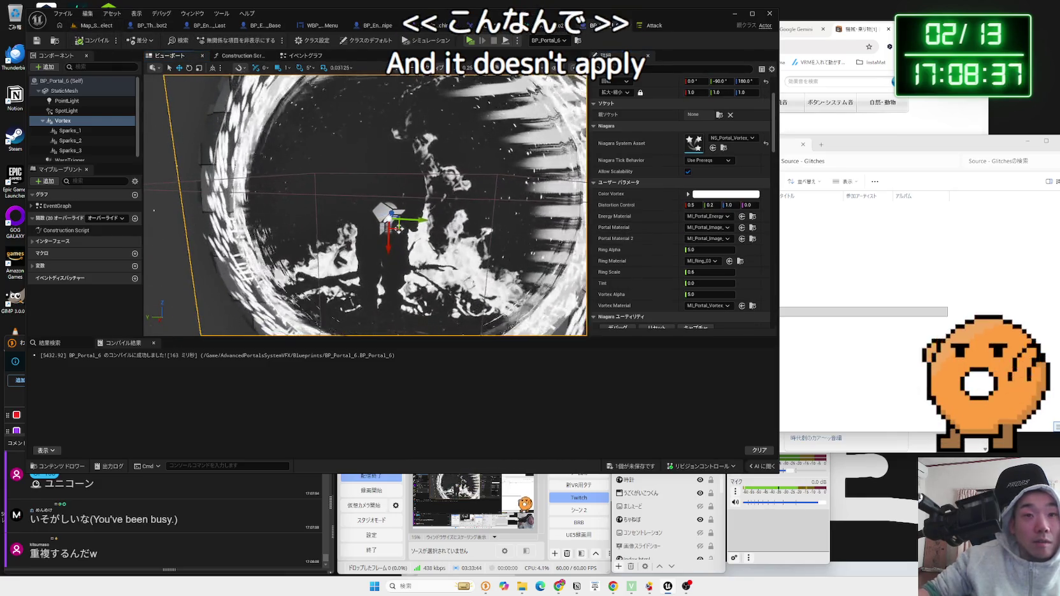
pyautogui.scroll(-5, 365, 203)
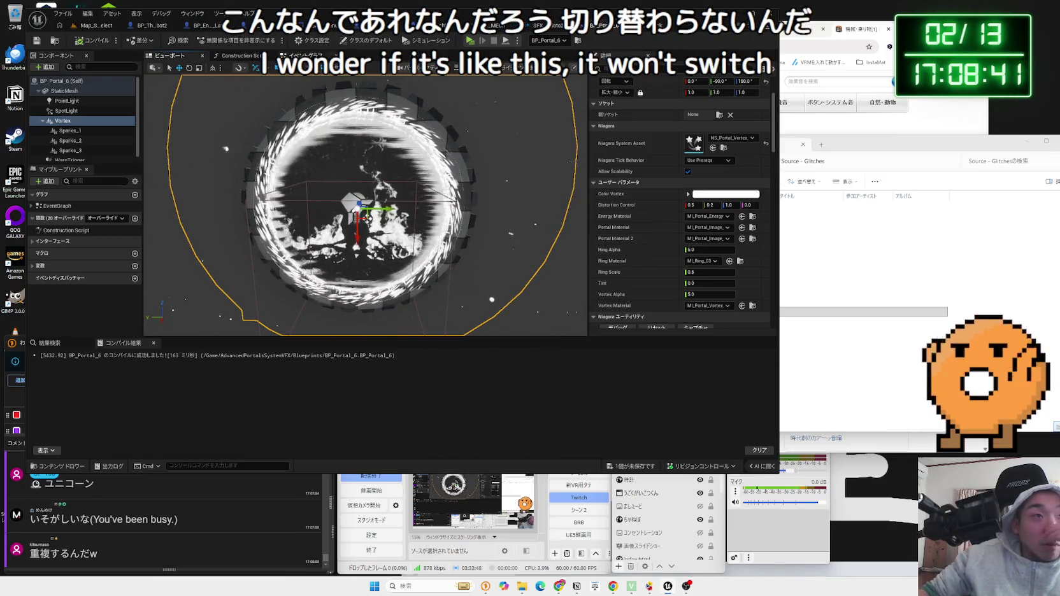
pyautogui.click(239, 56)
pyautogui.moveTo(256, 189)
pyautogui.mouseDown()
pyautogui.moveTo(256, 266)
pyautogui.moveTo(452, 264)
pyautogui.moveTo(235, 272)
pyautogui.mouseUp()
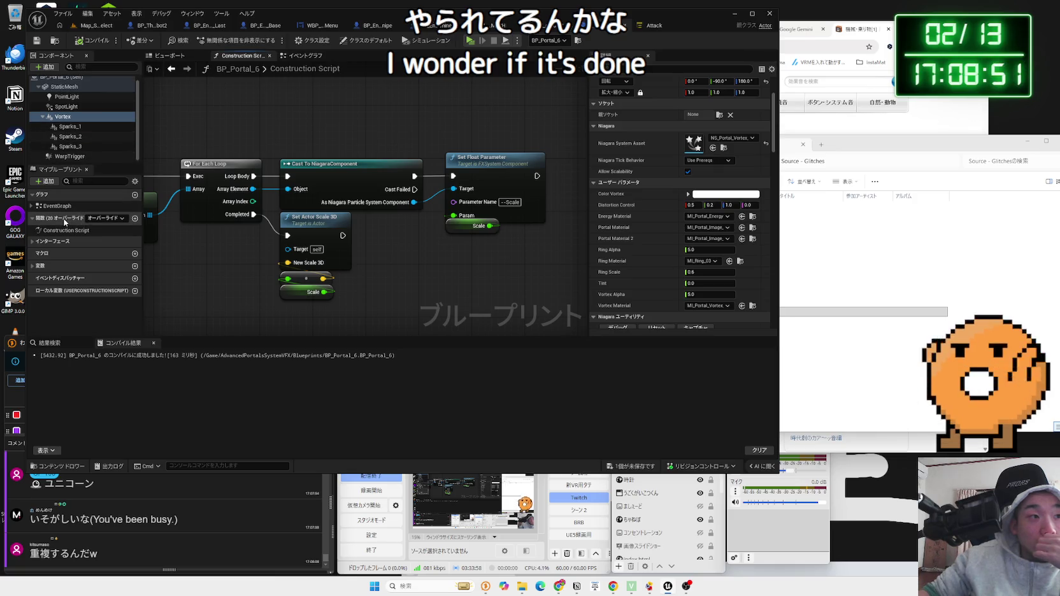
# Expand BP_Portal_6's variables, select the Vortex component variable, and look over the Event Graph
pyautogui.click(31, 267)
pyautogui.click(36, 275)
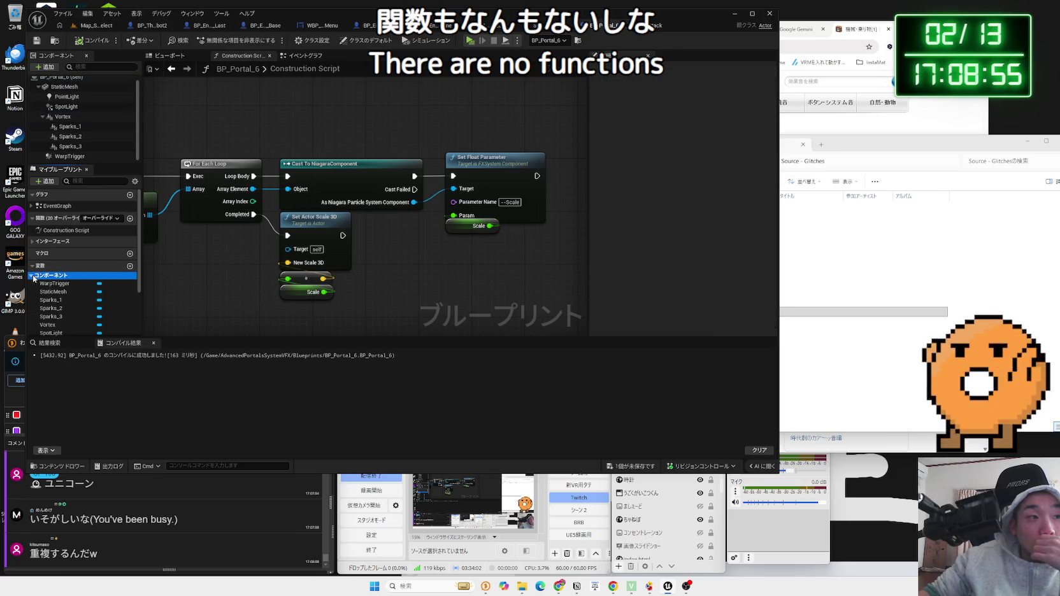
pyautogui.scroll(-2, 38, 280)
pyautogui.click(63, 286)
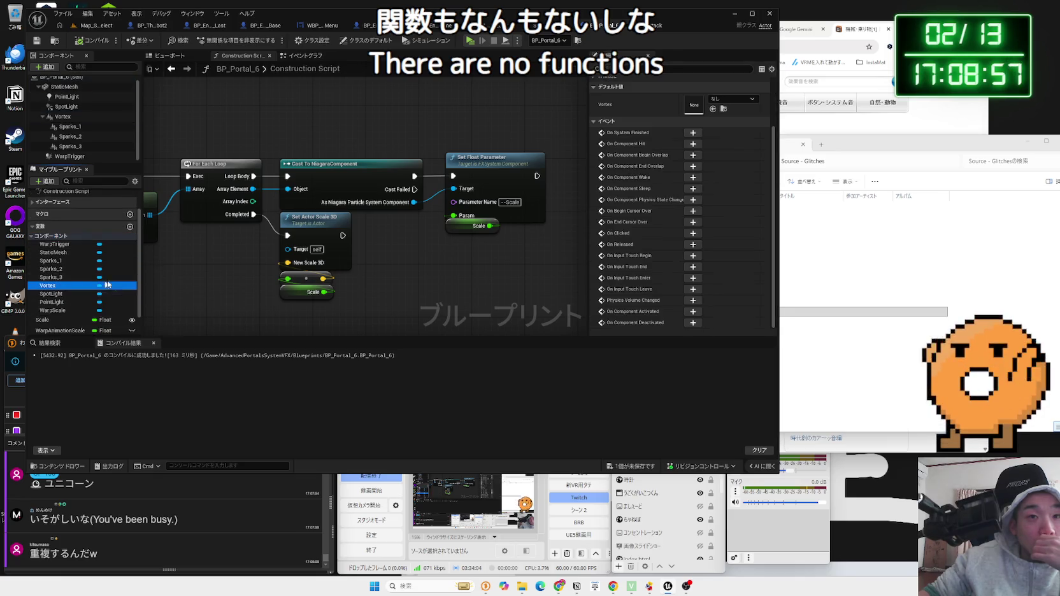
pyautogui.click(303, 56)
pyautogui.moveTo(357, 250); pyautogui.dragTo(285, 121)
# Select the Vortex component in the viewport and browse to its Vortex Material asset
pyautogui.click(171, 55)
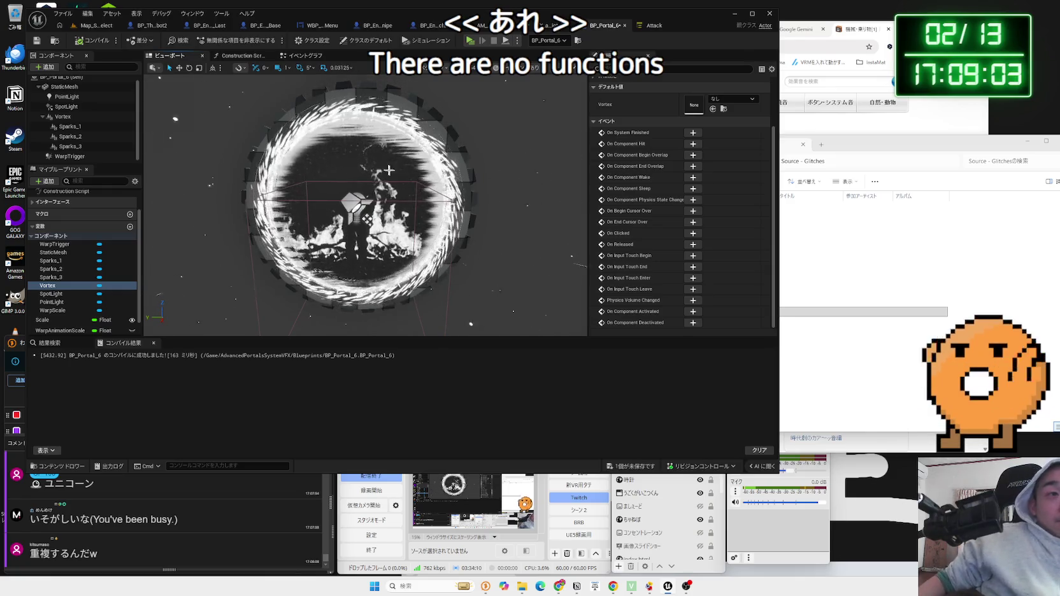
pyautogui.click(504, 219)
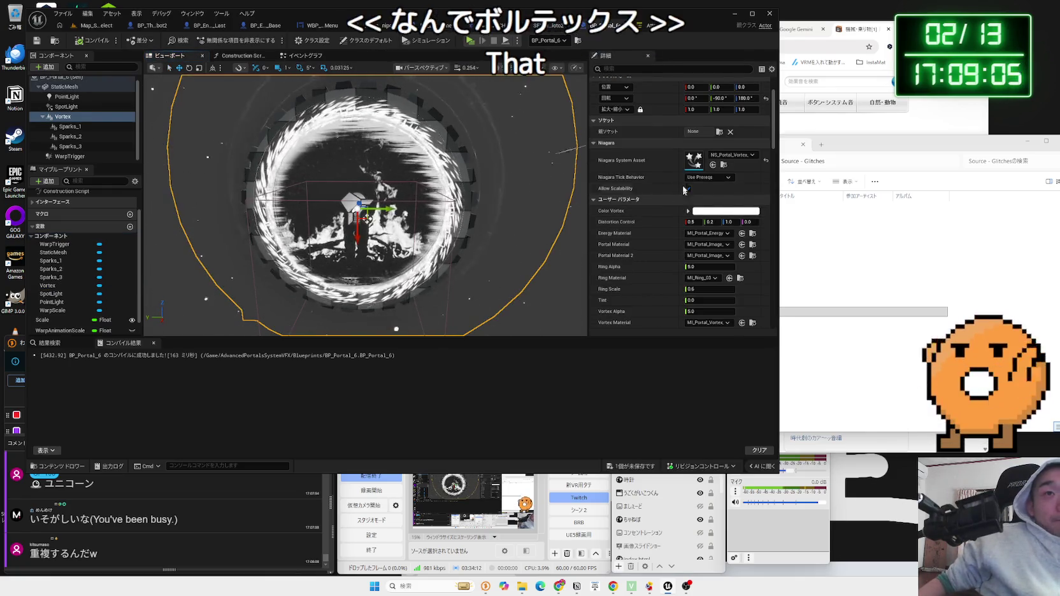
pyautogui.click(94, 25)
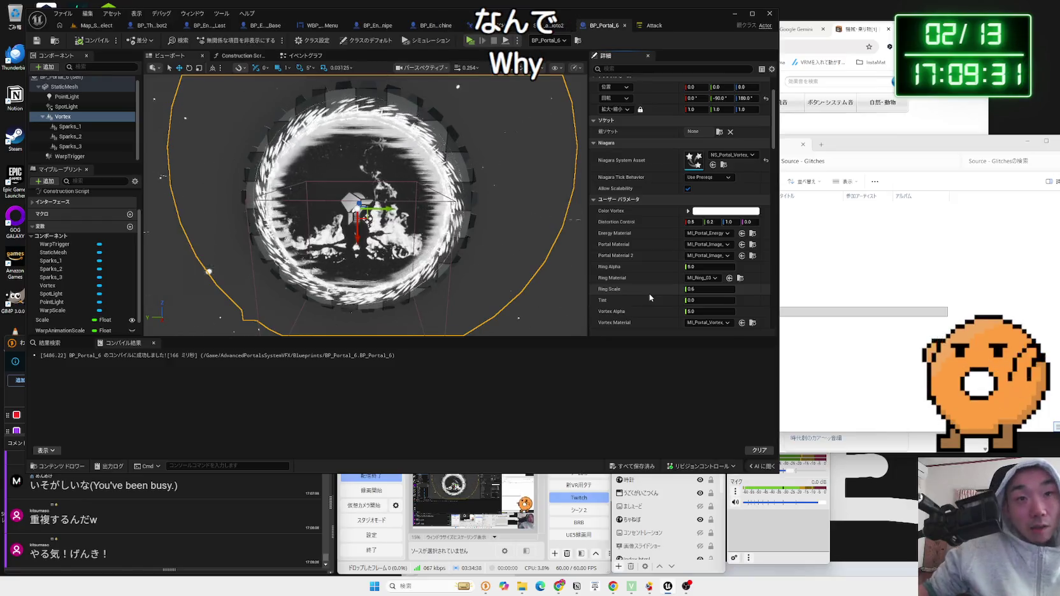
pyautogui.scroll(-2, 652, 298)
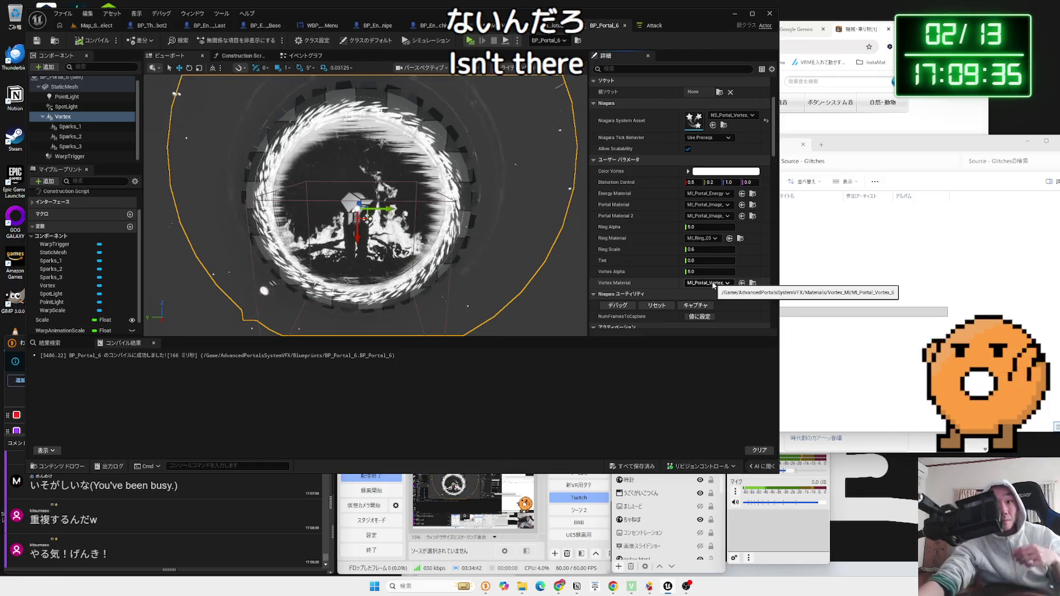
pyautogui.click(752, 284)
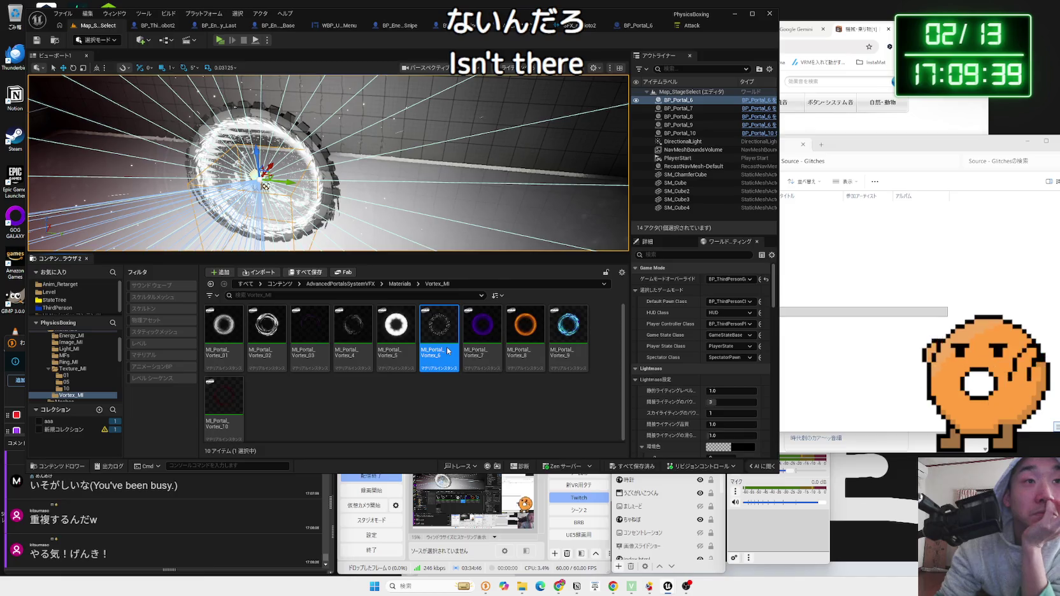
# Open MI_Portal_Vortex_6 to inspect it, then close it and clear the selection
pyautogui.doubleClick(448, 349)
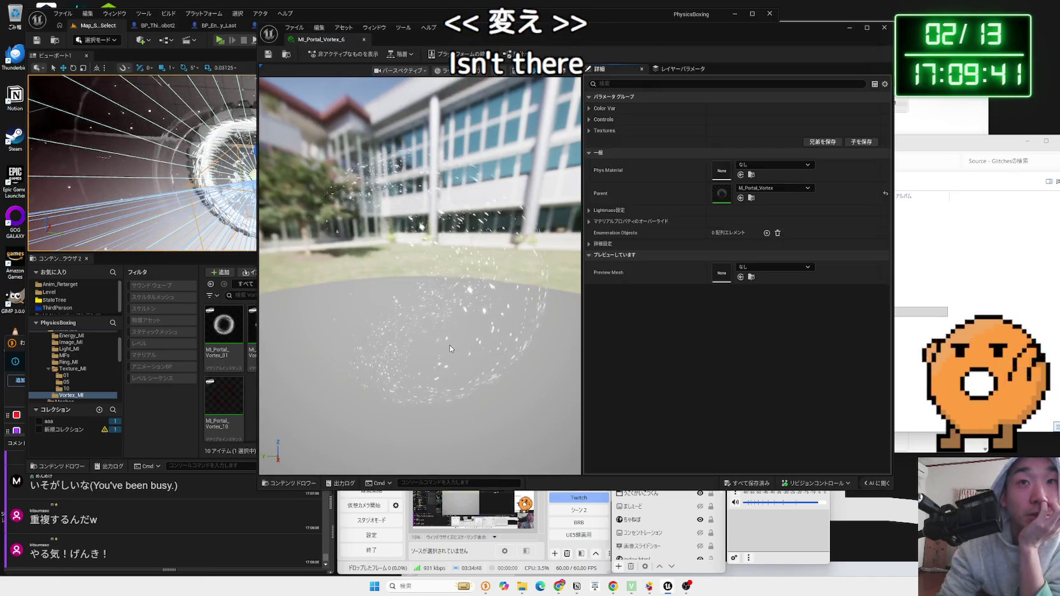
pyautogui.hotkey('alt', 'F4')
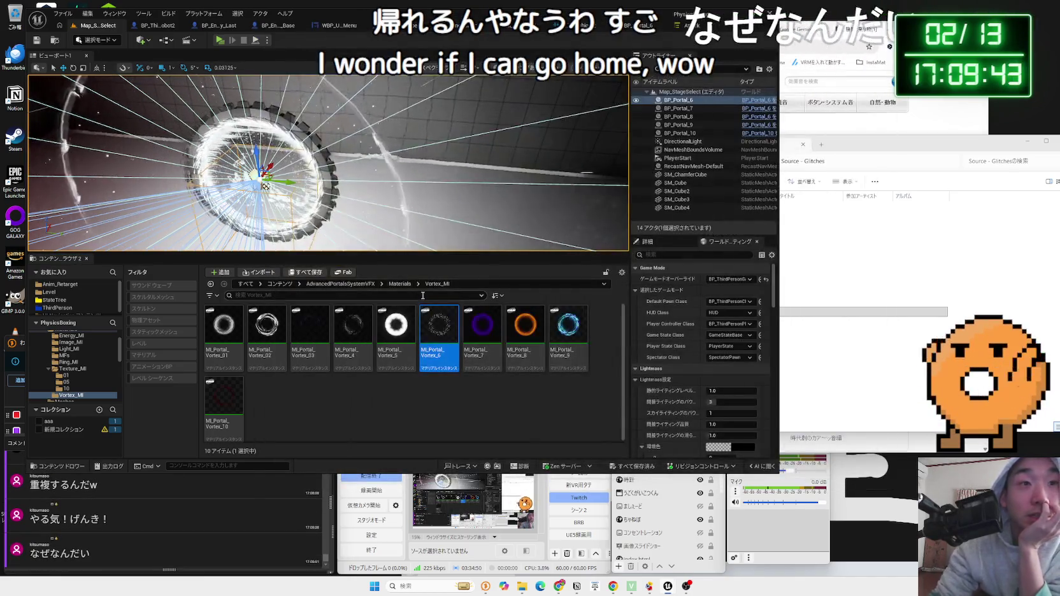
pyautogui.click(419, 403)
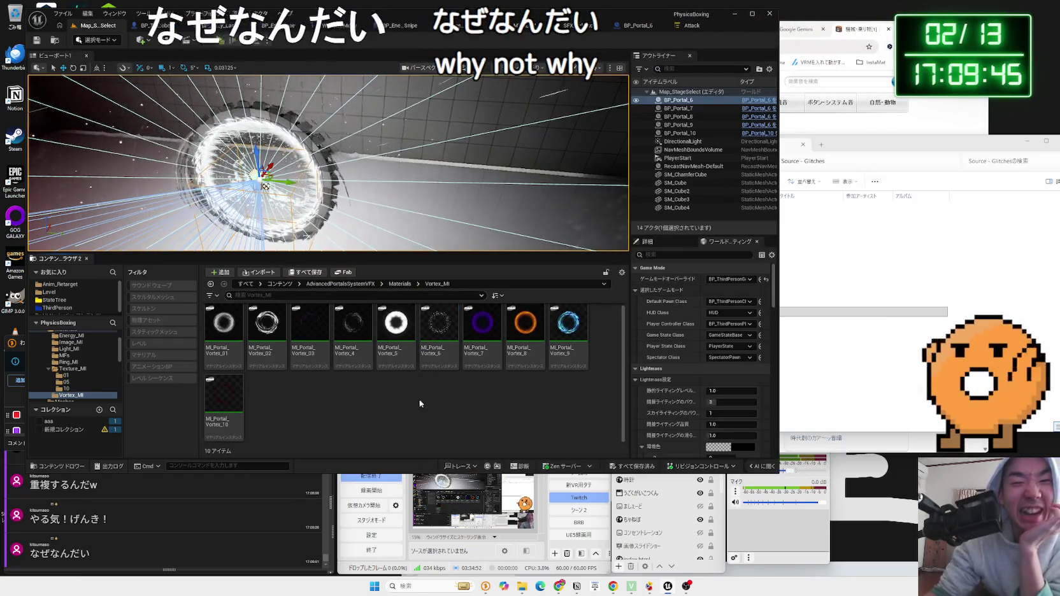
# Go back to the Texture_MI 05 folder and close the Attack StateTree
pyautogui.hotkey('alt', 'Left')
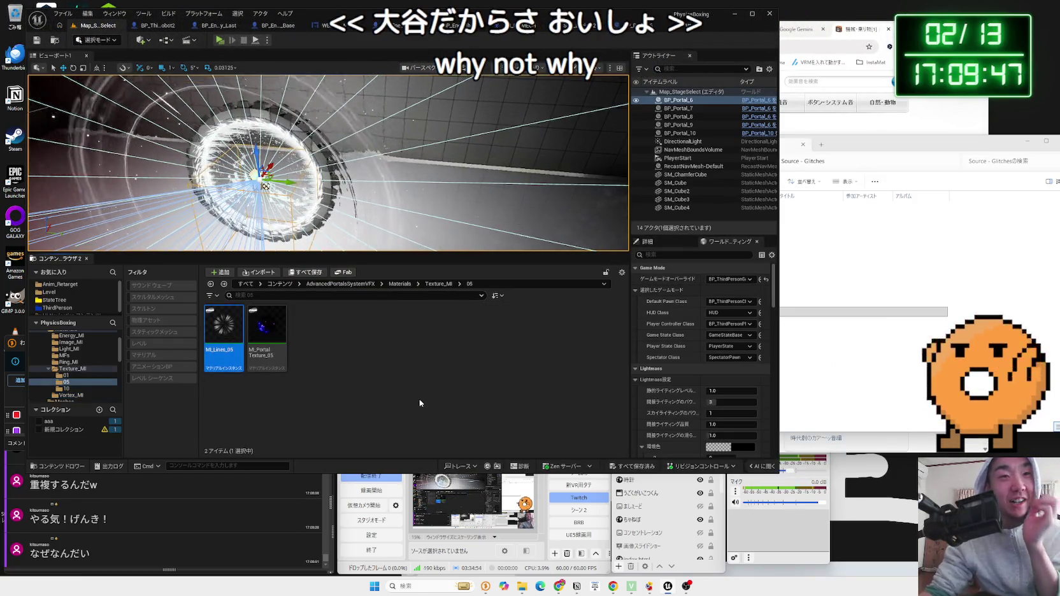
pyautogui.click(682, 27)
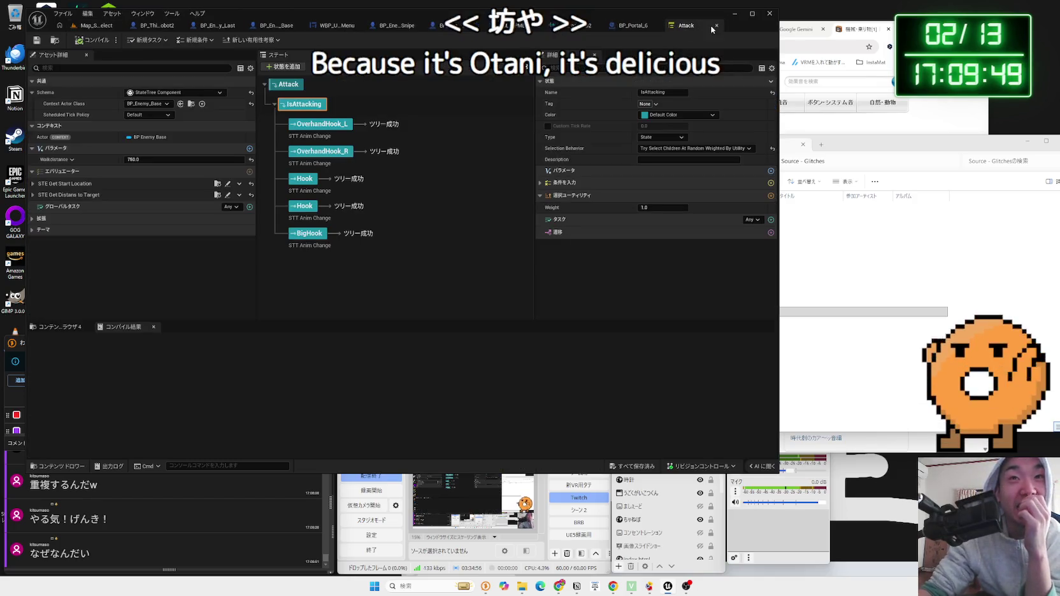
pyautogui.click(715, 26)
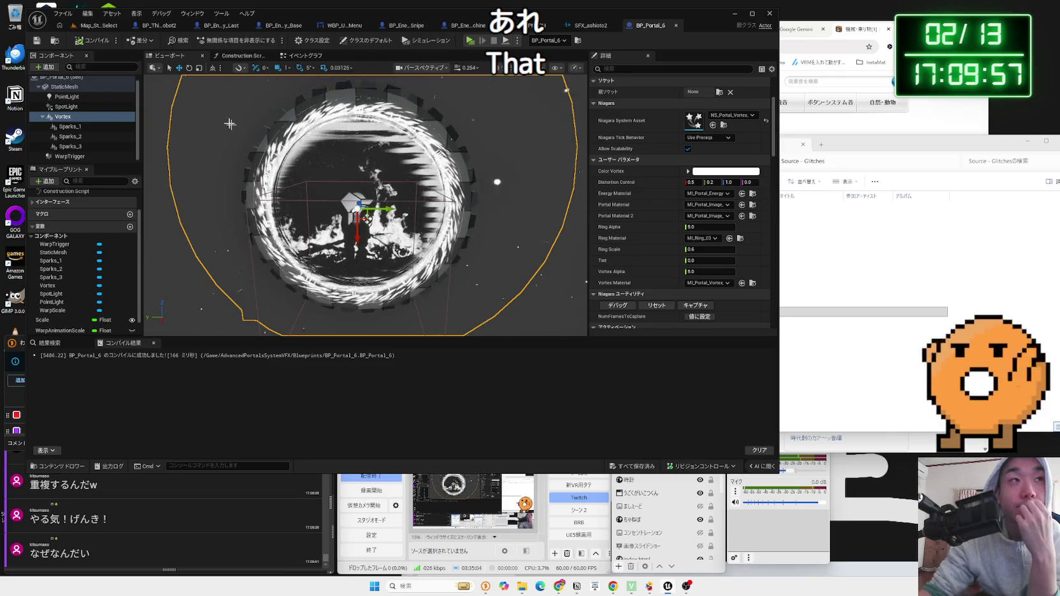
# Frame the placed portal in Map_StageSelect and set its Vortex's Portal Material 2 to MI_Lines_05
pyautogui.click(101, 26)
pyautogui.press('f')
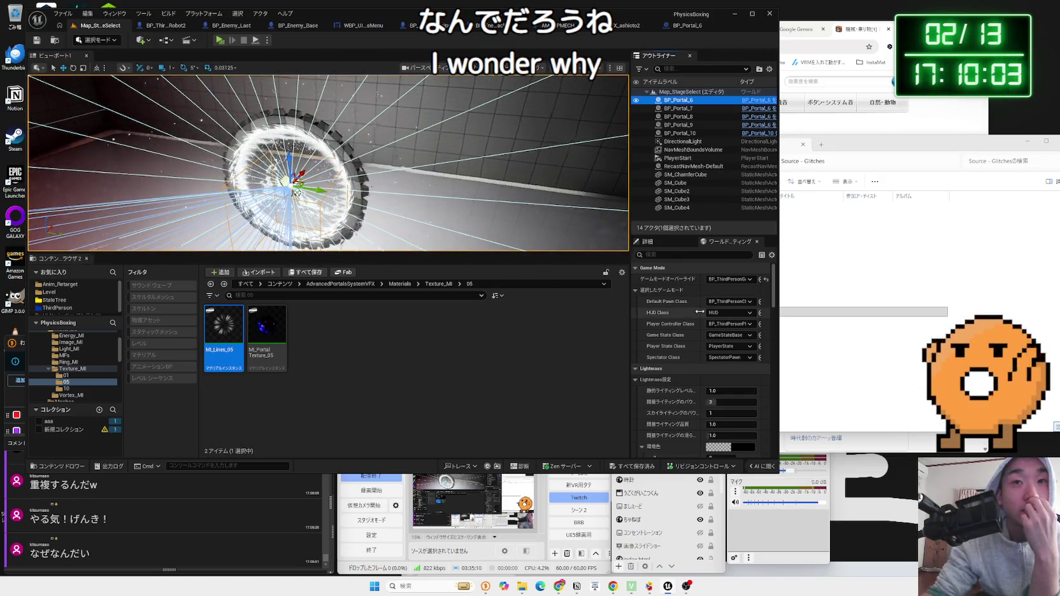
pyautogui.click(658, 242)
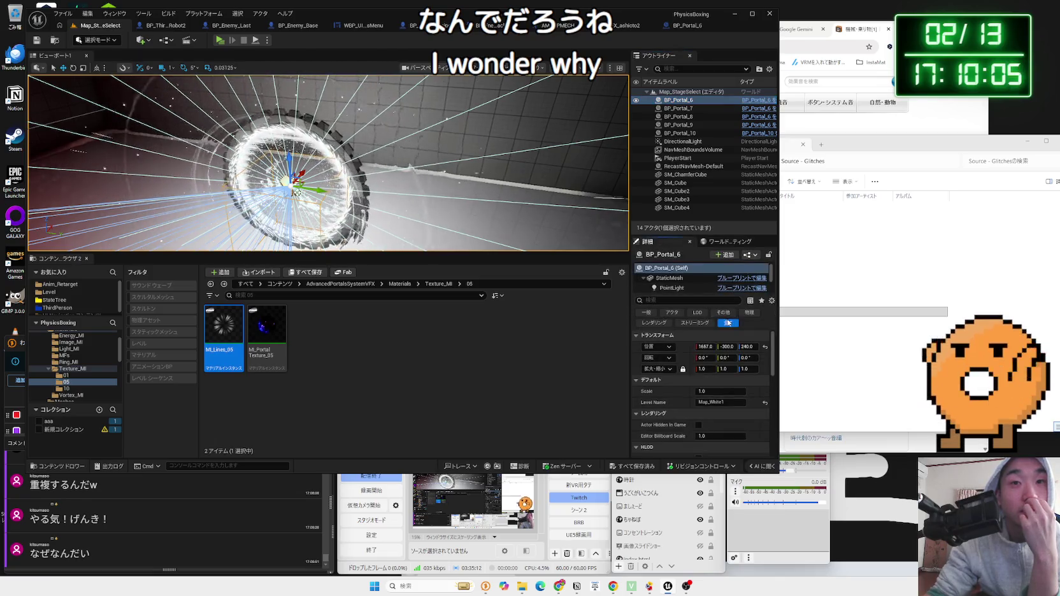
pyautogui.click(676, 283)
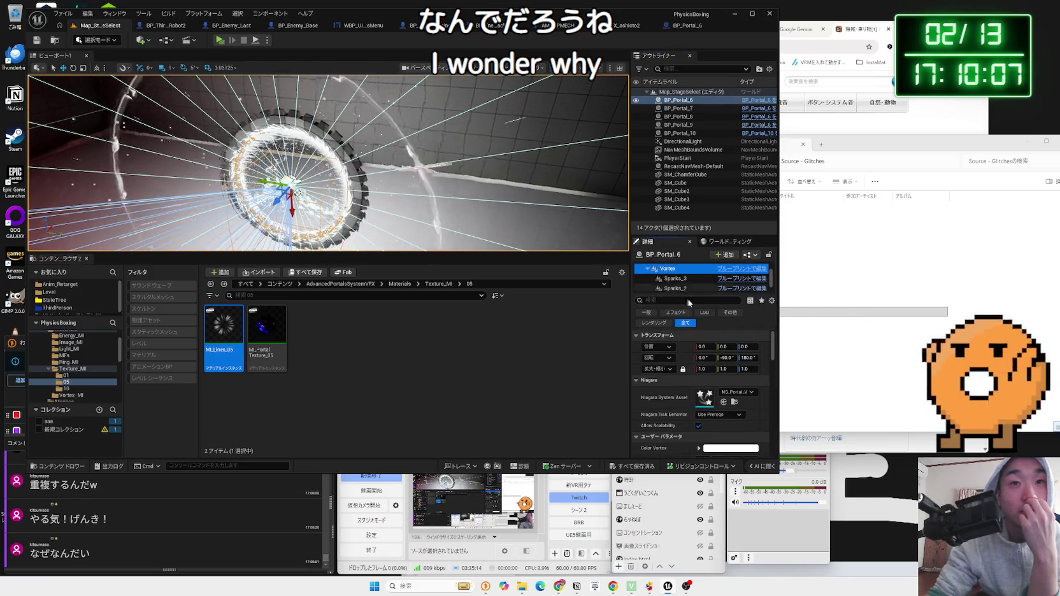
pyautogui.scroll(-2, 726, 375)
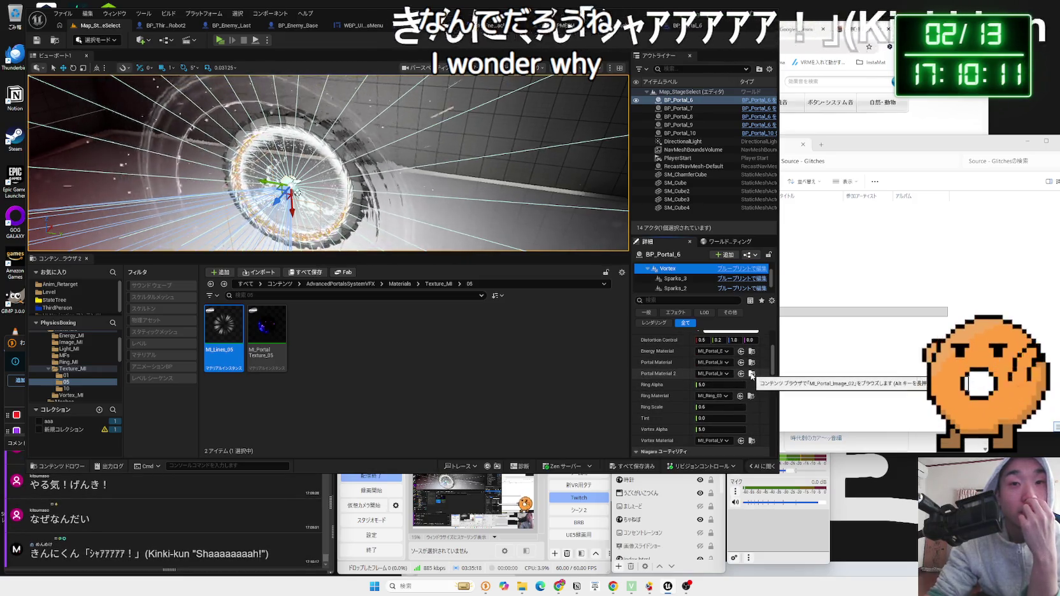
pyautogui.click(741, 374)
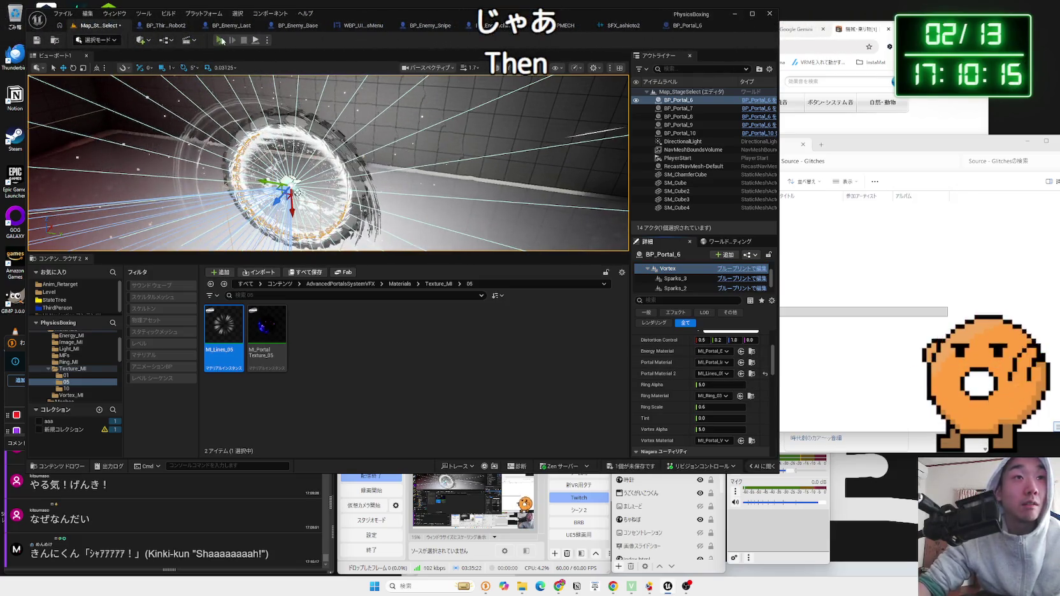
# Play-test the level with MI_Lines_05, then return to the stage-select level
pyautogui.click(221, 40)
pyautogui.press('Escape')
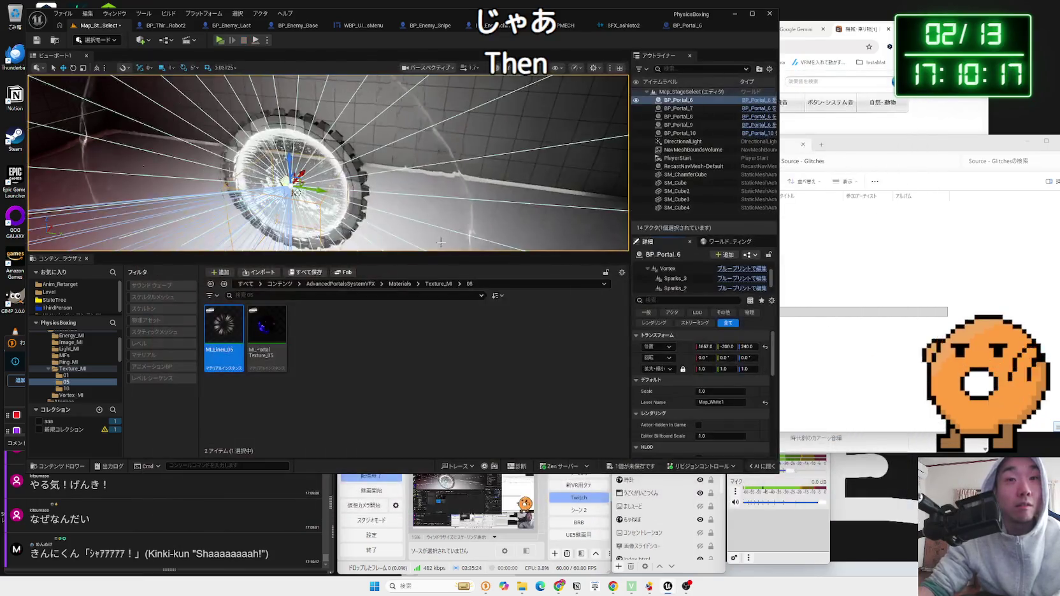
pyautogui.click(682, 27)
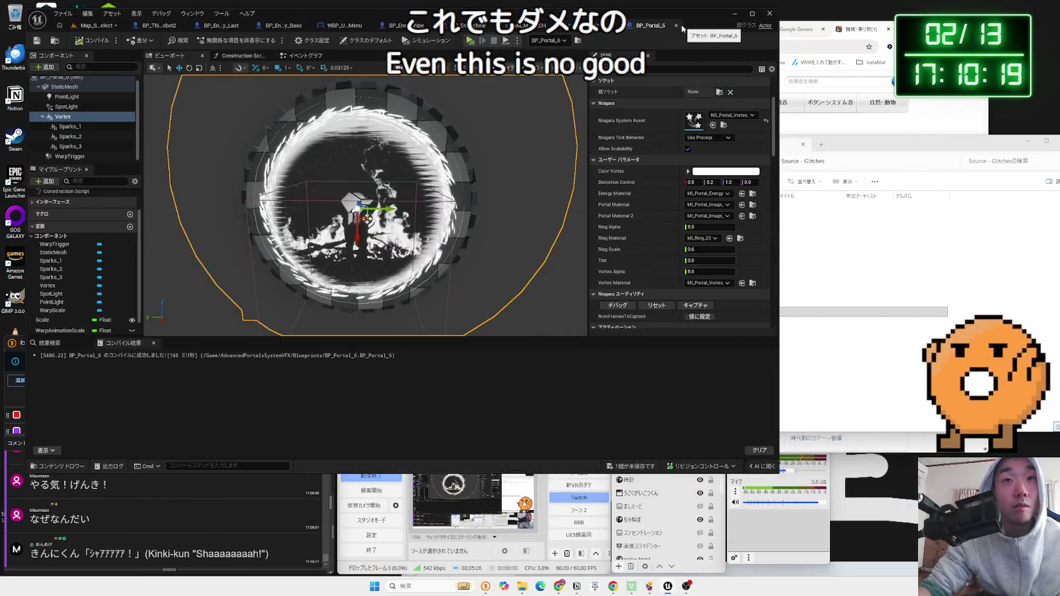
pyautogui.hotkey('ctrl', 'Tab')
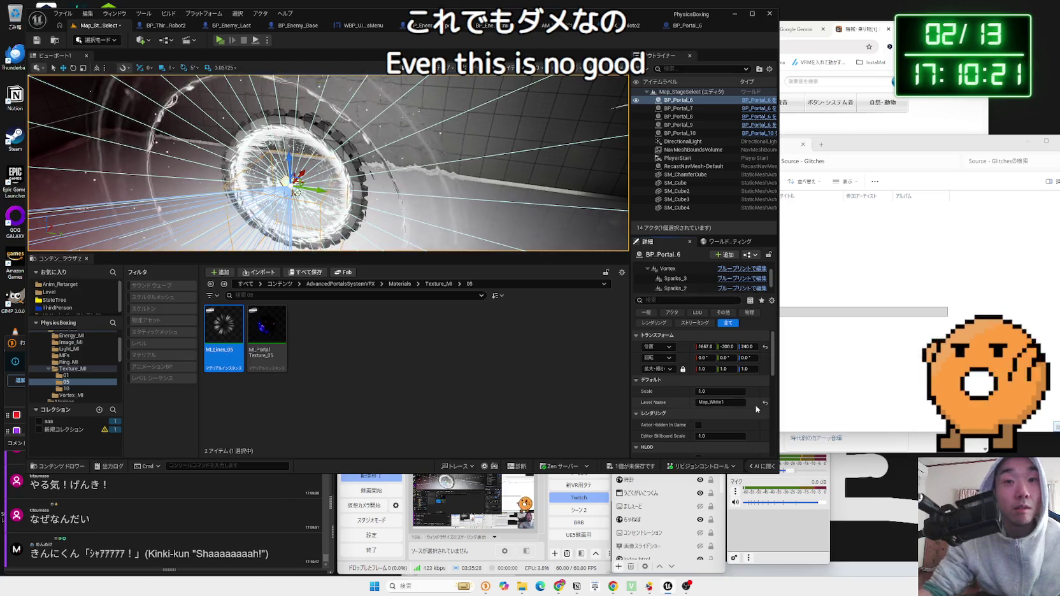
# Reset the Vortex's Portal Material 2 to its original material and bring up the save prompt
pyautogui.click(679, 271)
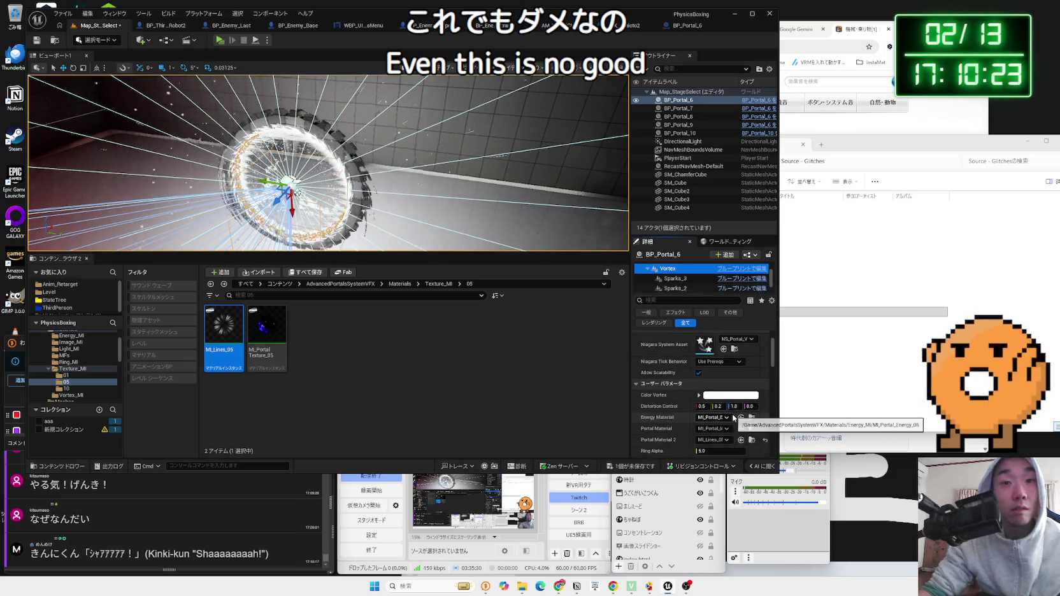
pyautogui.click(764, 400)
pyautogui.click(632, 466)
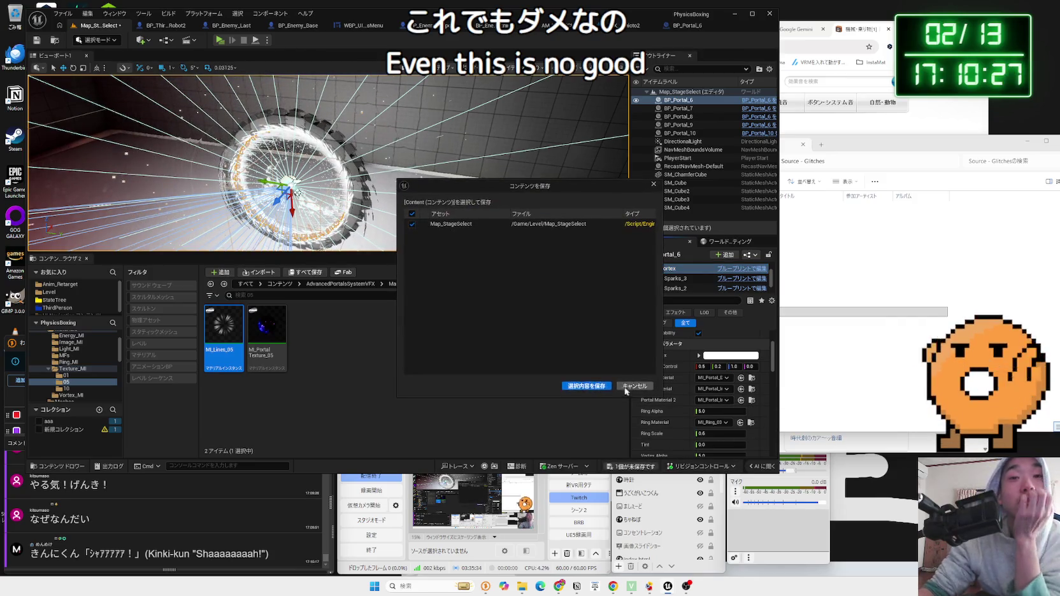
# Save Map_StageSelect, select the Vortex component, and filter Details by 'isi'
pyautogui.click(582, 388)
pyautogui.click(672, 269)
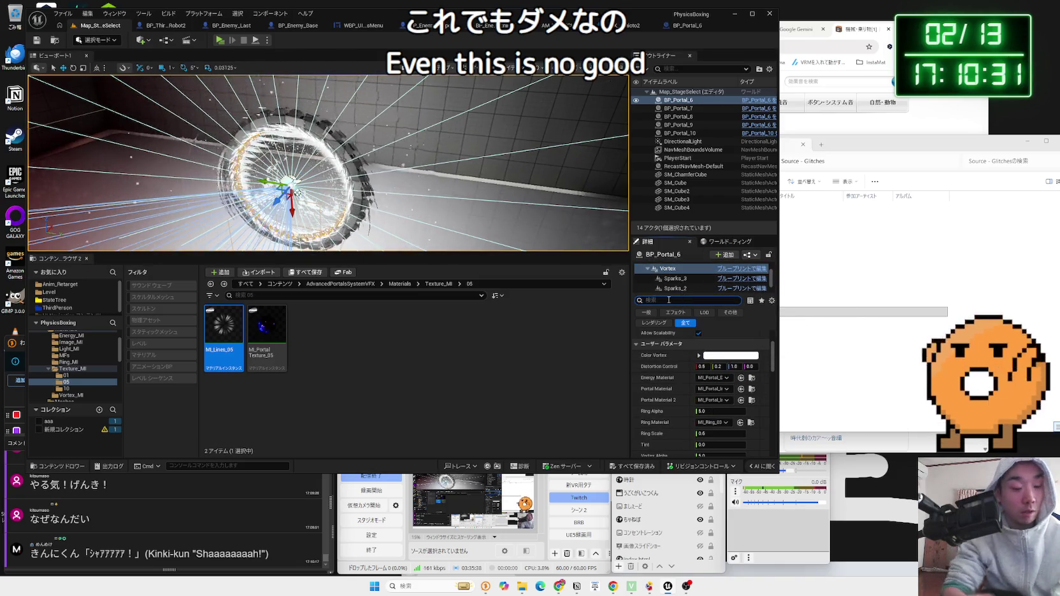
pyautogui.write('visi')
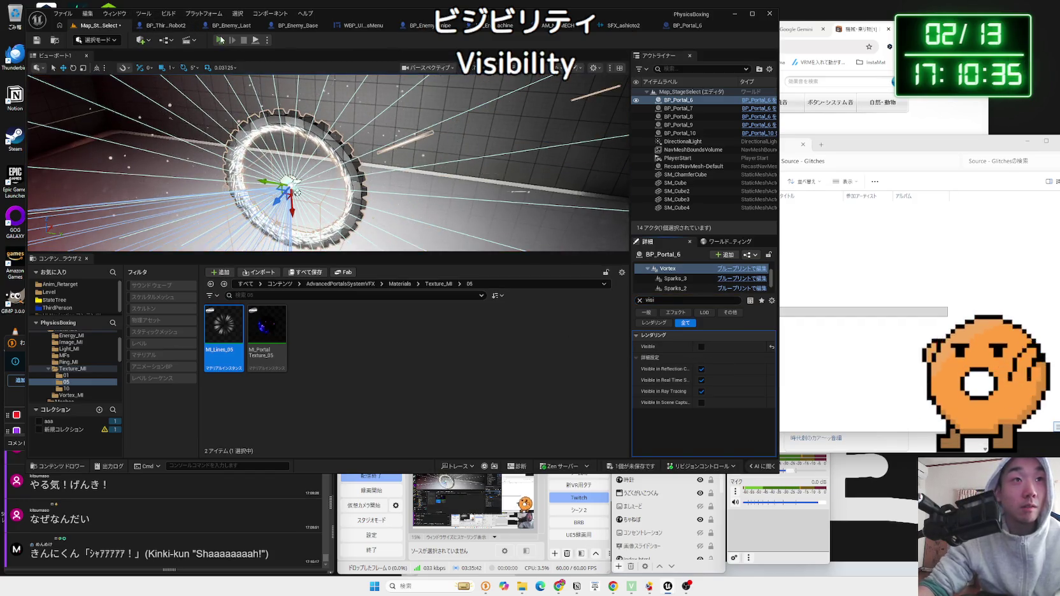
# Play-test the level, then close the sound cue graph tab
pyautogui.click(220, 40)
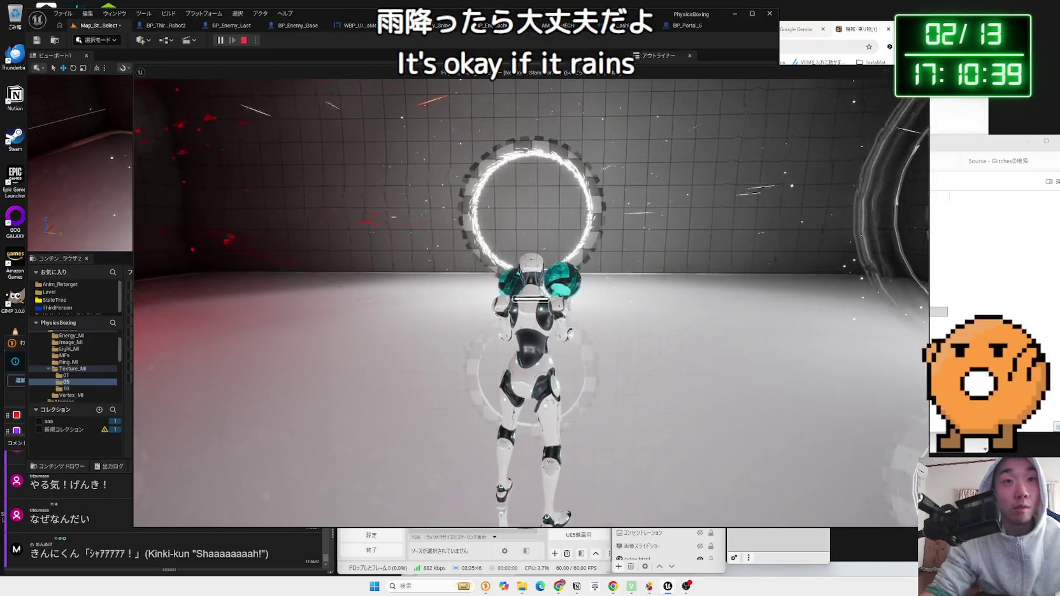
pyautogui.press('Escape')
pyautogui.click(675, 26)
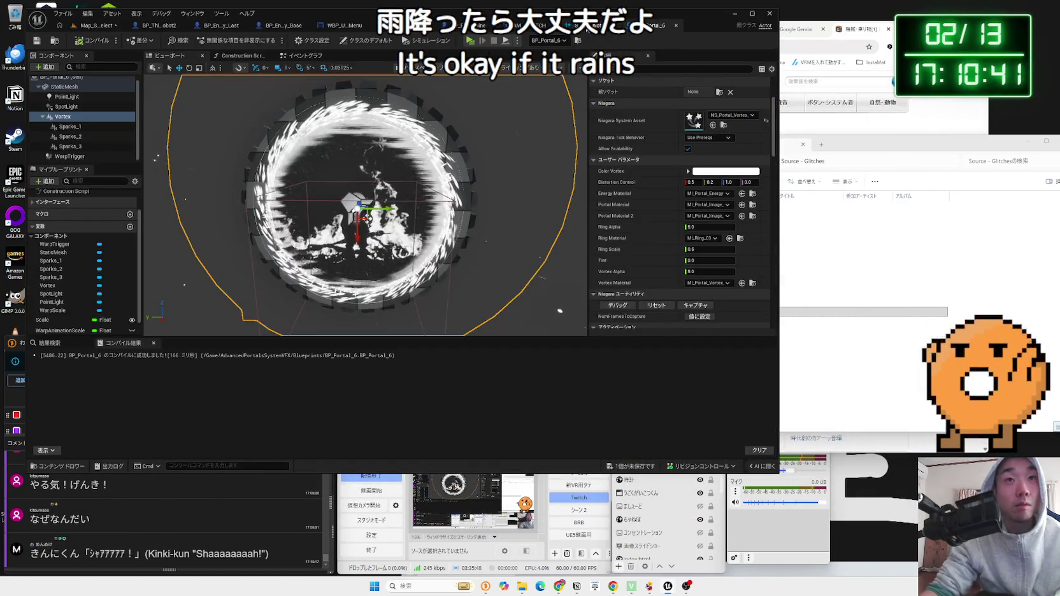
pyautogui.click(611, 27)
pyautogui.click(649, 26)
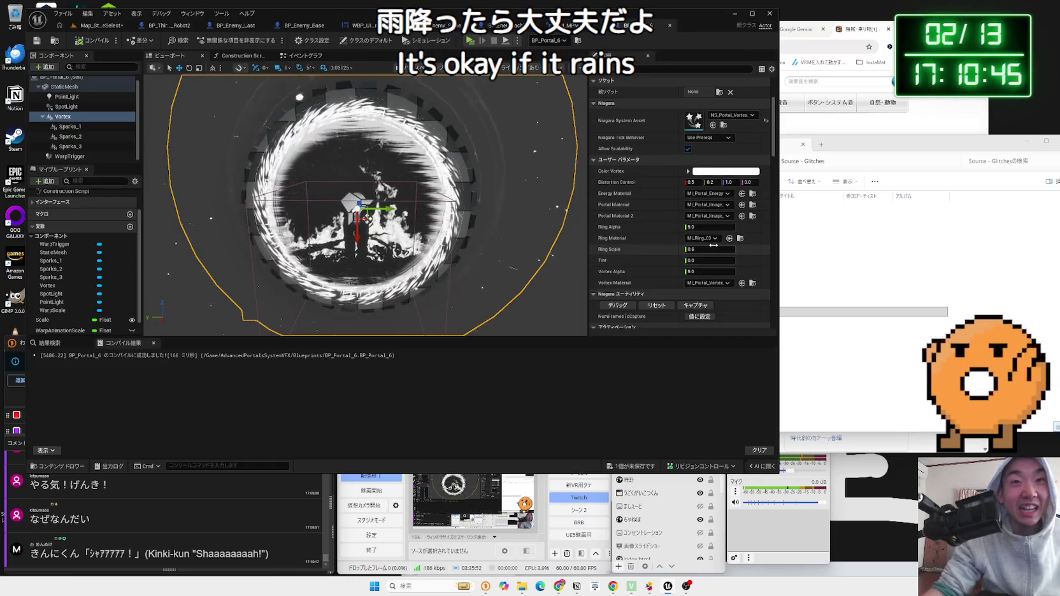
pyautogui.scroll(-3, 707, 175)
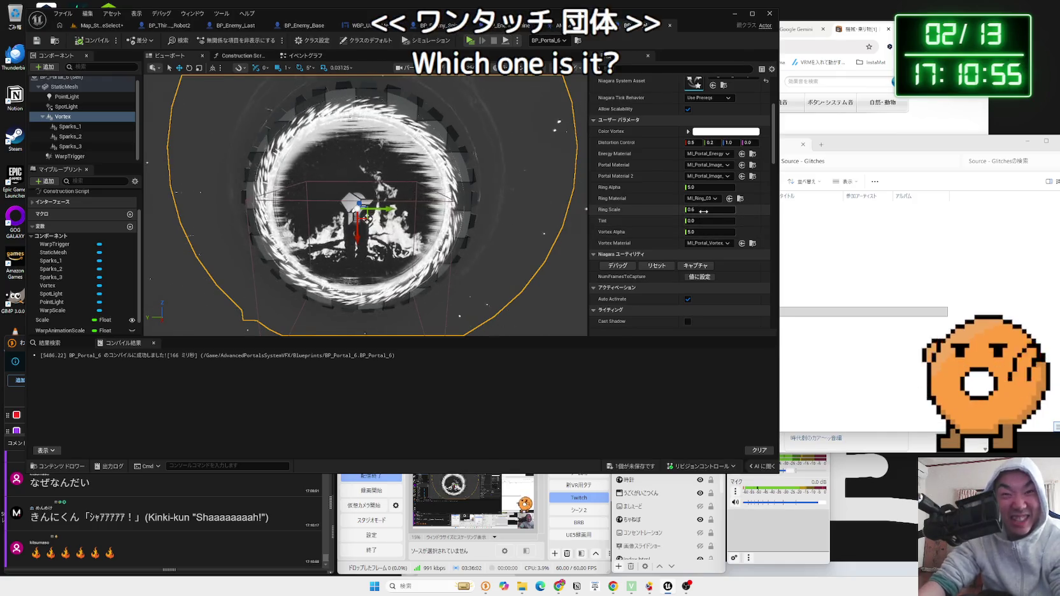
pyautogui.scroll(8, 704, 213)
pyautogui.scroll(3, 704, 212)
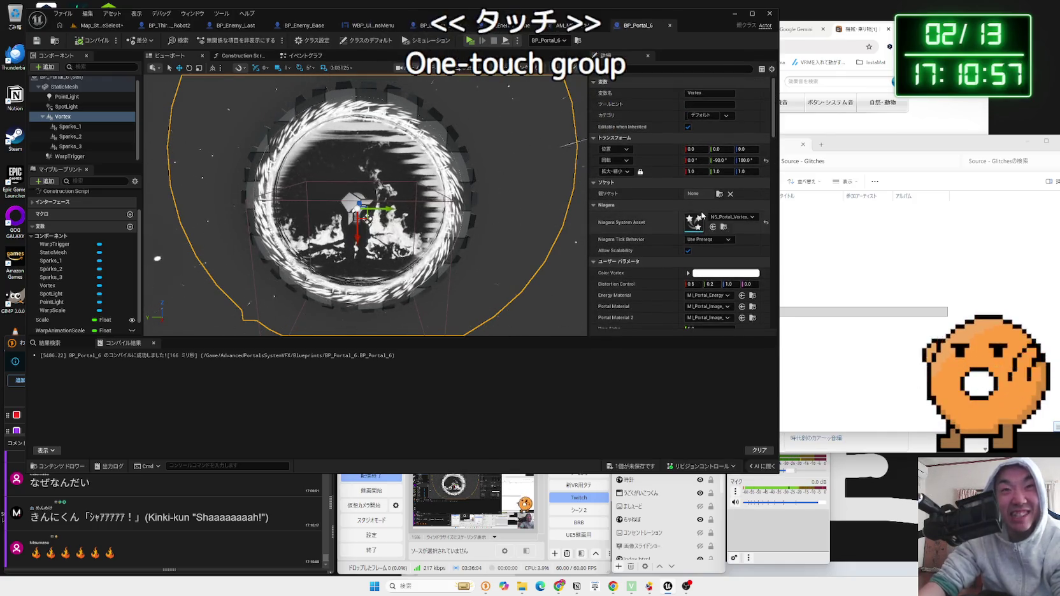
pyautogui.scroll(-9, 729, 234)
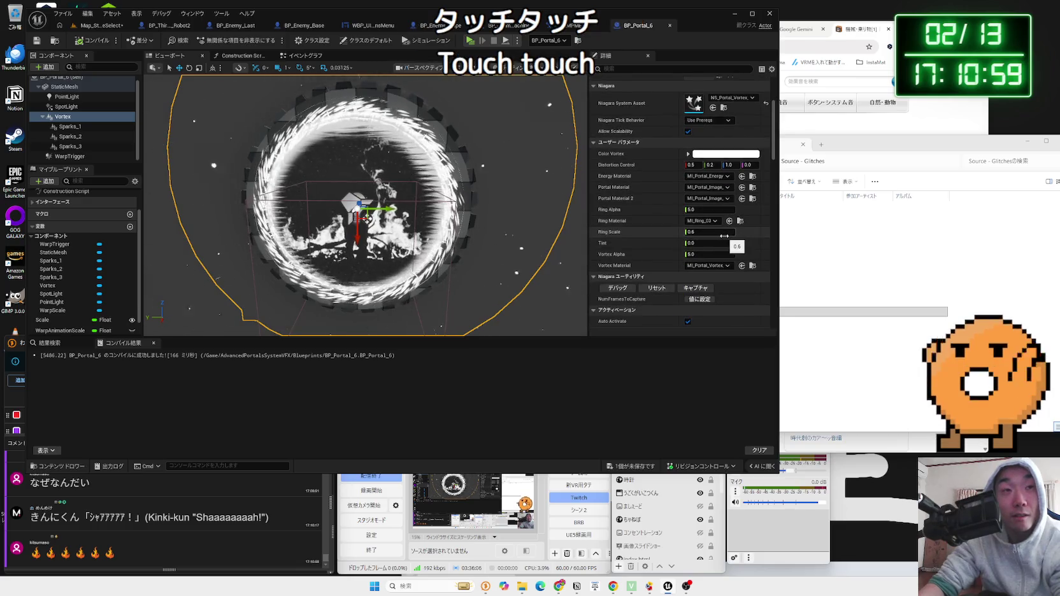
# Tick Visible on the level's Vortex component, save the level, and clear the property filter
pyautogui.click(111, 27)
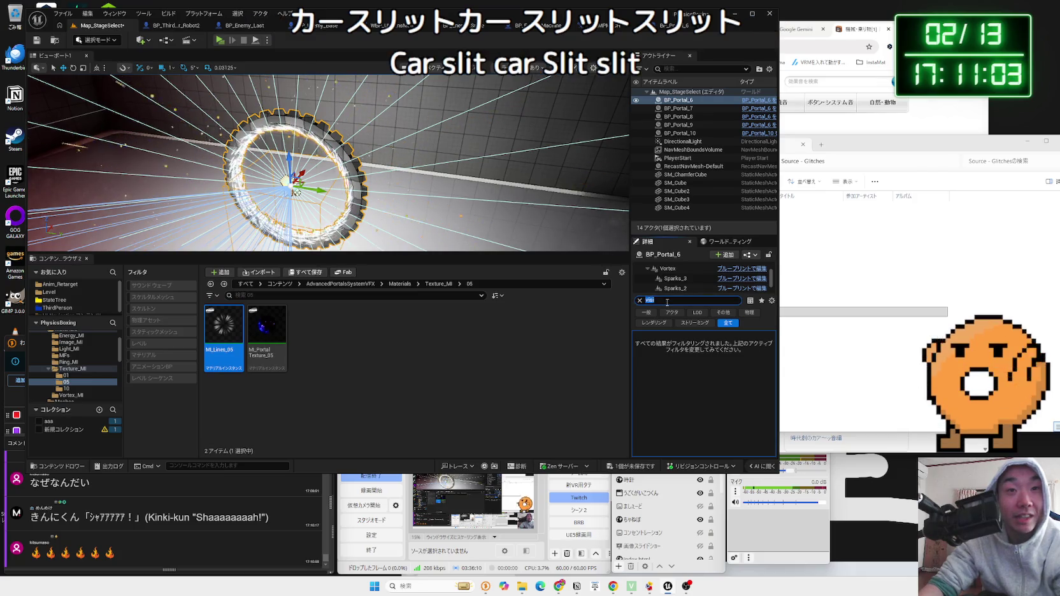
pyautogui.click(667, 268)
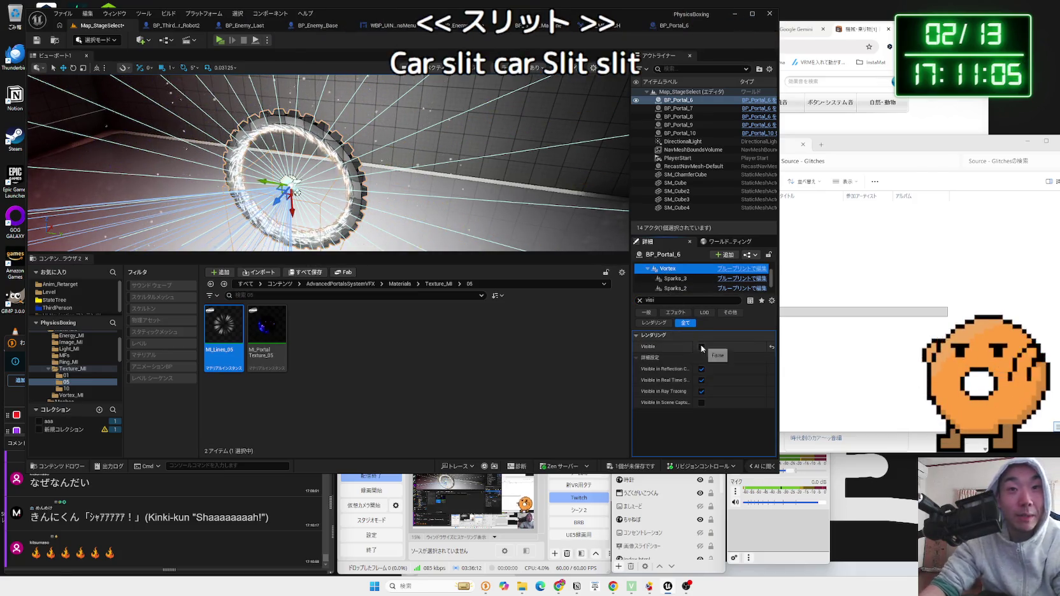
pyautogui.click(701, 347)
pyautogui.click(640, 466)
pyautogui.click(598, 381)
pyautogui.click(640, 301)
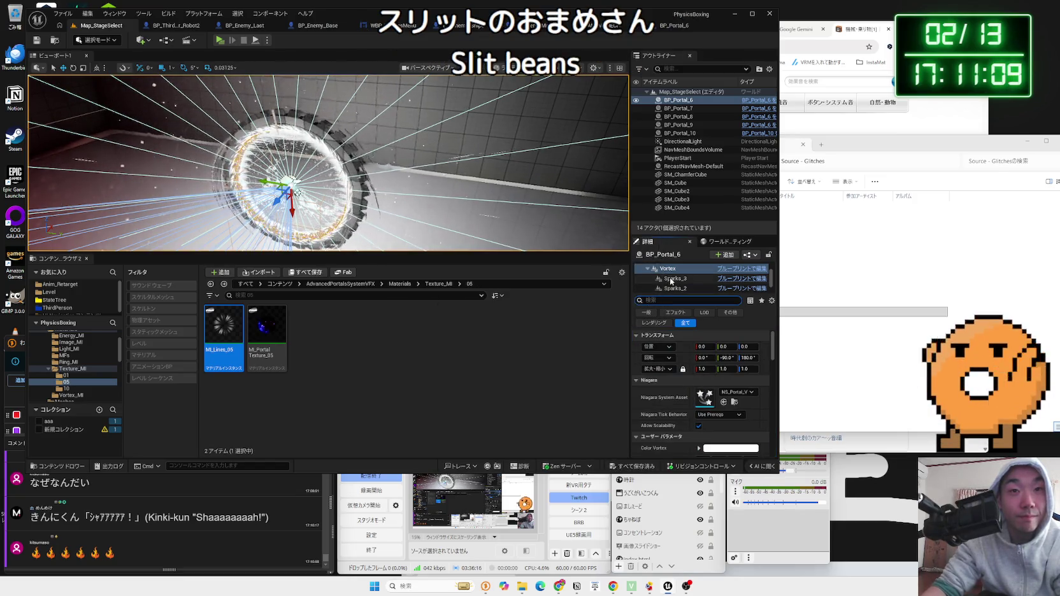
# In BP_Portal_6, filter for 'visi', toggle the Vortex's Visible off and back on, then clear the filter
pyautogui.click(677, 28)
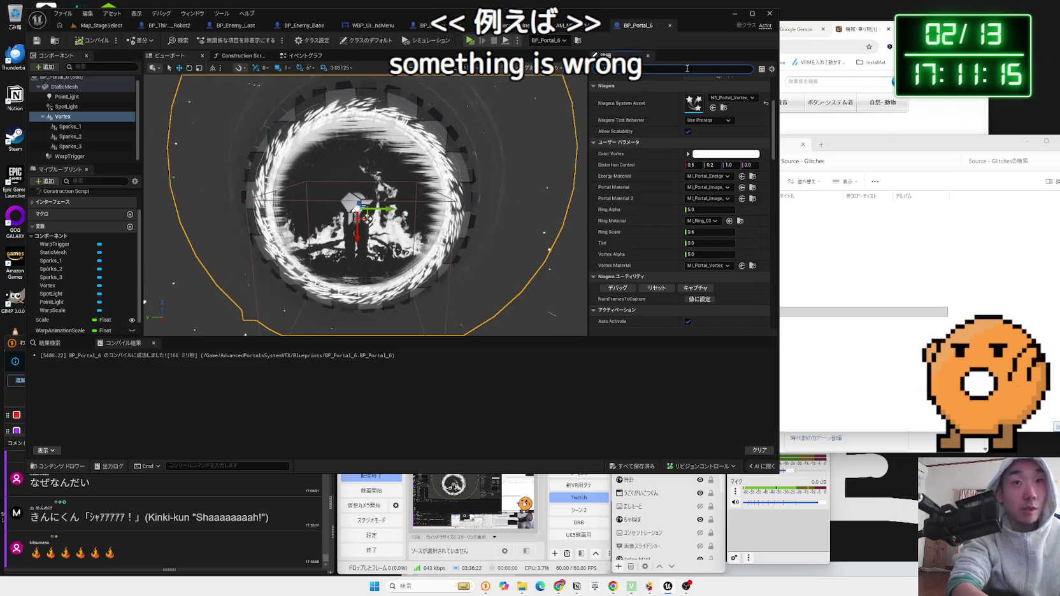
pyautogui.write('visi')
pyautogui.click(691, 93)
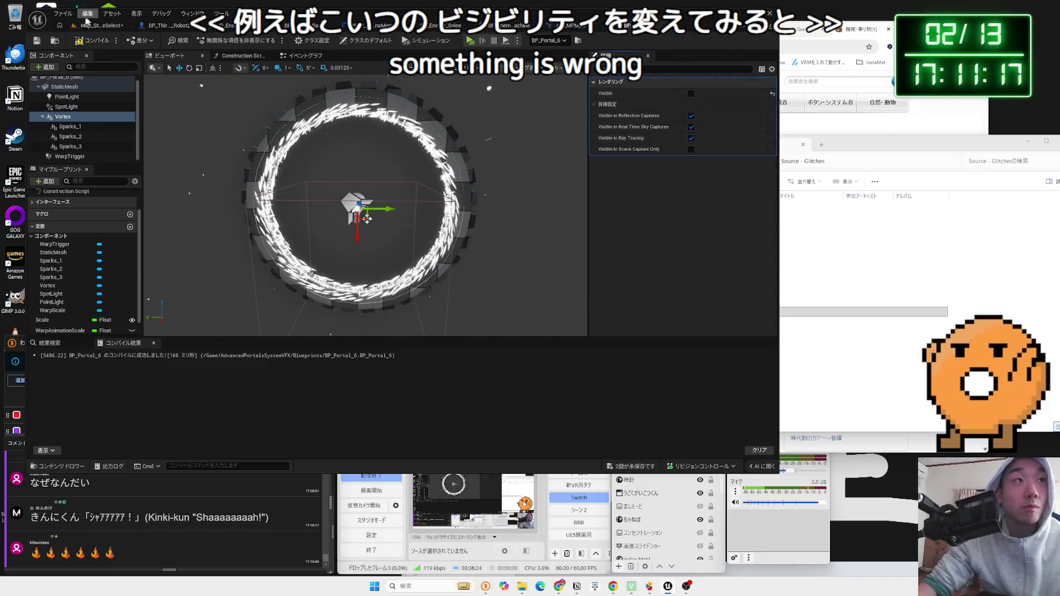
pyautogui.click(93, 27)
pyautogui.click(677, 28)
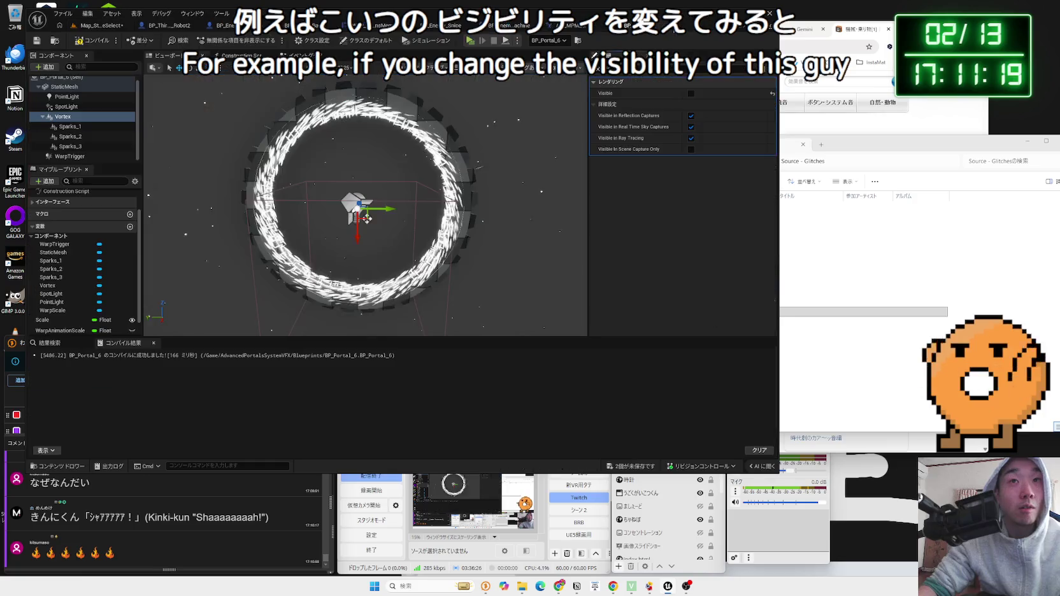
pyautogui.click(690, 93)
pyautogui.click(93, 25)
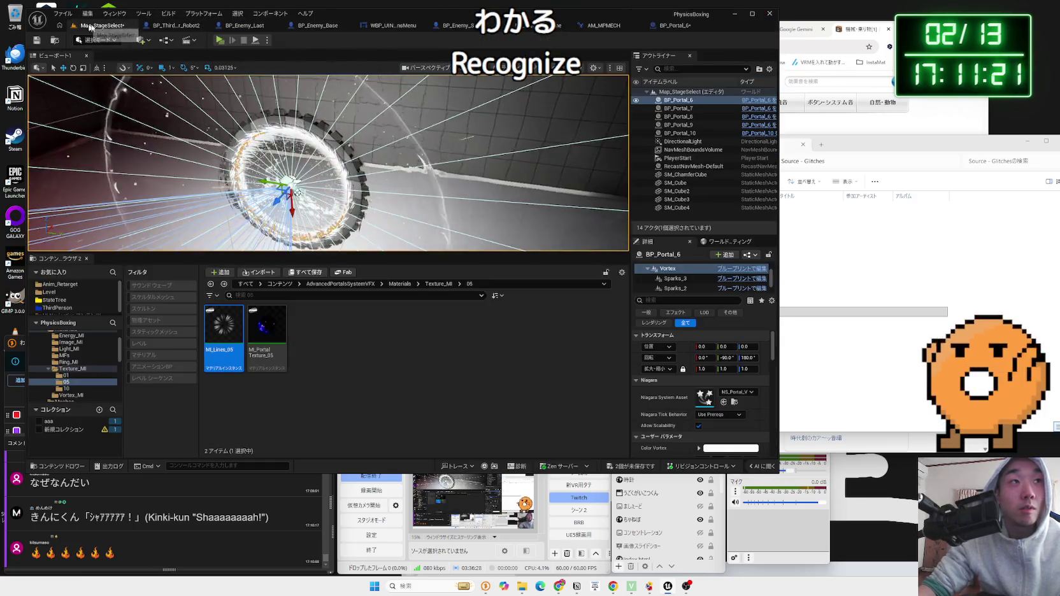
pyautogui.click(639, 27)
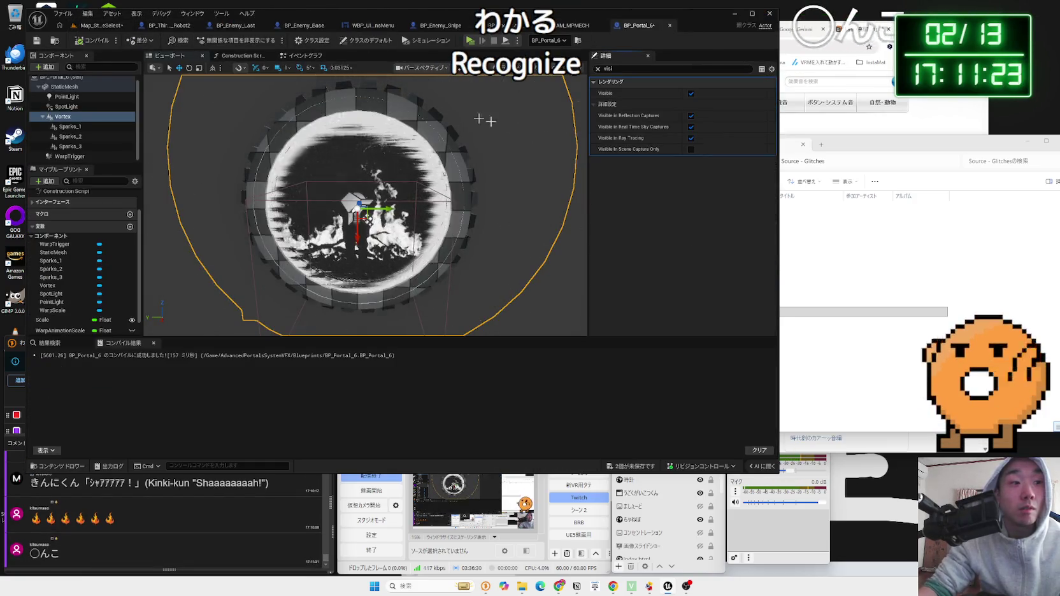
pyautogui.click(597, 69)
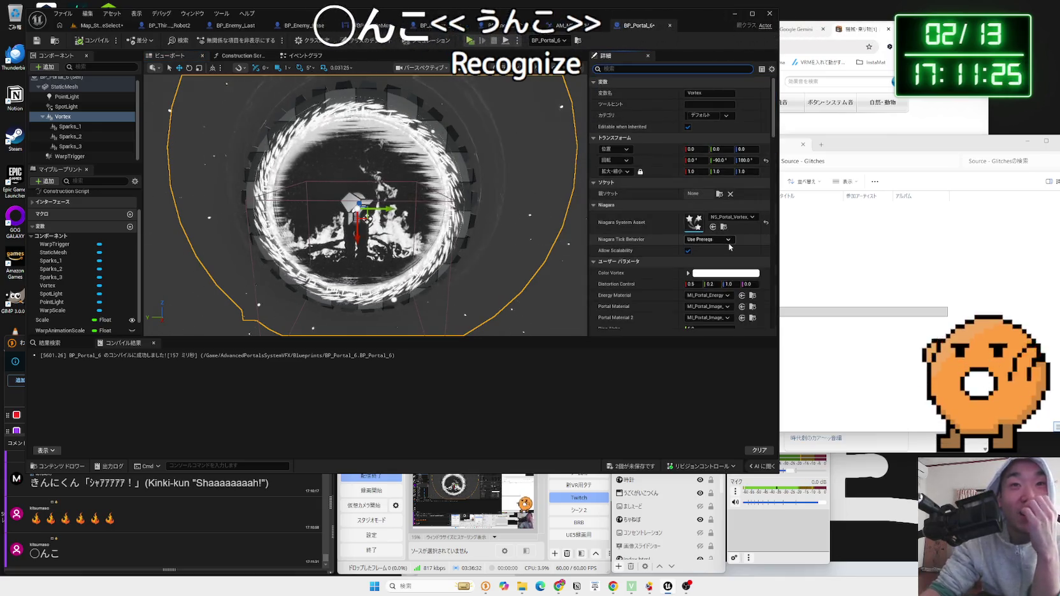
pyautogui.scroll(-4, 732, 234)
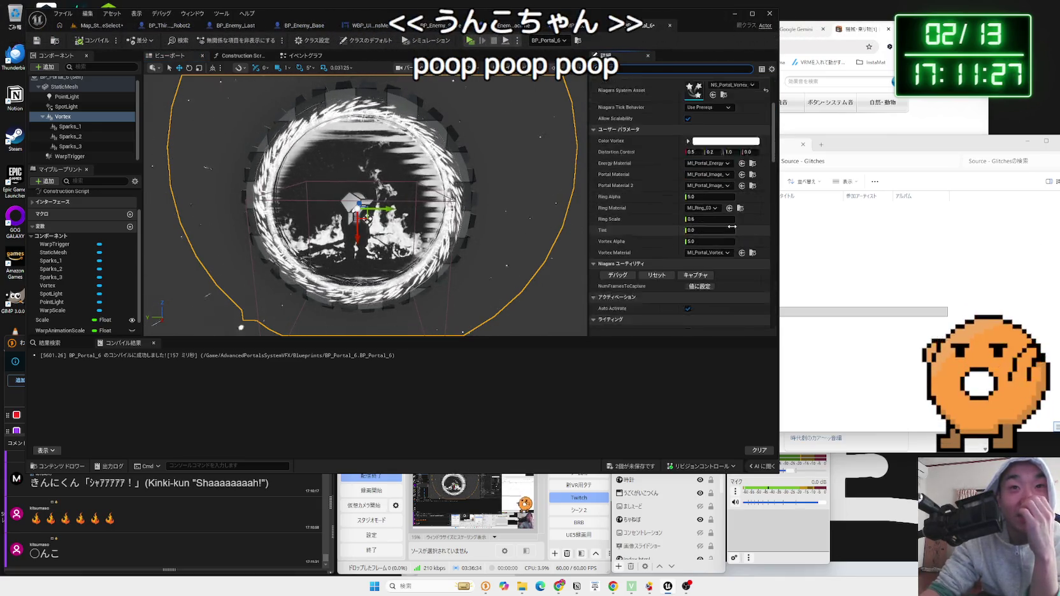
# Locate MI_Portal_Image_02 and MI_Portal_Energy_06, and briefly preview the energy material
pyautogui.click(742, 175)
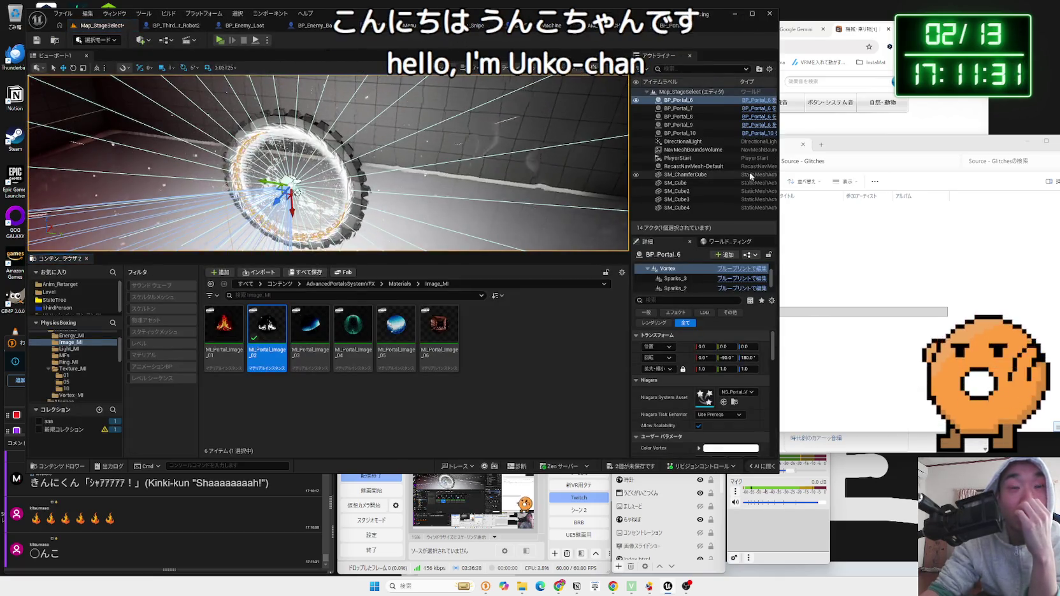
pyautogui.click(679, 29)
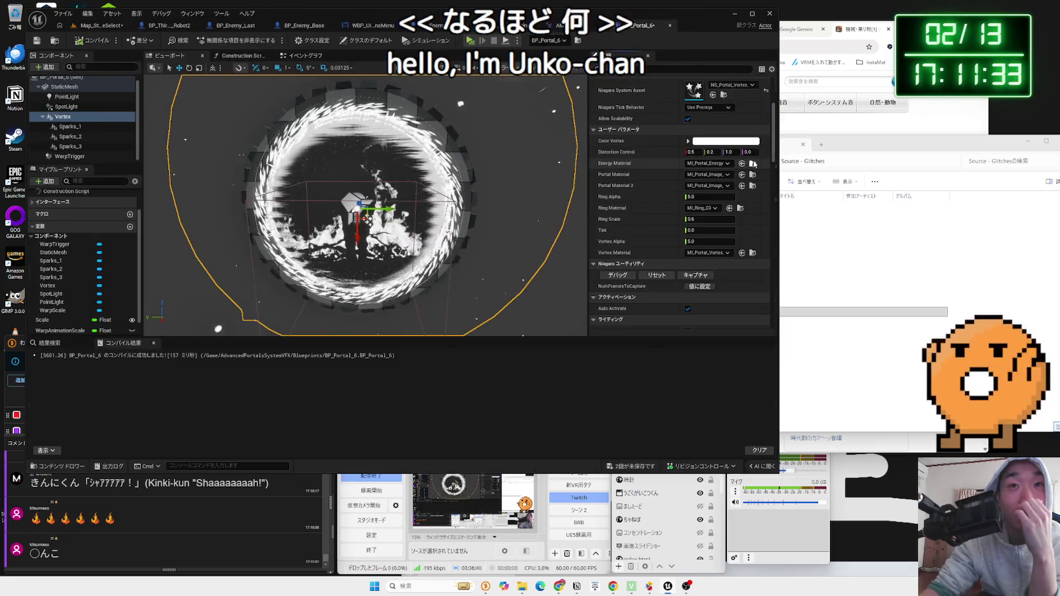
pyautogui.click(752, 163)
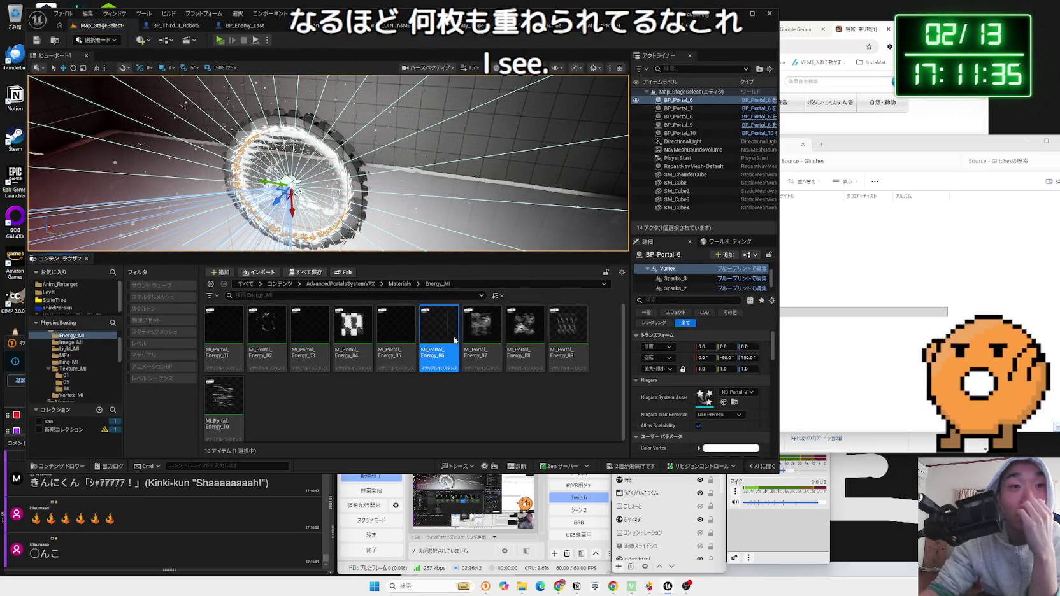
pyautogui.doubleClick(455, 341)
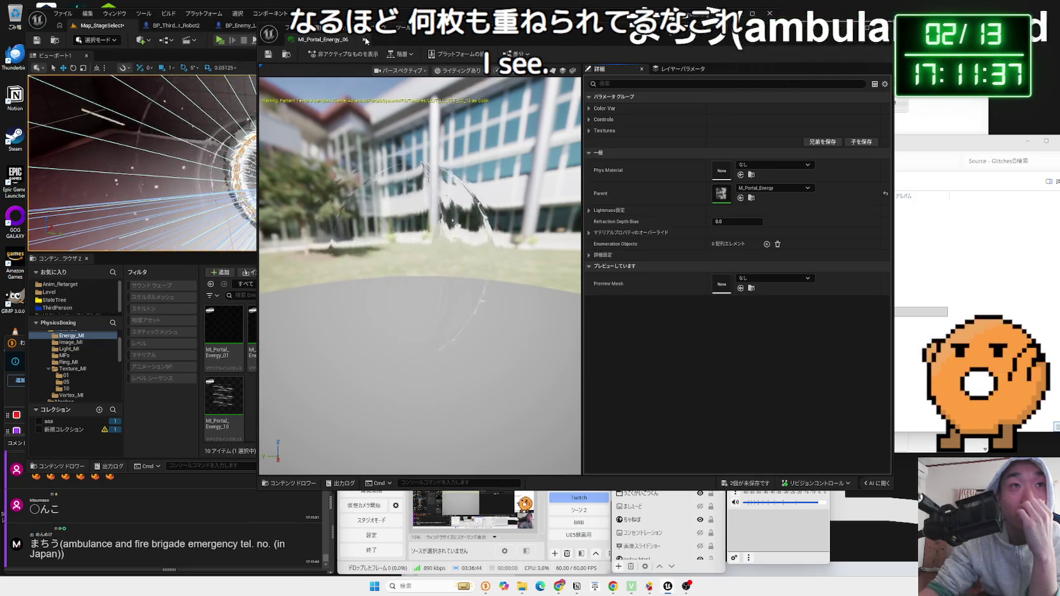
pyautogui.click(364, 39)
pyautogui.click(679, 29)
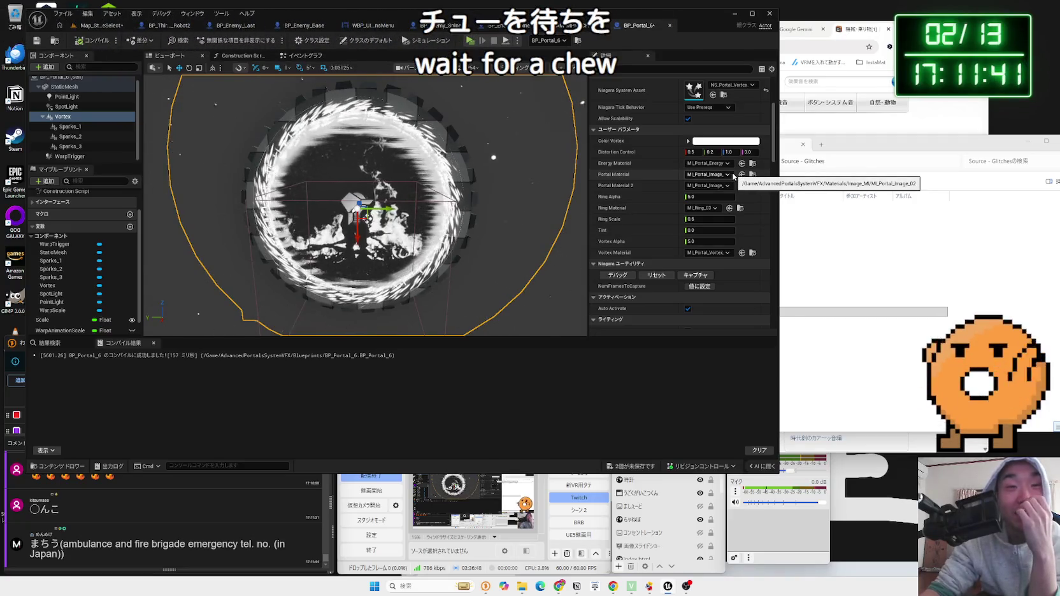
# Browse the Image_MI, Energy_MI and Light_MI material folders in the Content Browser
pyautogui.click(87, 27)
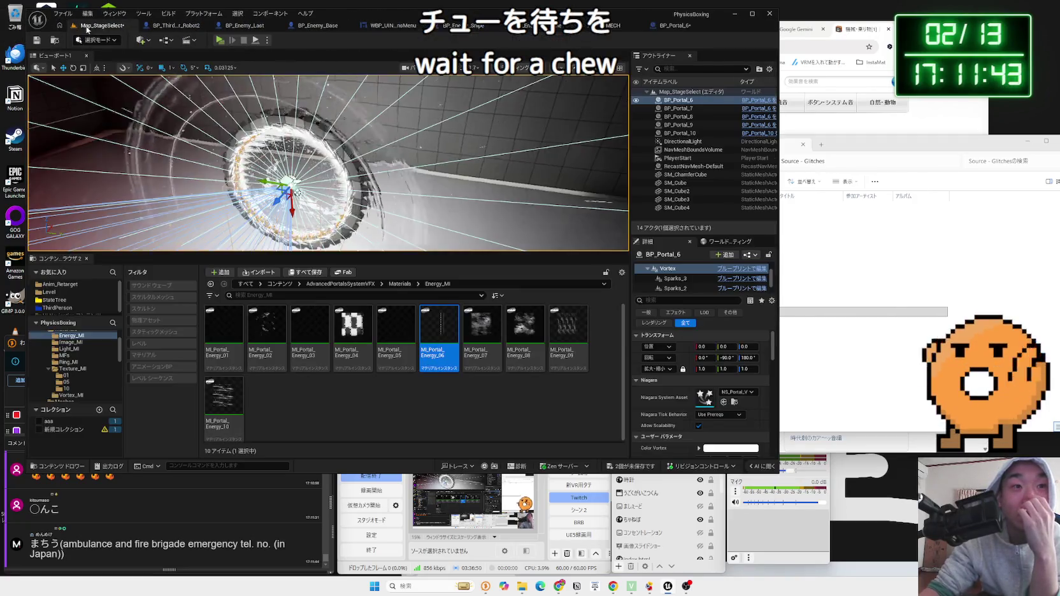
pyautogui.hotkey('alt', 'Left')
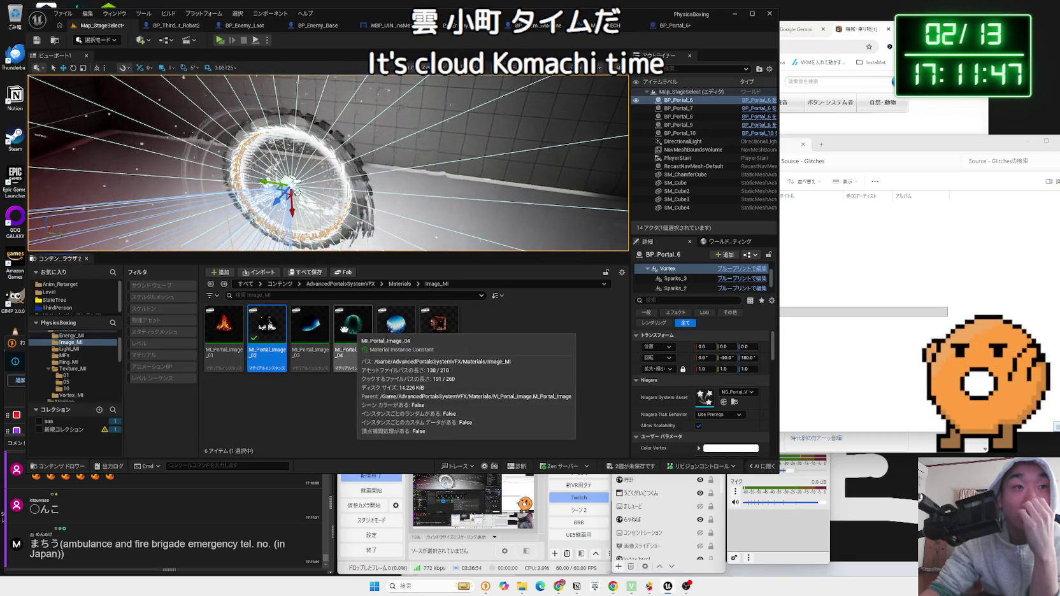
pyautogui.click(322, 337)
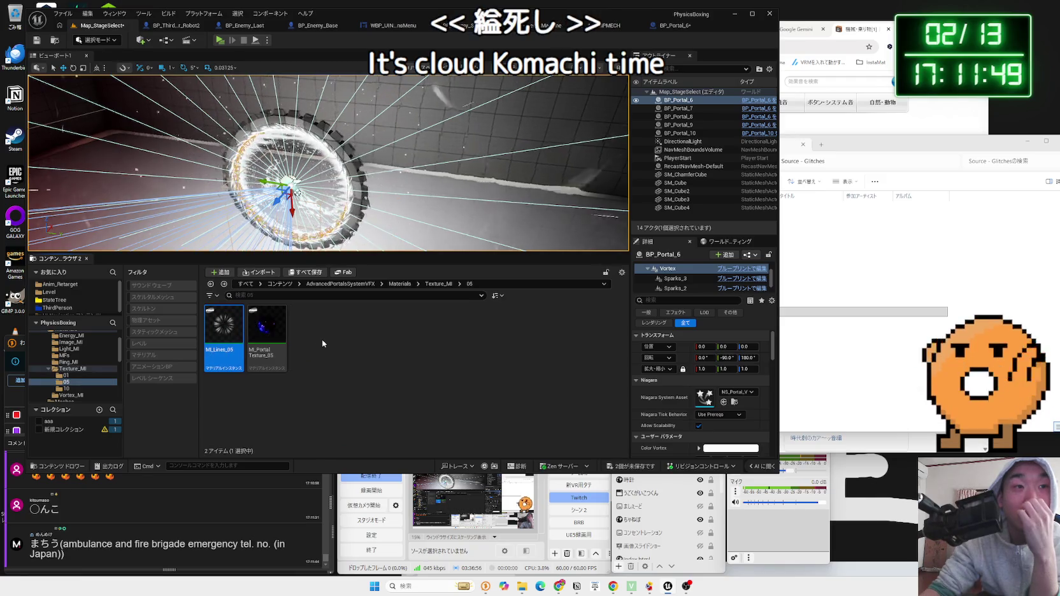
pyautogui.click(390, 284)
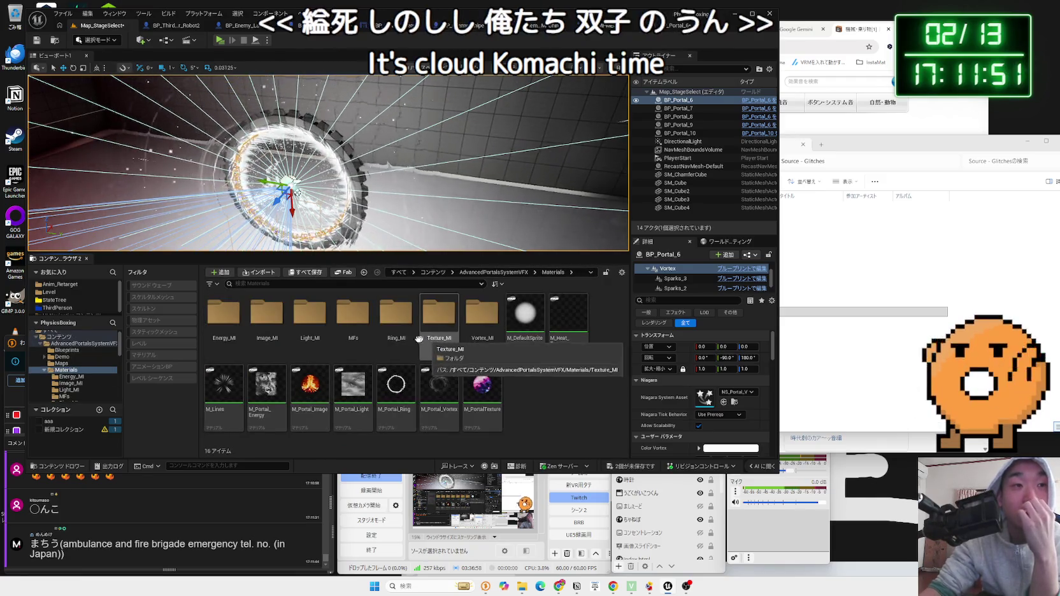
pyautogui.doubleClick(267, 322)
pyautogui.hotkey('alt', 'Left')
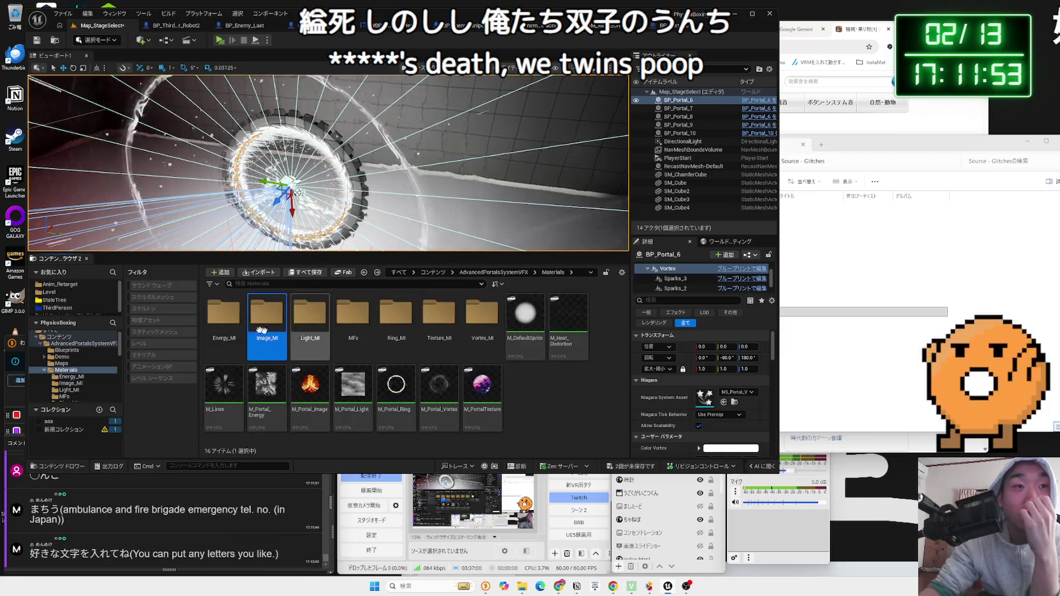
pyautogui.doubleClick(239, 327)
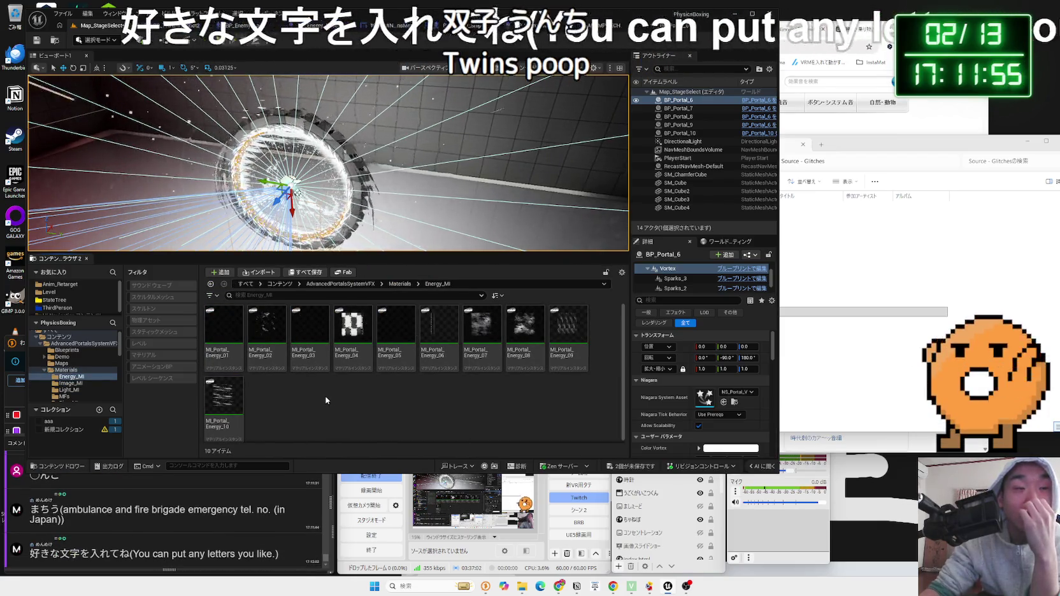
pyautogui.hotkey('alt', 'Left')
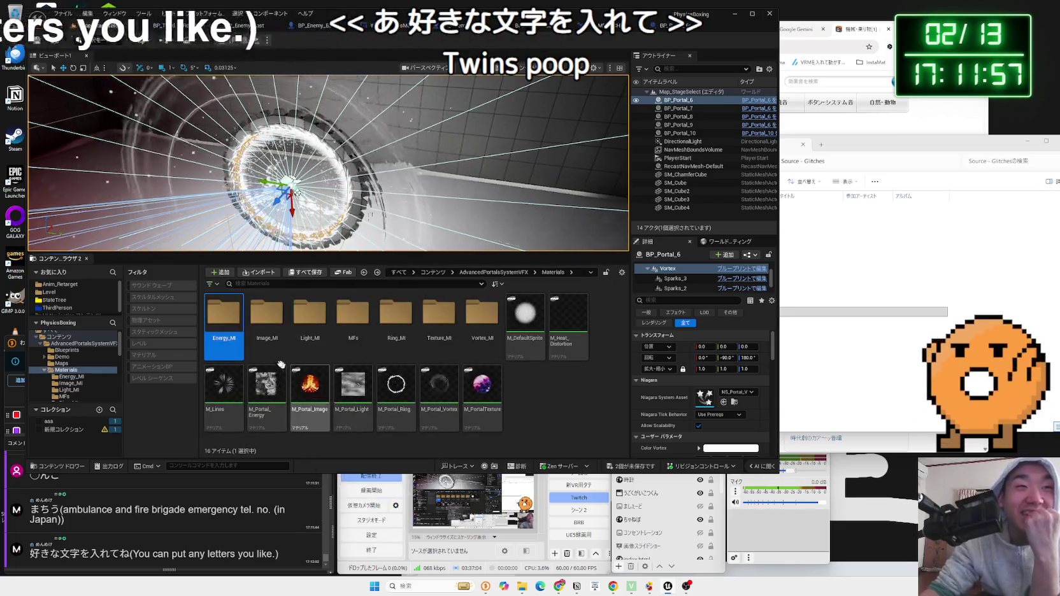
pyautogui.press('Right')
pyautogui.press('Return')
pyautogui.hotkey('alt', 'Left')
pyautogui.press('Right')
pyautogui.press('Return')
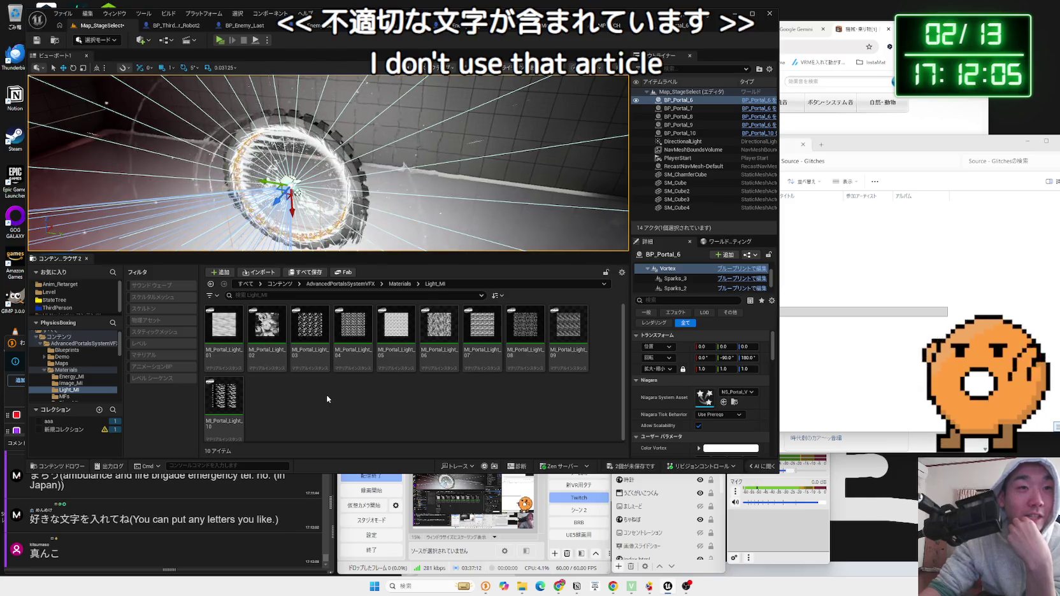
pyautogui.hotkey('alt', 'Left')
# Navigate via MFs and Ring_MI to Texture_MI > 05 and open MI_PortalTexture_05
pyautogui.doubleClick(368, 344)
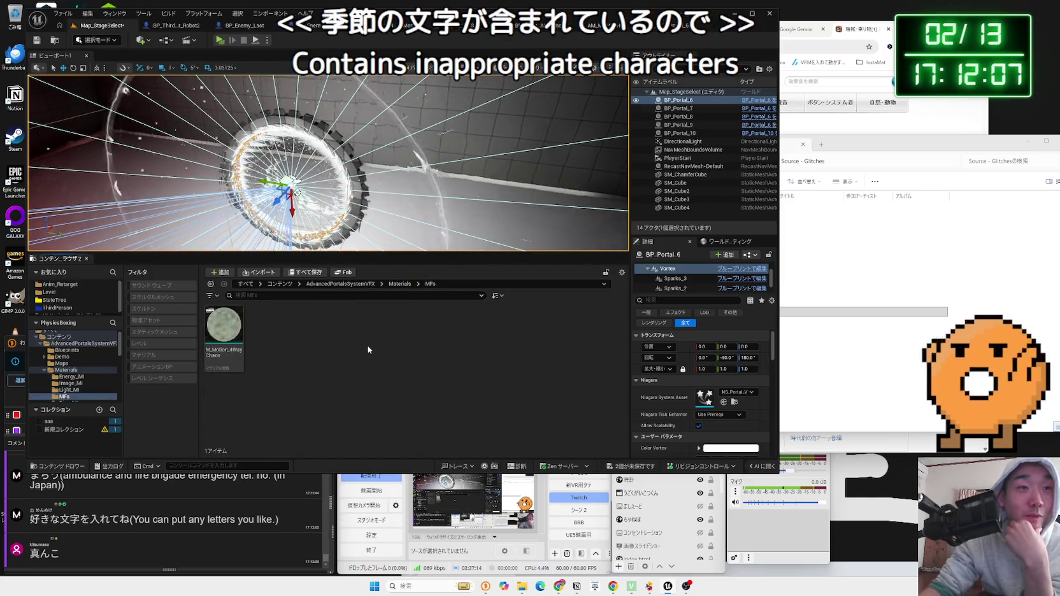
pyautogui.hotkey('alt', 'Left')
pyautogui.doubleClick(395, 322)
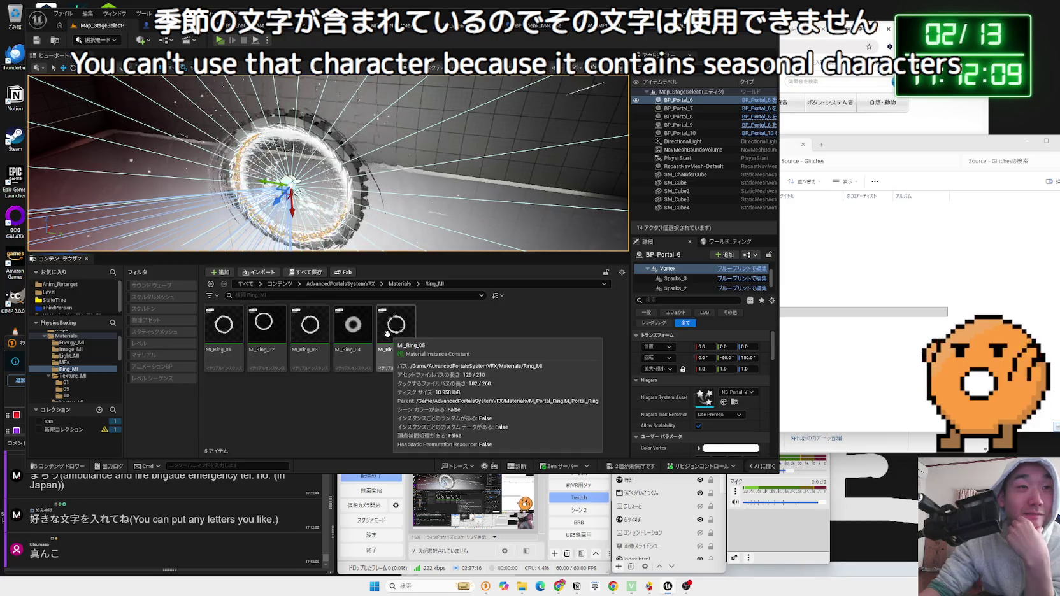
pyautogui.hotkey('alt', 'Left')
pyautogui.doubleClick(437, 325)
pyautogui.doubleClick(312, 321)
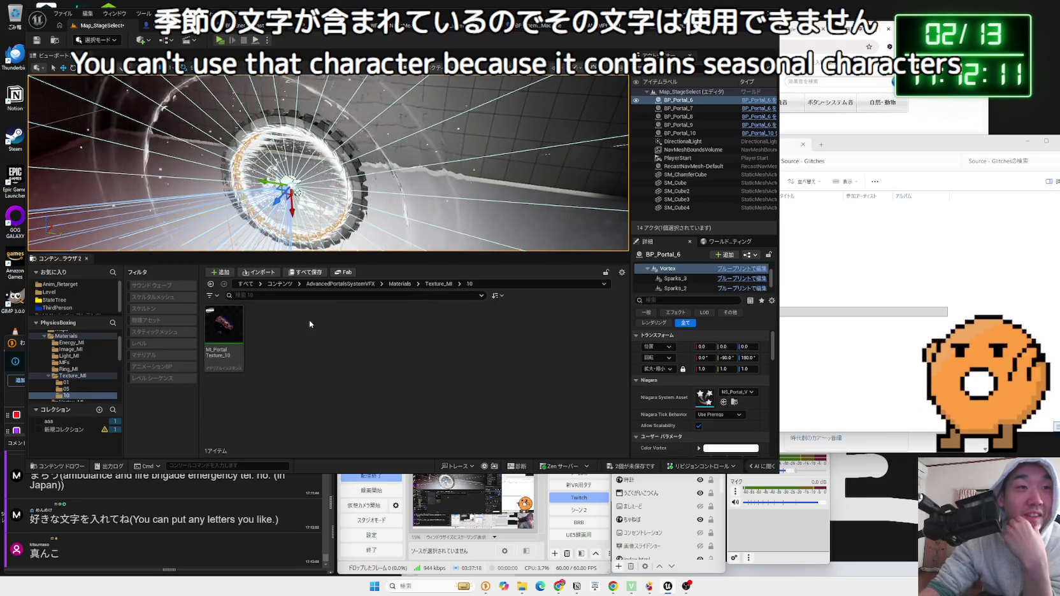
pyautogui.hotkey('alt', 'Left')
pyautogui.doubleClick(267, 322)
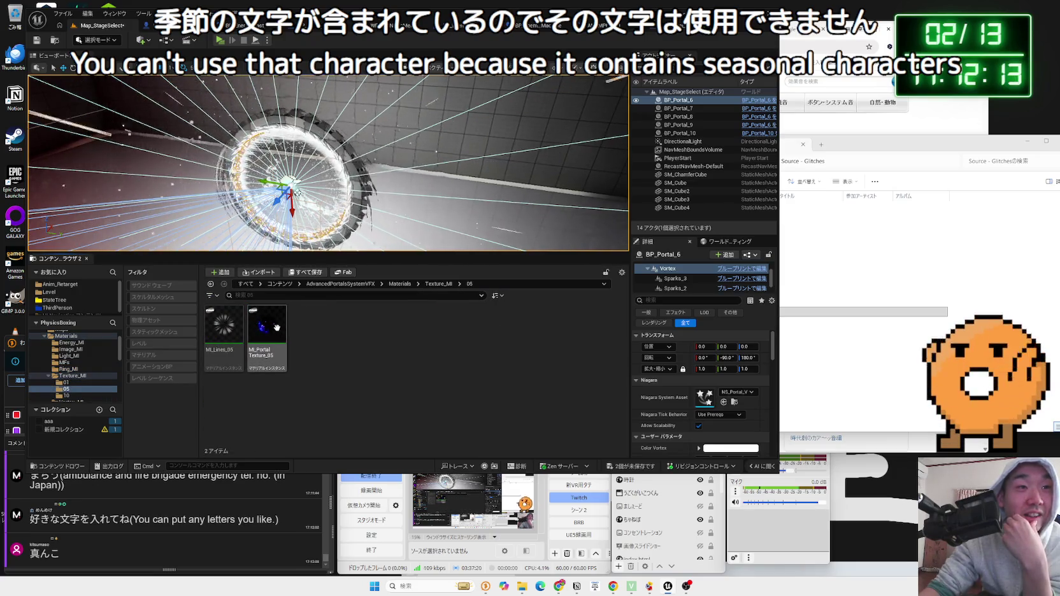
pyautogui.doubleClick(276, 327)
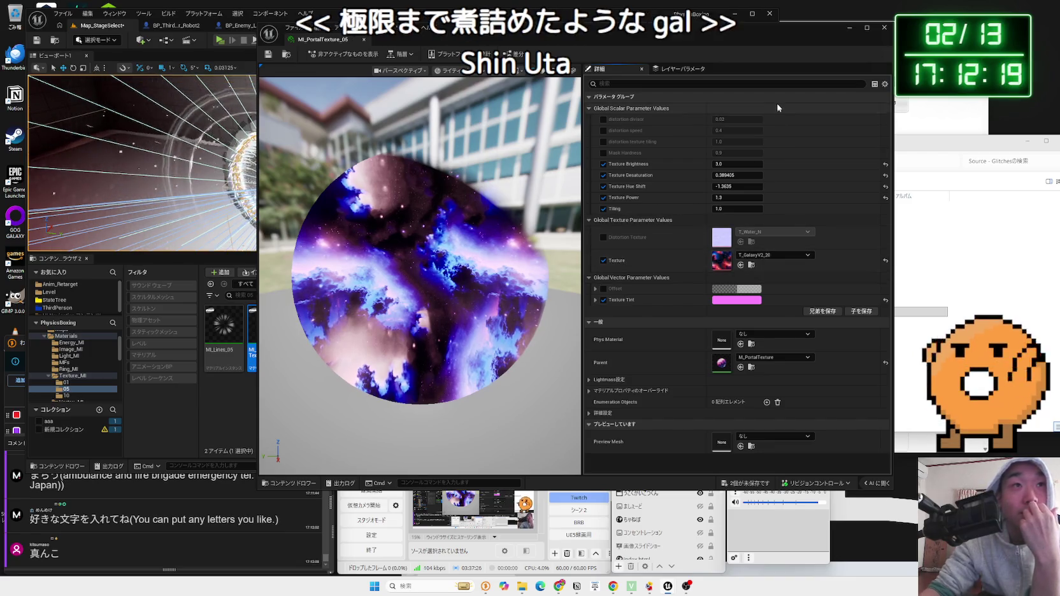
# Assign the selected galaxy material to Portal Material 2, undoing a trial Energy Material change
pyautogui.click(884, 28)
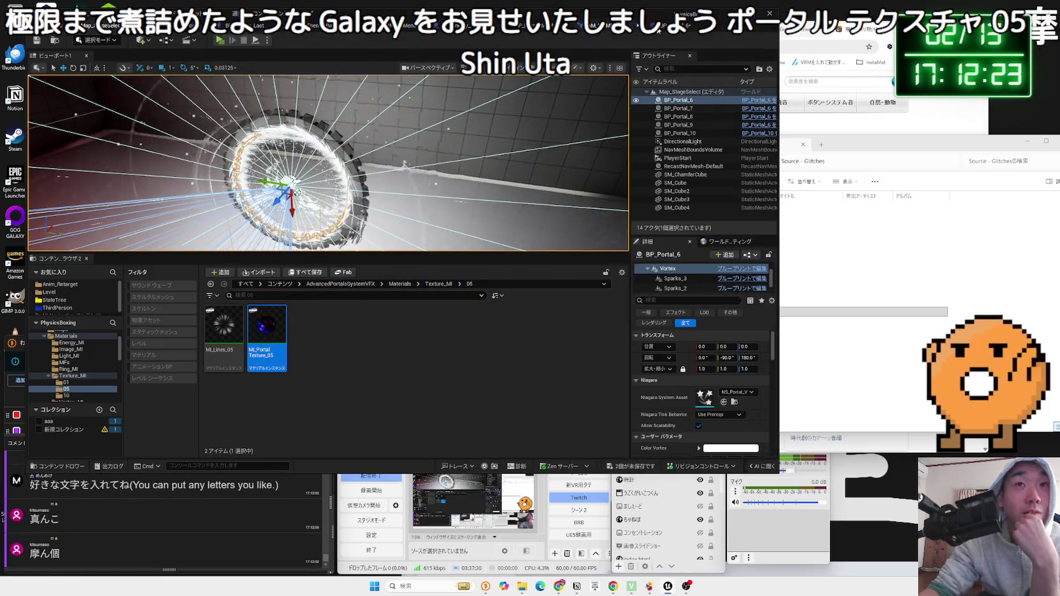
pyautogui.click(741, 268)
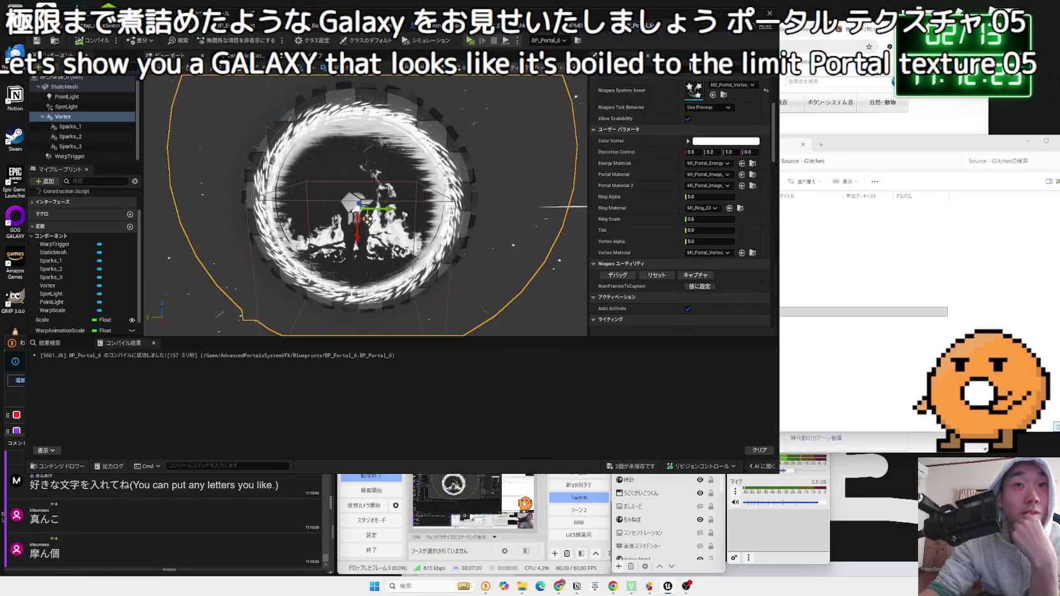
pyautogui.click(752, 186)
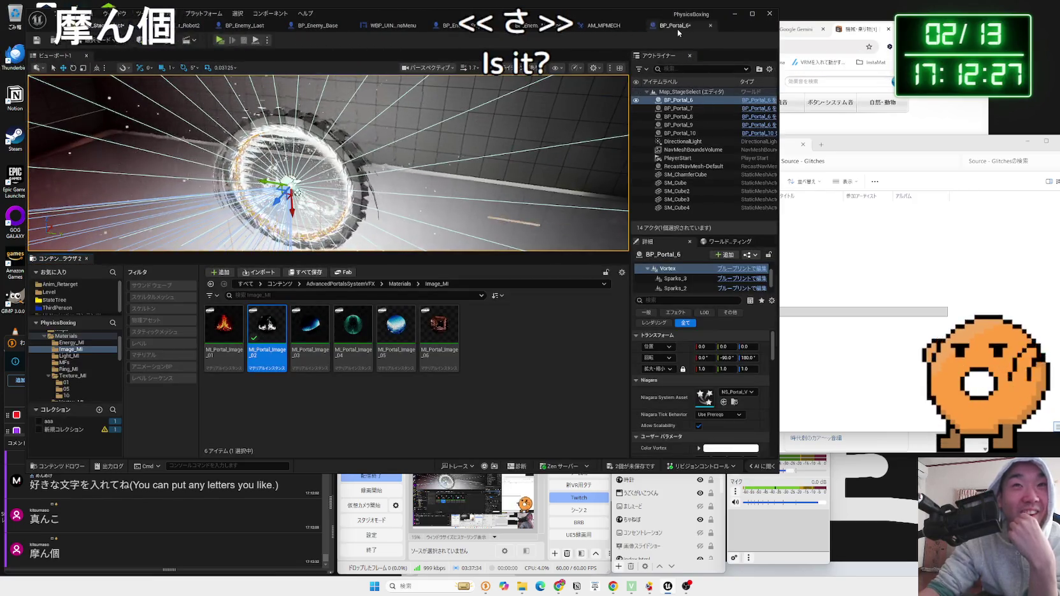
pyautogui.click(675, 26)
pyautogui.click(741, 185)
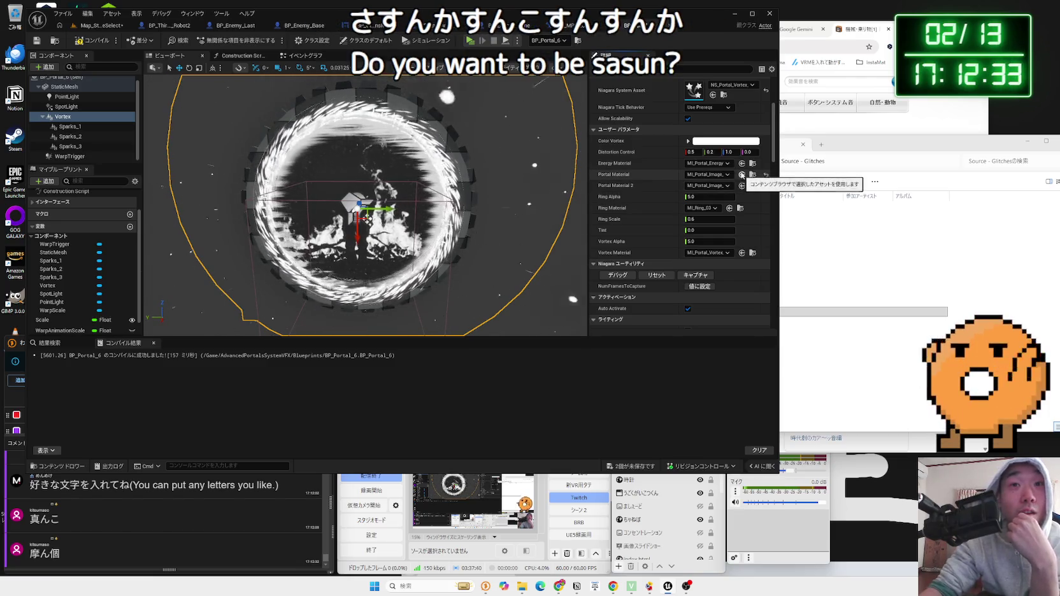
pyautogui.click(741, 163)
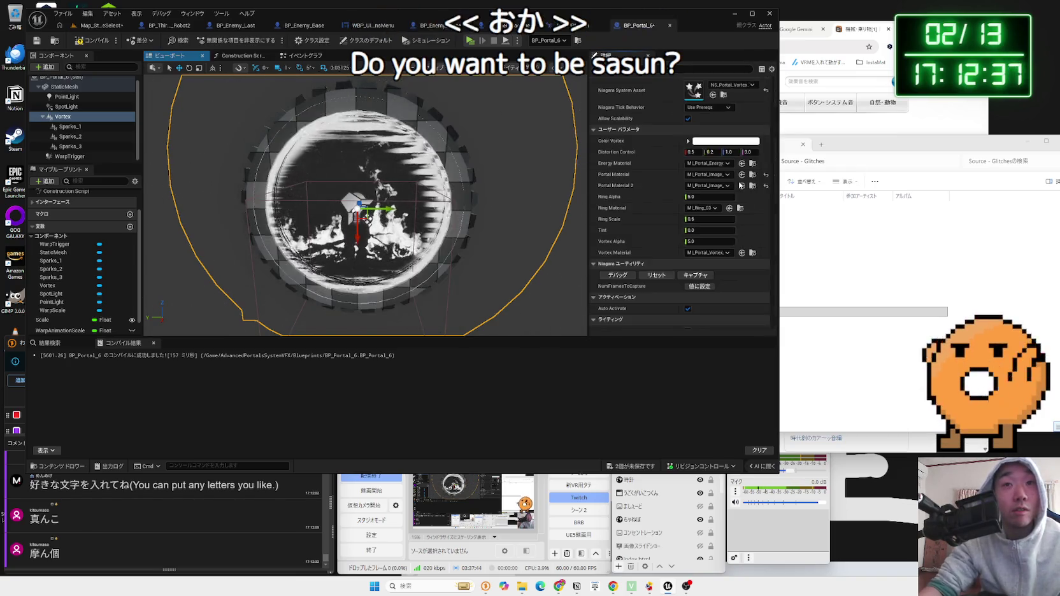
pyautogui.hotkey('ctrl', 'z')
# Save all, recompile BP_Portal_6, and browse the level's Content Browser to Texture_MI > 05
pyautogui.hotkey('ctrl', 'shift', 's')
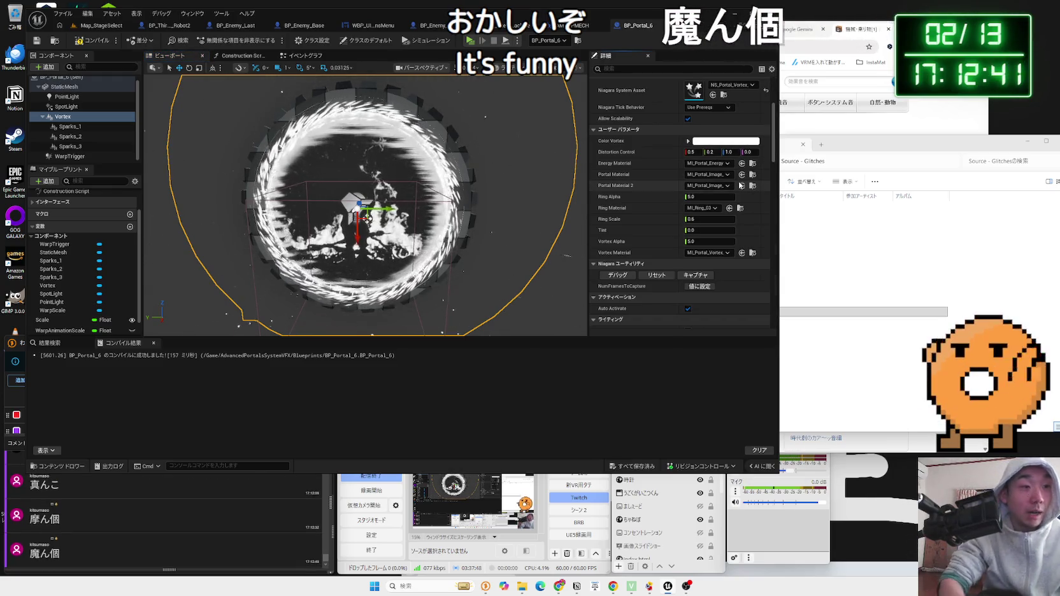
pyautogui.click(741, 186)
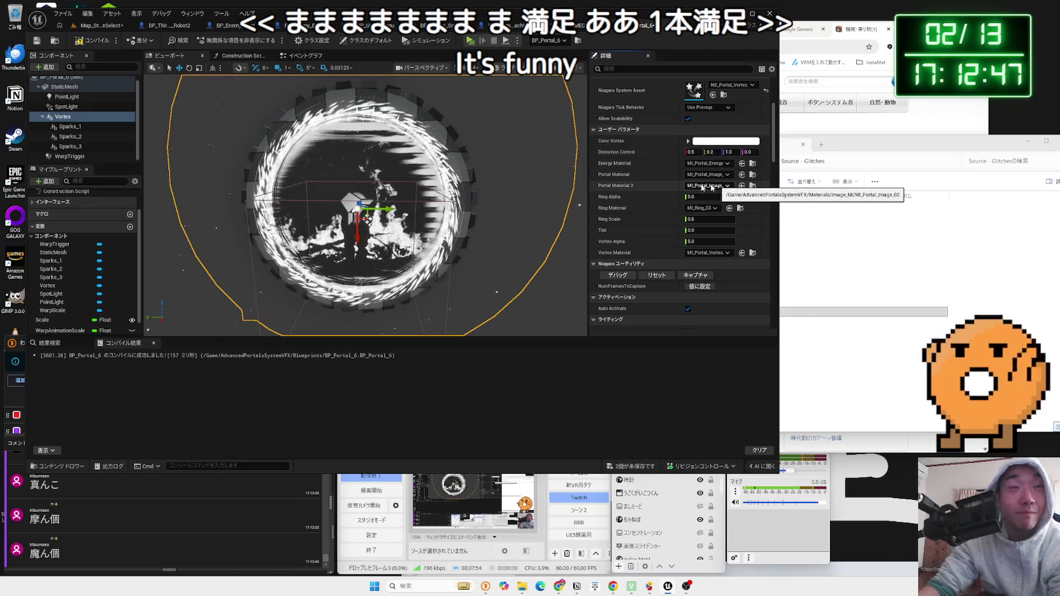
pyautogui.click(92, 40)
pyautogui.click(99, 26)
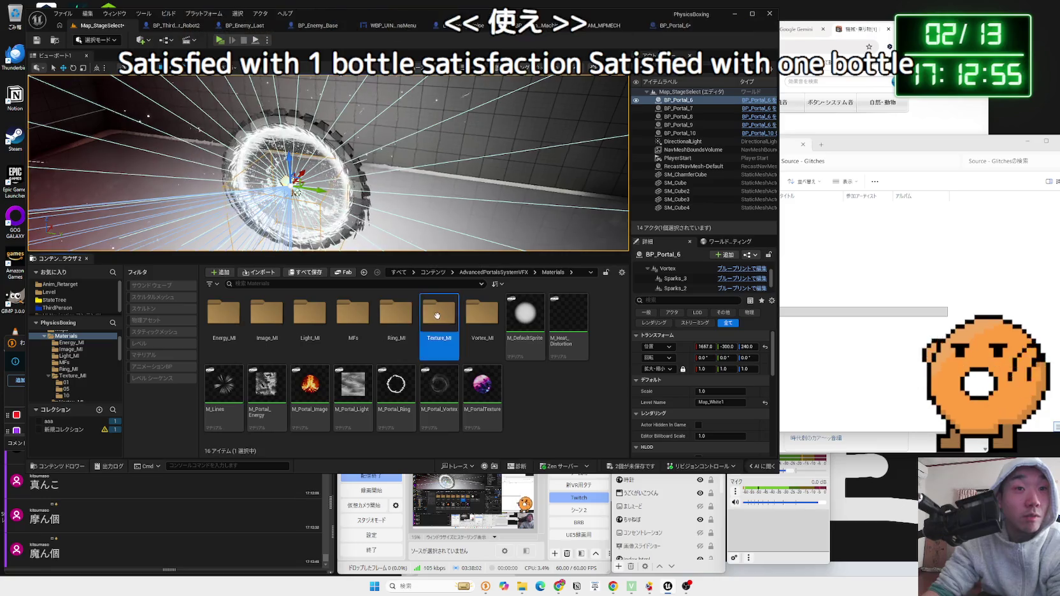
pyautogui.doubleClick(438, 315)
pyautogui.doubleClick(310, 323)
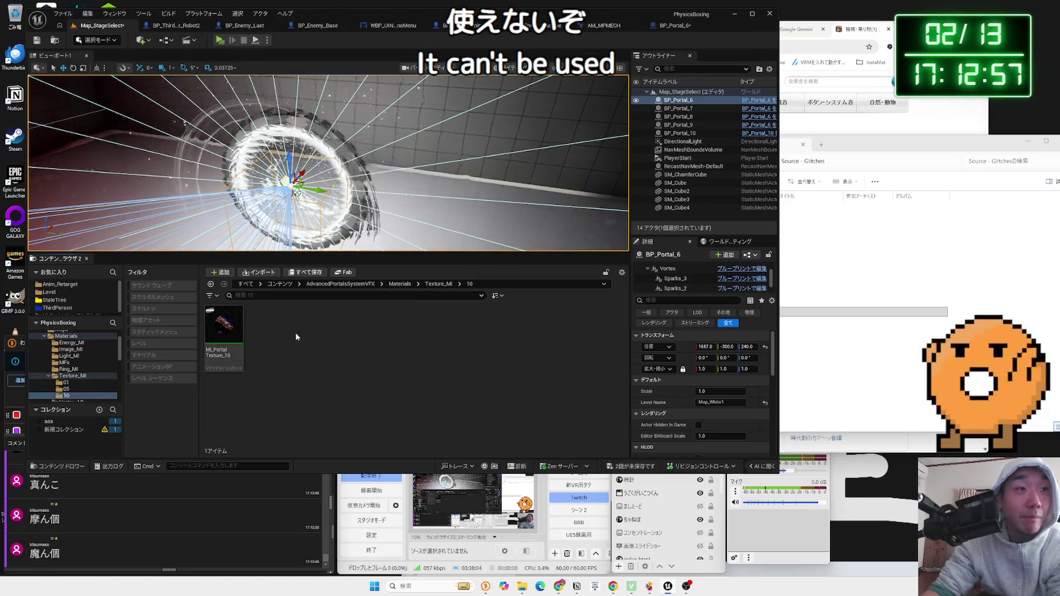
pyautogui.hotkey('alt', 'Left')
pyautogui.doubleClick(266, 328)
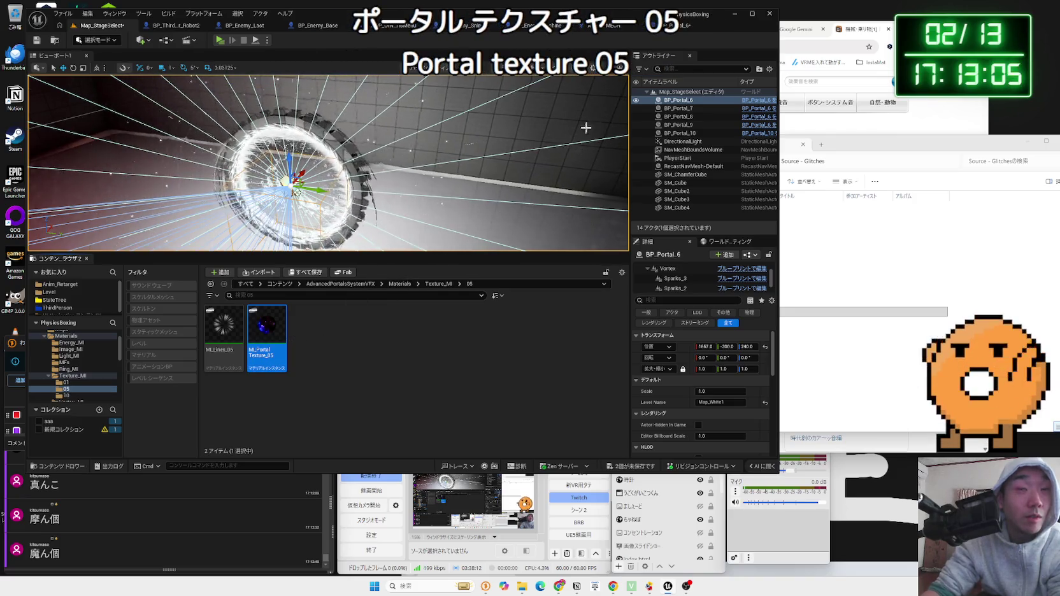
# Set BP_Portal_6's Portal Material to the MI_PortalTexture galaxy and play the level to view it
pyautogui.click(674, 26)
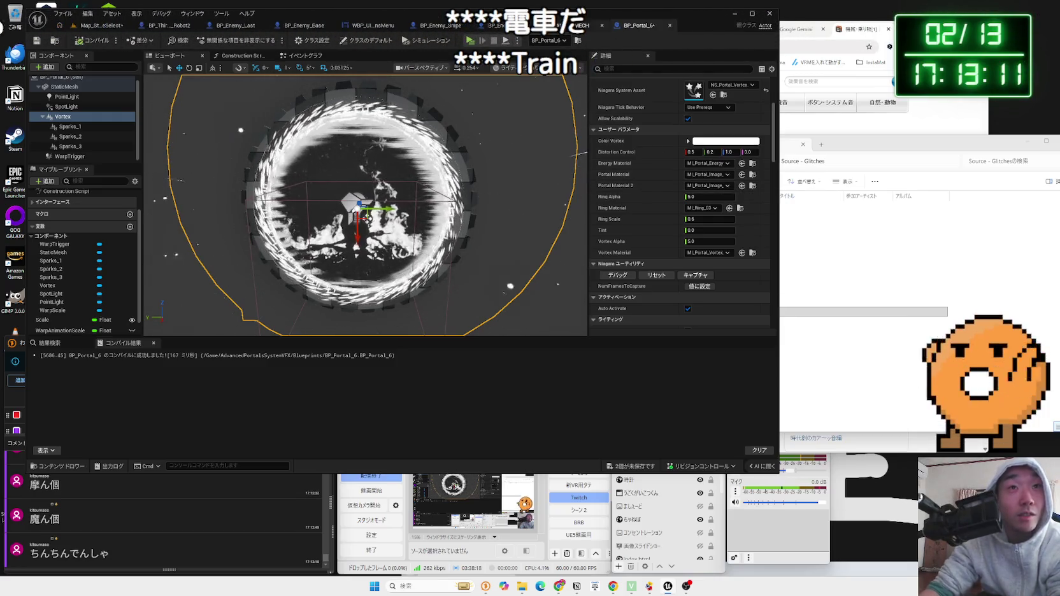
pyautogui.click(94, 27)
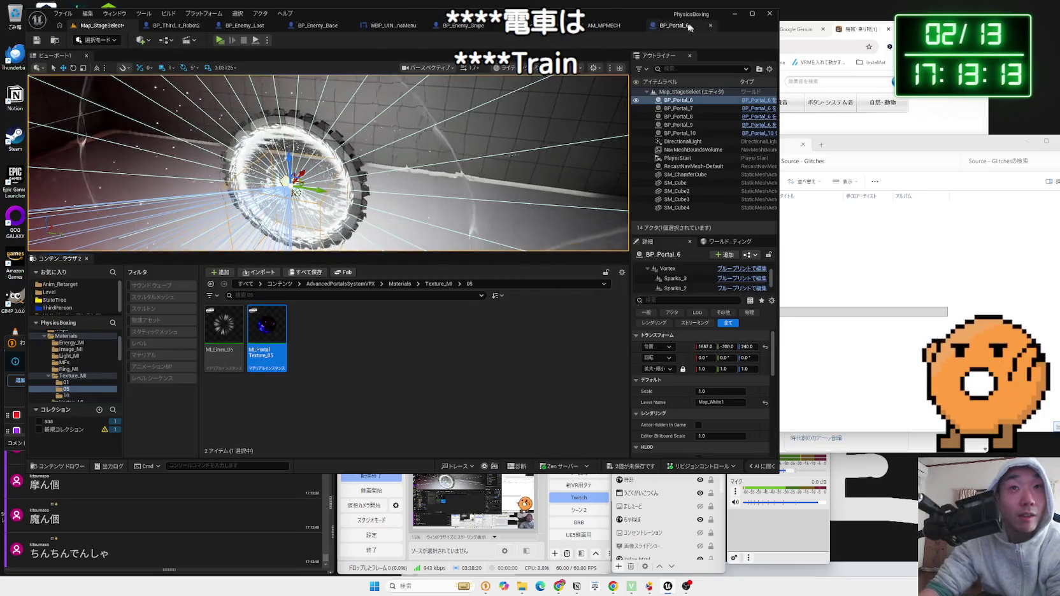
pyautogui.click(687, 27)
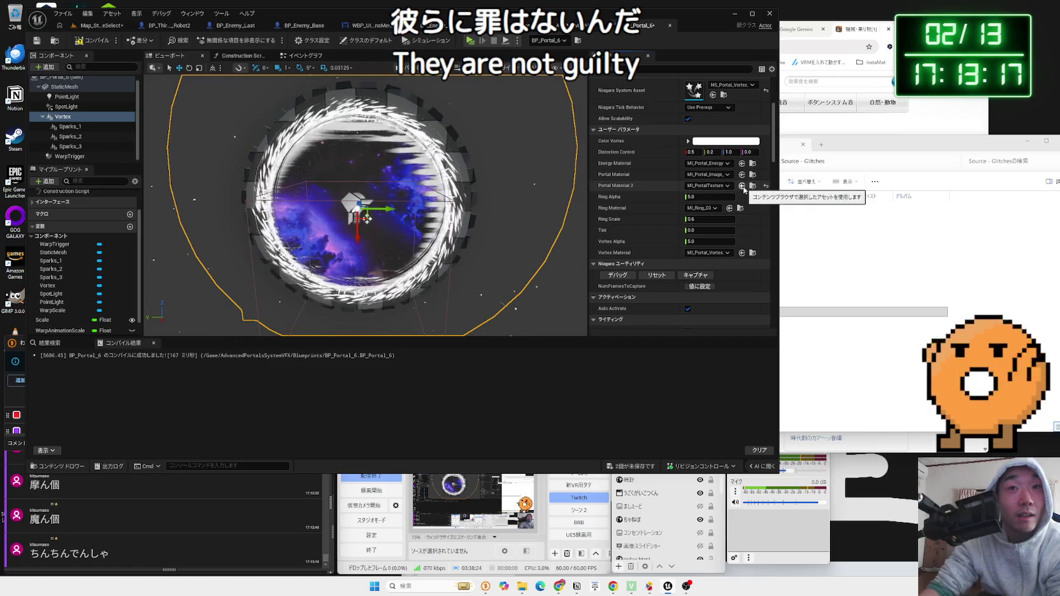
pyautogui.click(87, 26)
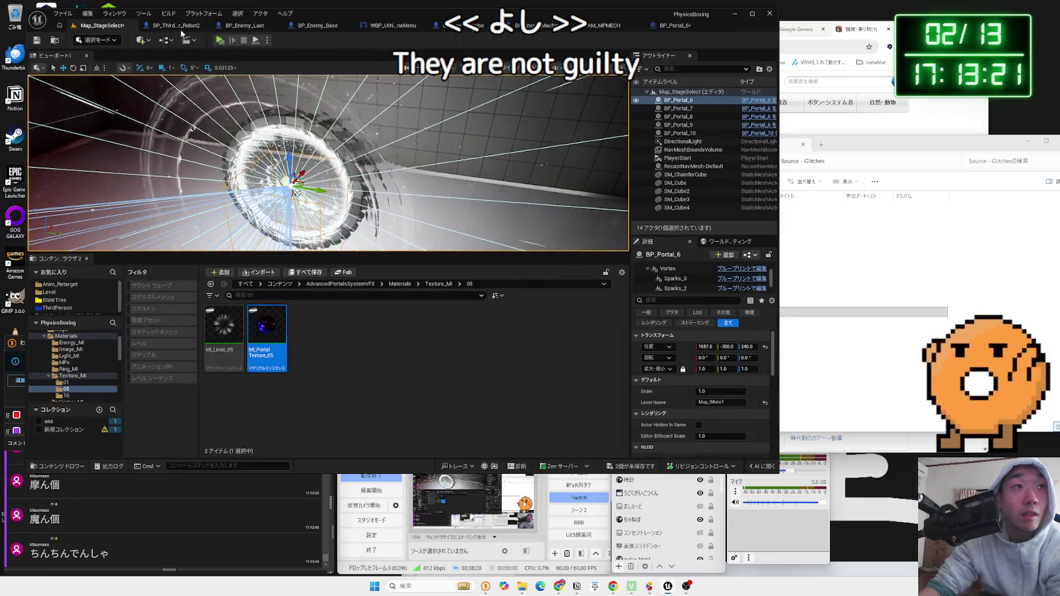
pyautogui.click(674, 25)
pyautogui.click(741, 175)
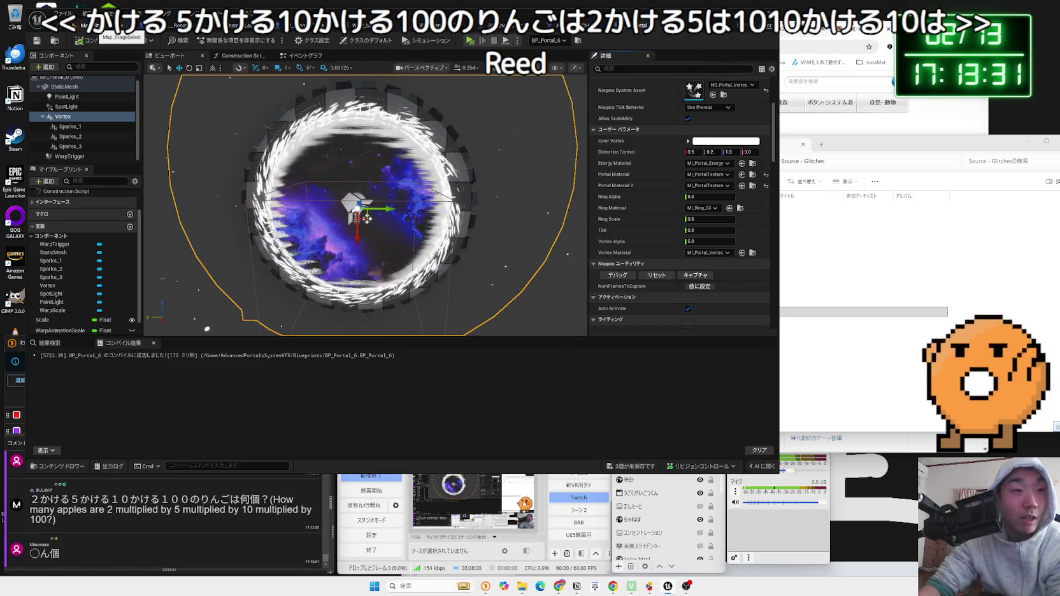
pyautogui.click(94, 28)
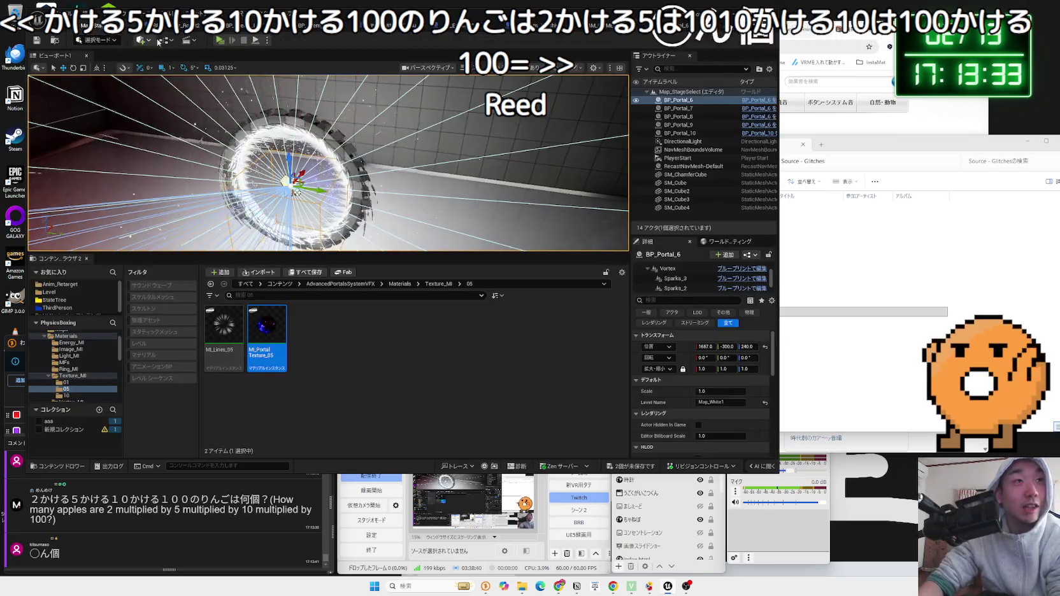
pyautogui.click(221, 42)
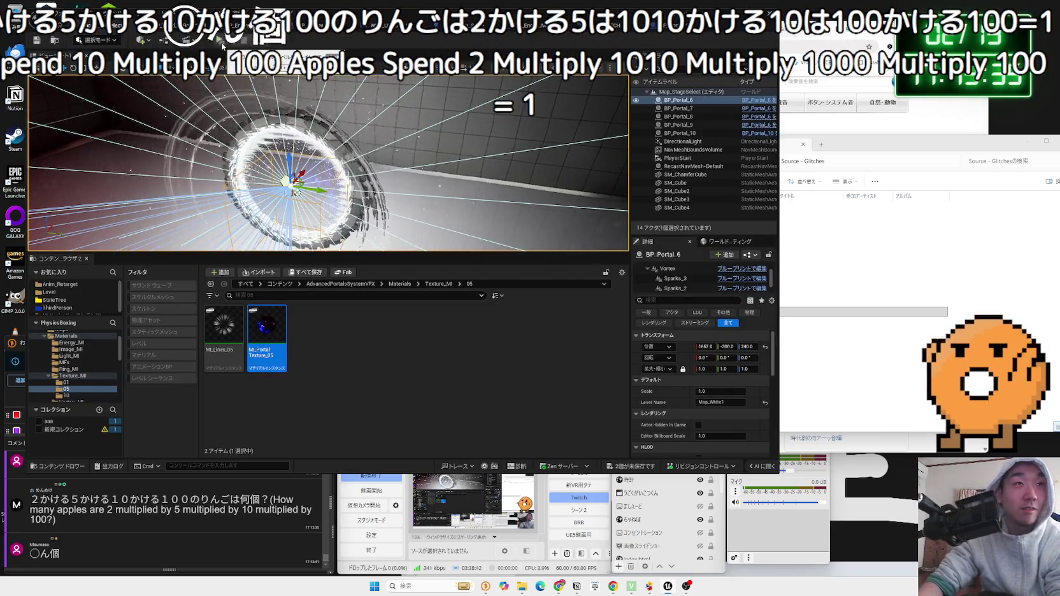
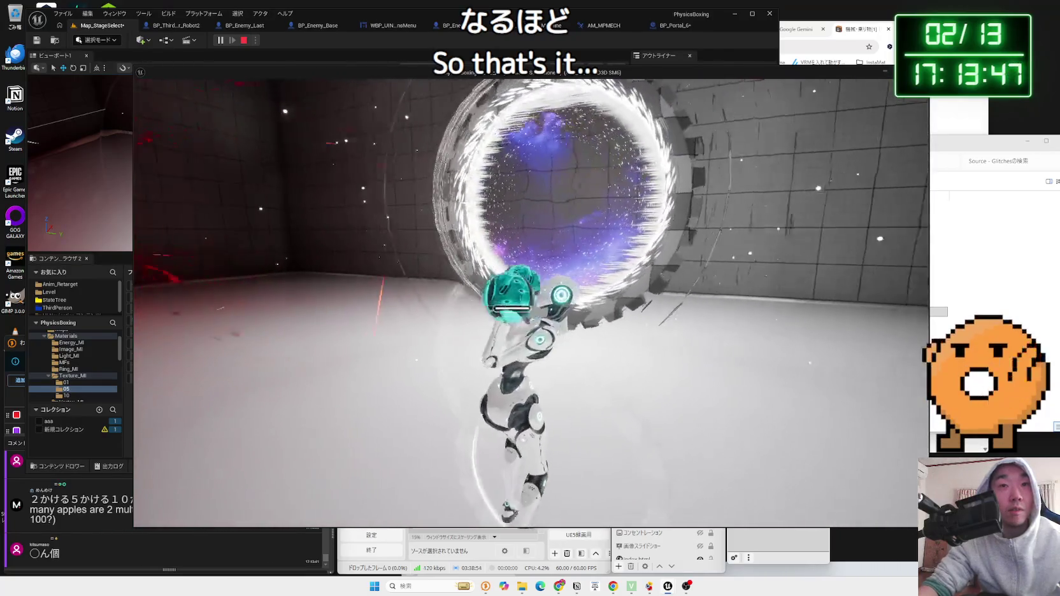
# Stop the play test, save BP_Portal_6, and open MI_PortalTexture_05 from the level editor
pyautogui.press('Escape')
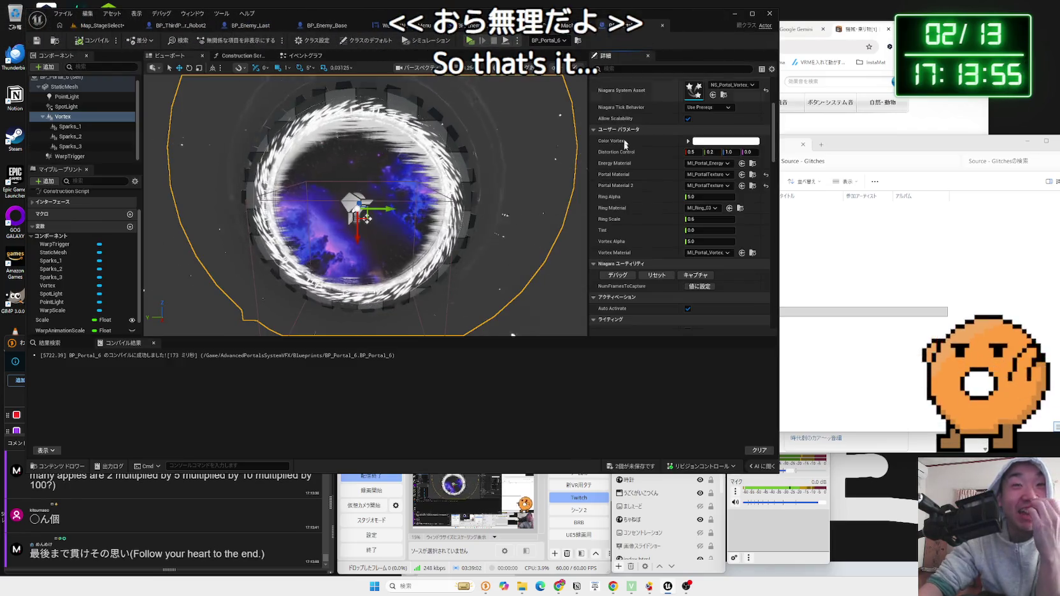
pyautogui.hotkey('ctrl', 'shift', 's')
pyautogui.click(580, 372)
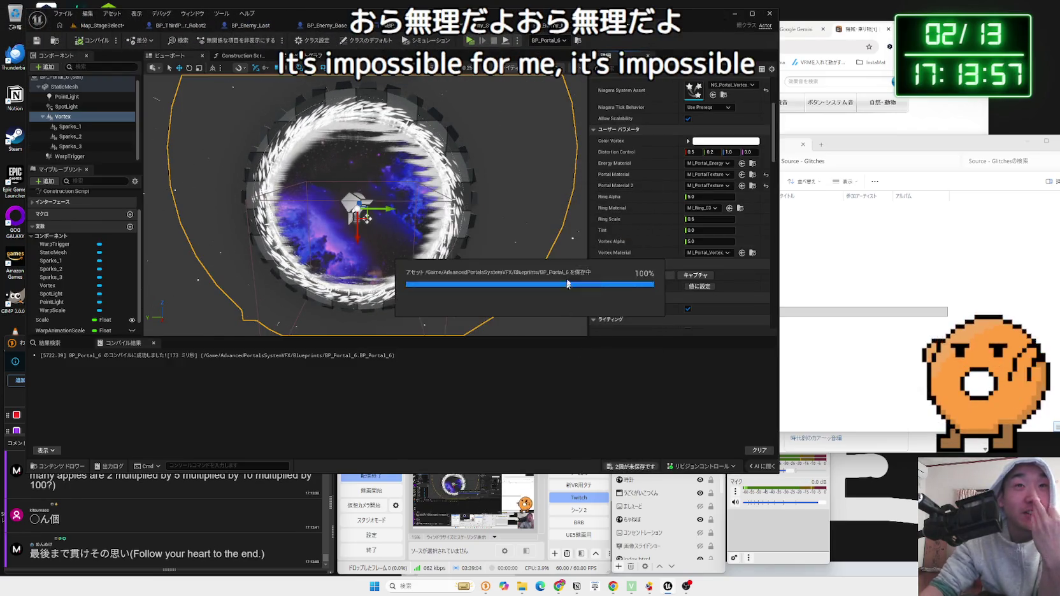
pyautogui.click(752, 185)
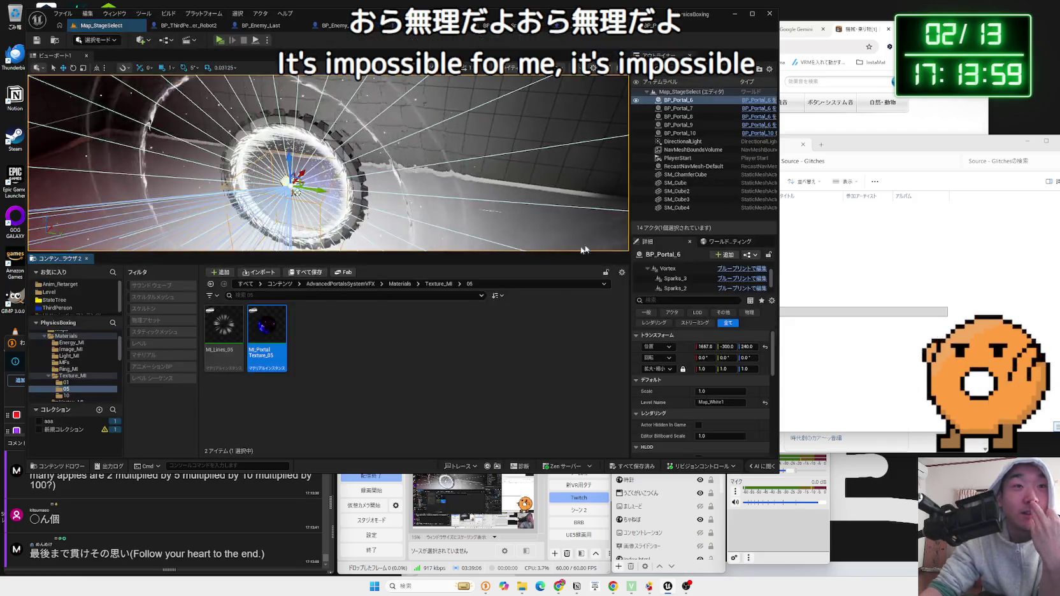
pyautogui.doubleClick(282, 324)
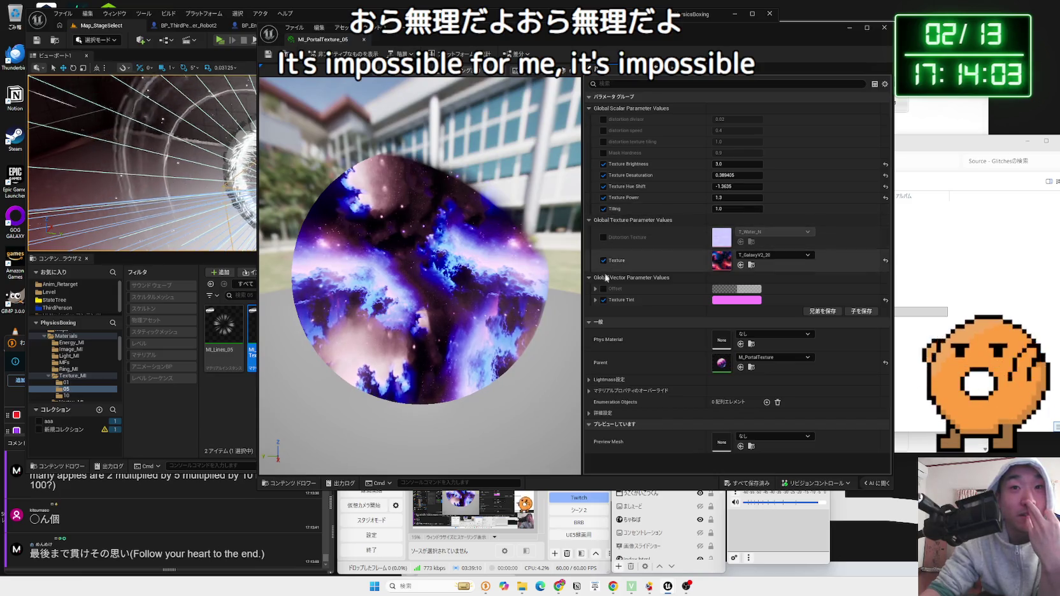
# Toggle Texture Tint, trial green, magenta, cyan, lavender and black tints, then cancel to keep pink
pyautogui.click(603, 299)
pyautogui.click(603, 300)
pyautogui.click(603, 300)
pyautogui.click(603, 300)
pyautogui.click(728, 300)
pyautogui.click(769, 376)
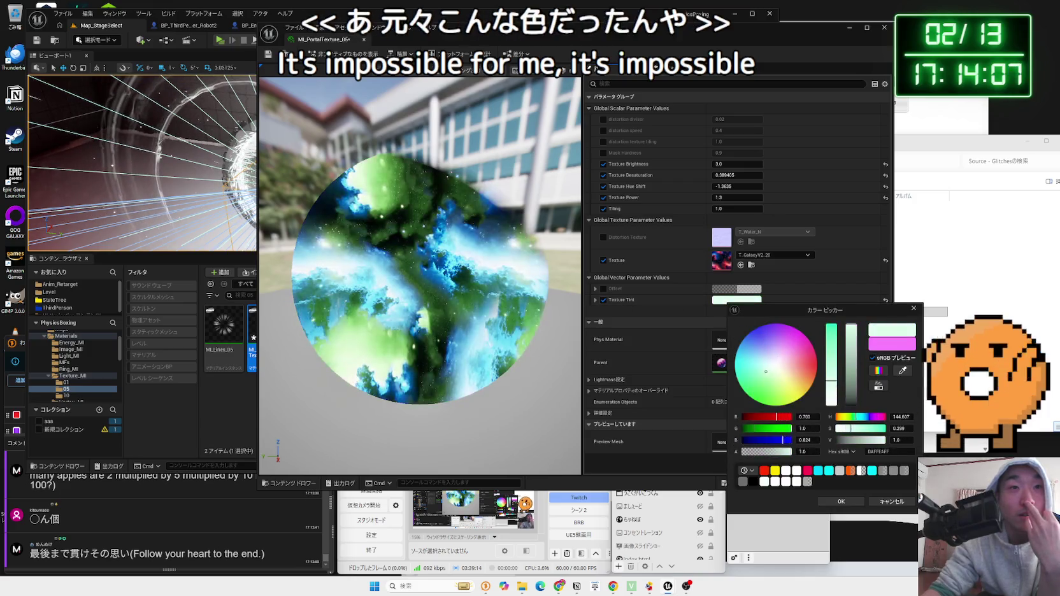
pyautogui.click(805, 335)
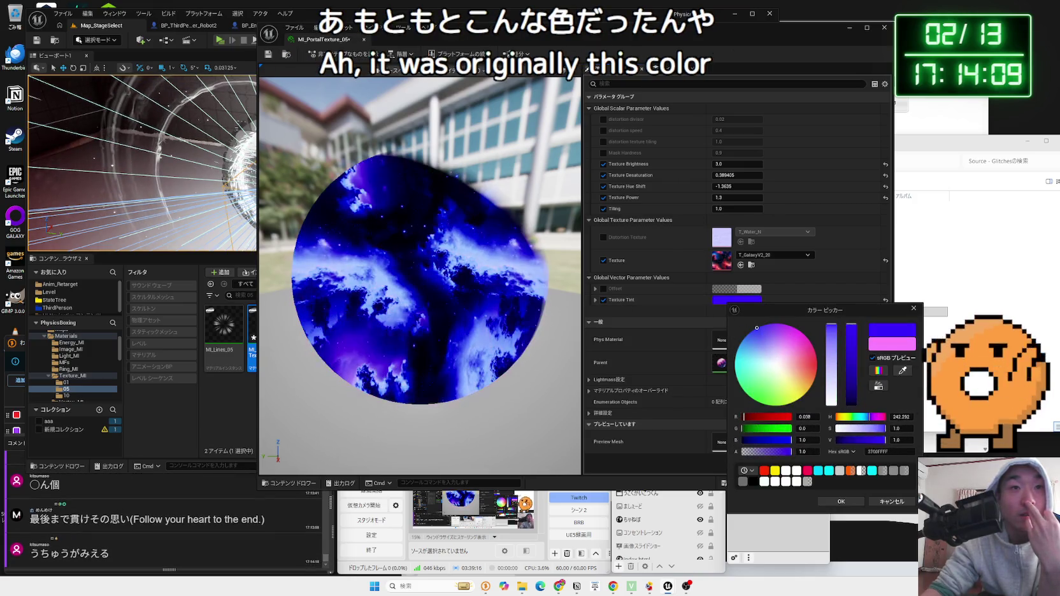
pyautogui.moveTo(805, 335)
pyautogui.mouseDown()
pyautogui.moveTo(796, 401)
pyautogui.moveTo(754, 400)
pyautogui.moveTo(736, 377)
pyautogui.moveTo(735, 357)
pyautogui.moveTo(758, 337)
pyautogui.moveTo(770, 363)
pyautogui.mouseUp()
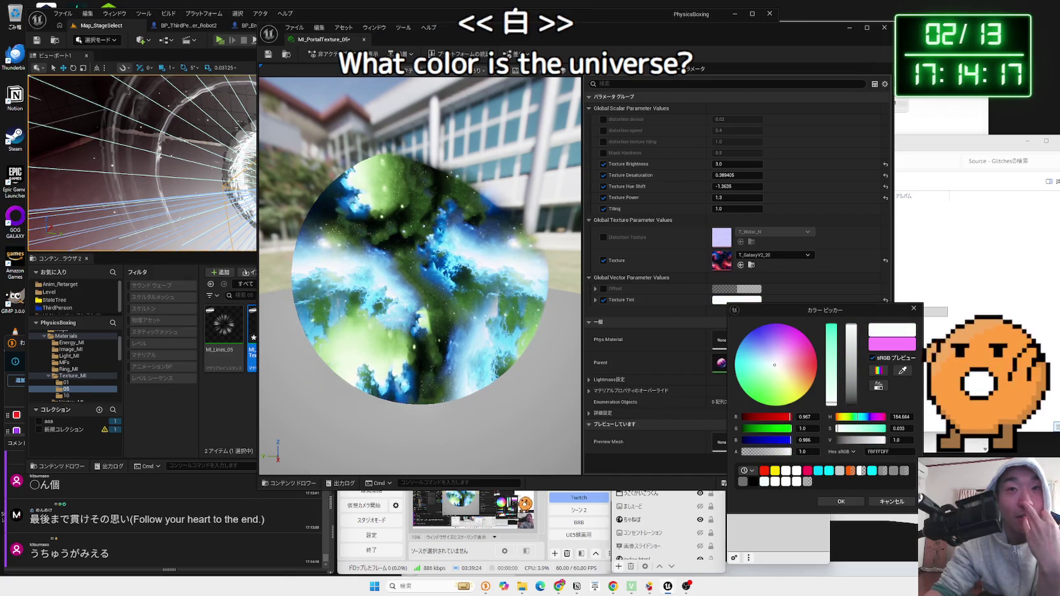
pyautogui.moveTo(775, 365); pyautogui.dragTo(742, 357)
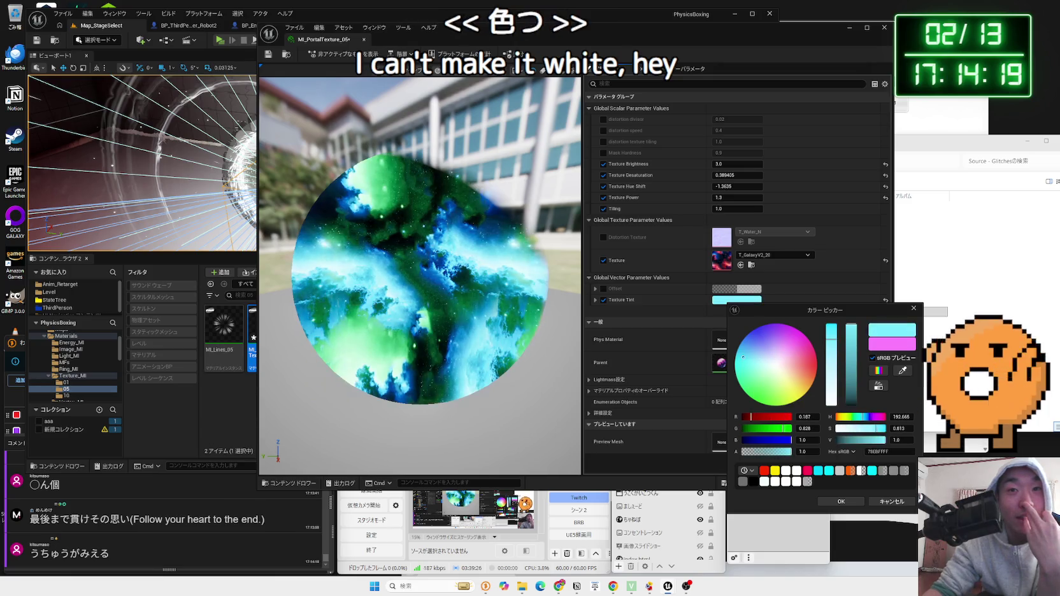
pyautogui.moveTo(831, 376); pyautogui.dragTo(838, 385)
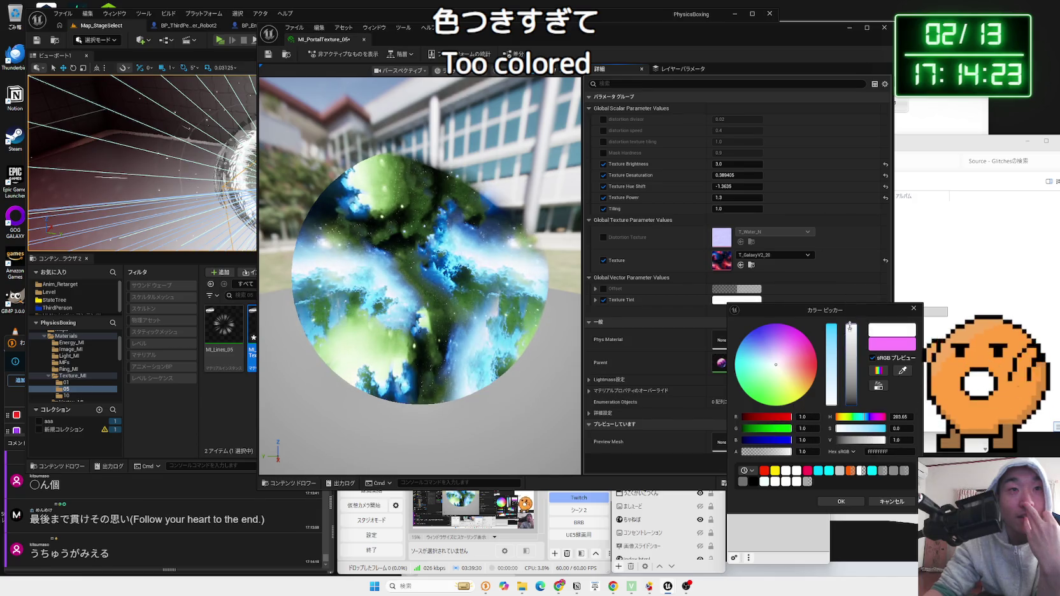
pyautogui.moveTo(849, 326)
pyautogui.mouseDown()
pyautogui.moveTo(845, 440)
pyautogui.moveTo(848, 314)
pyautogui.mouseUp()
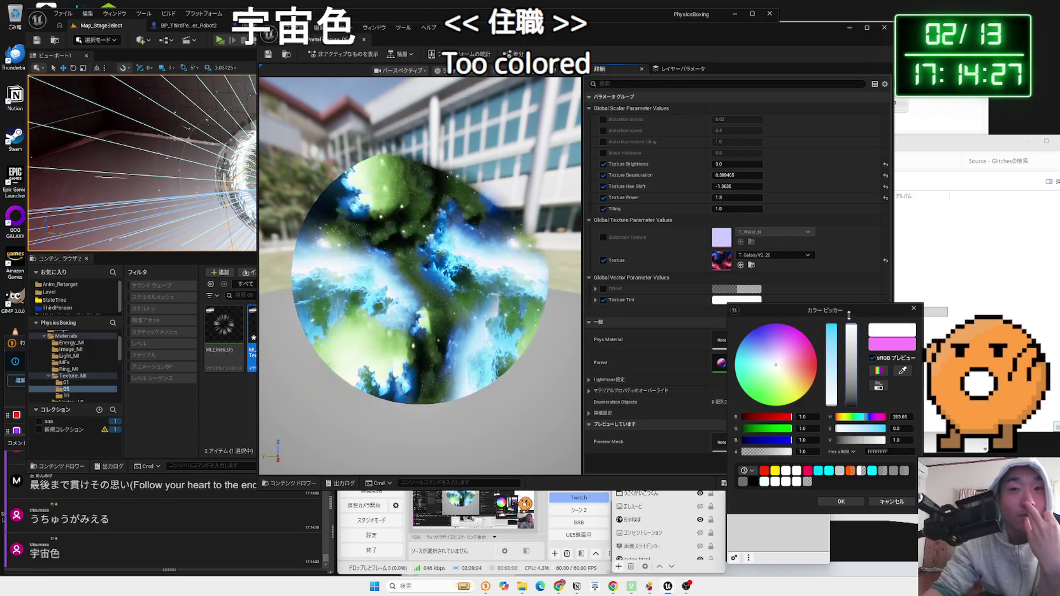
pyautogui.click(890, 501)
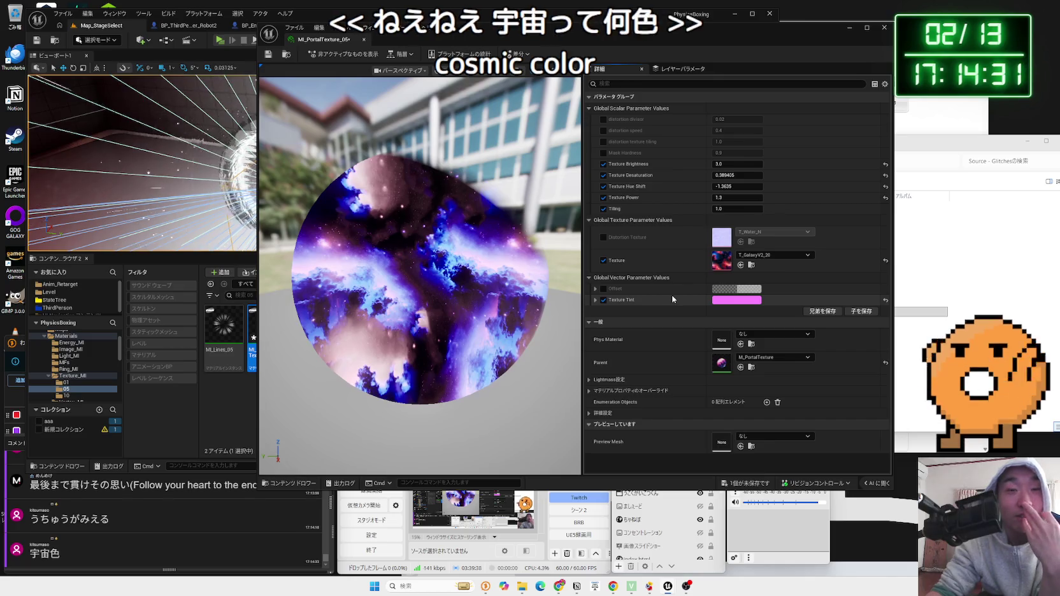
# Toggle the Distortion Texture override, raise Texture Brightness to 9.94 and lower Texture Desaturation
pyautogui.click(603, 238)
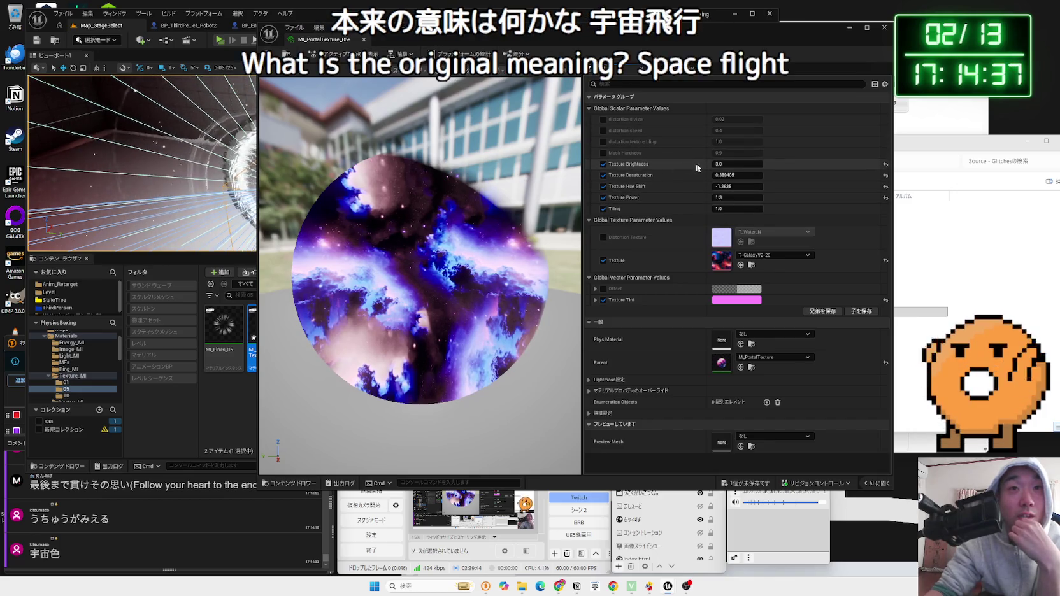
pyautogui.moveTo(727, 165)
pyautogui.mouseDown()
pyautogui.moveTo(853, 165)
pyautogui.moveTo(727, 174)
pyautogui.moveTo(822, 174)
pyautogui.mouseUp()
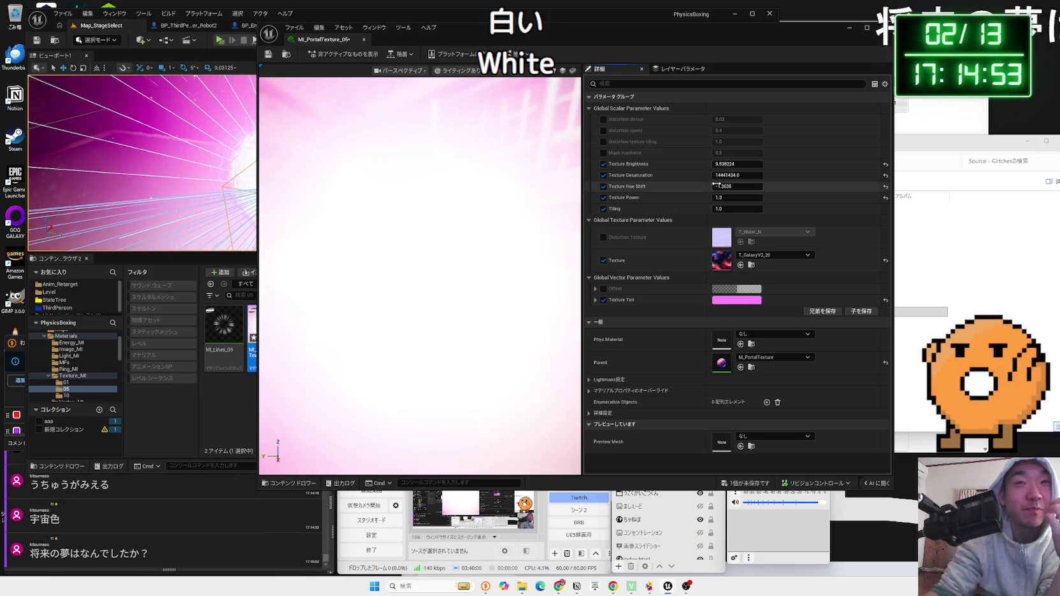
pyautogui.moveTo(716, 174)
pyautogui.mouseDown()
pyautogui.moveTo(615, 175)
pyautogui.moveTo(645, 175)
pyautogui.mouseUp()
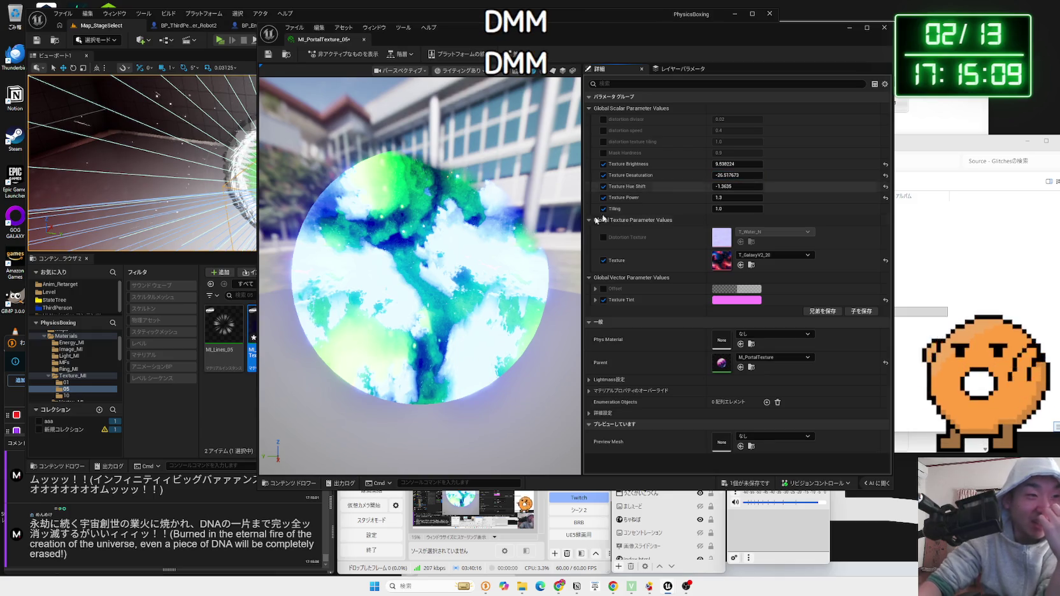
pyautogui.click(146, 515)
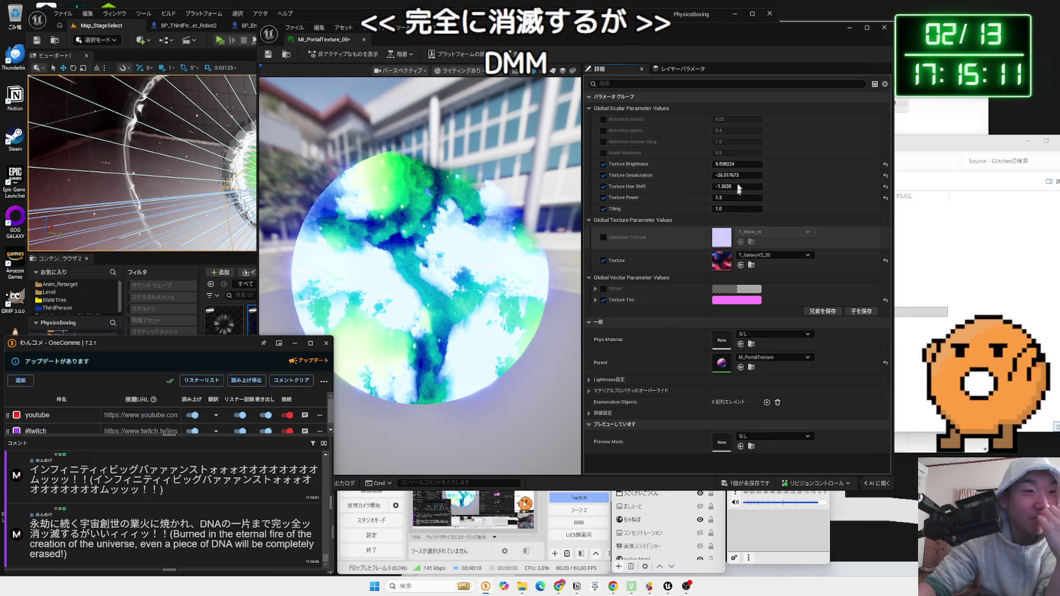
pyautogui.click(688, 43)
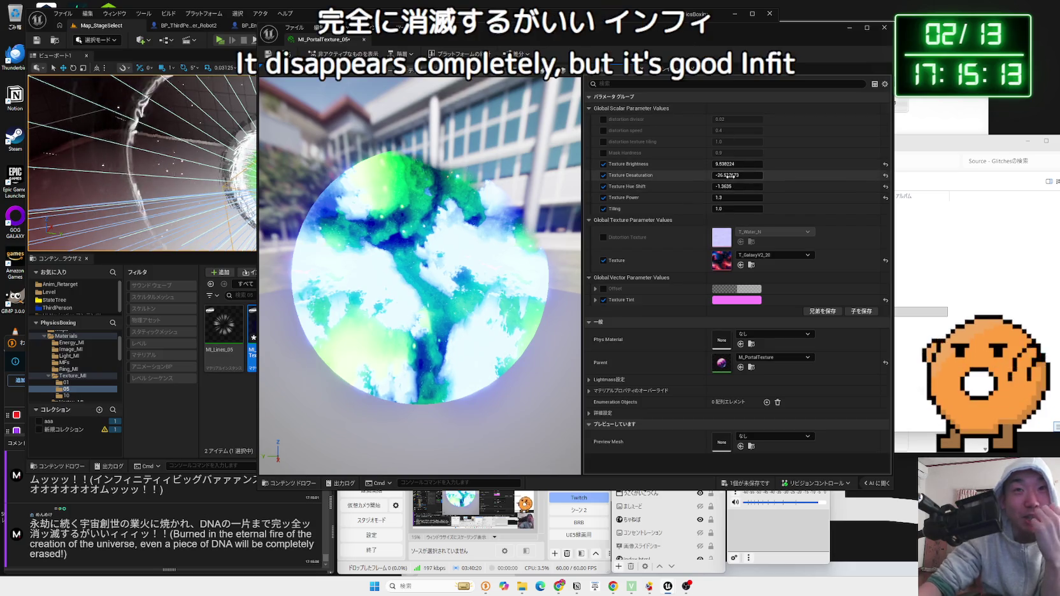
# Tune Desaturation to -12.23, Hue Shift -2.01, Power 1.21 and Tiling 1.34
pyautogui.moveTo(737, 175)
pyautogui.mouseDown()
pyautogui.moveTo(700, 176)
pyautogui.moveTo(733, 175)
pyautogui.mouseUp()
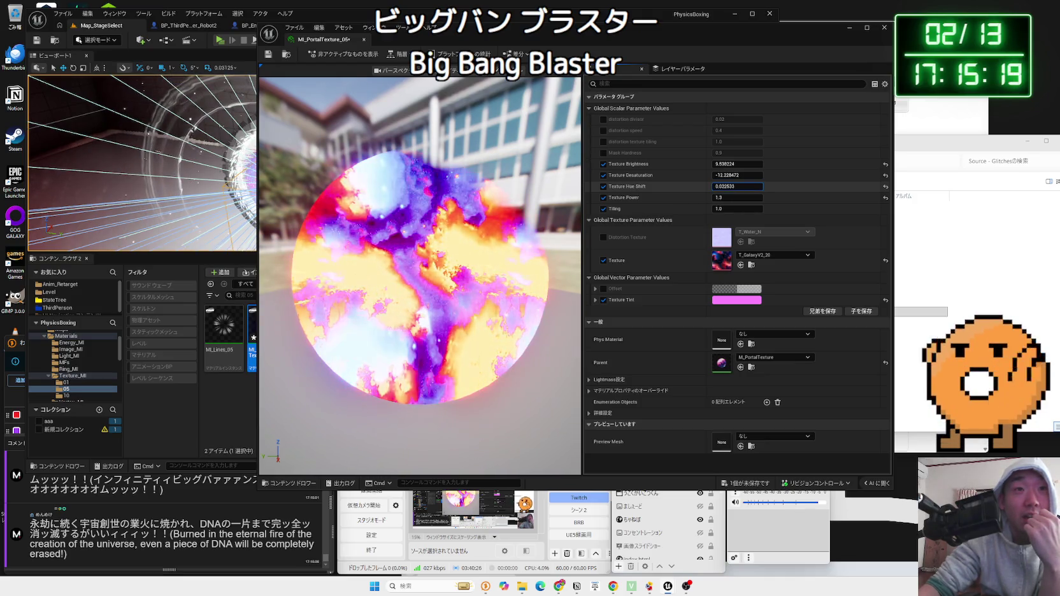
pyautogui.moveTo(737, 186); pyautogui.dragTo(726, 186)
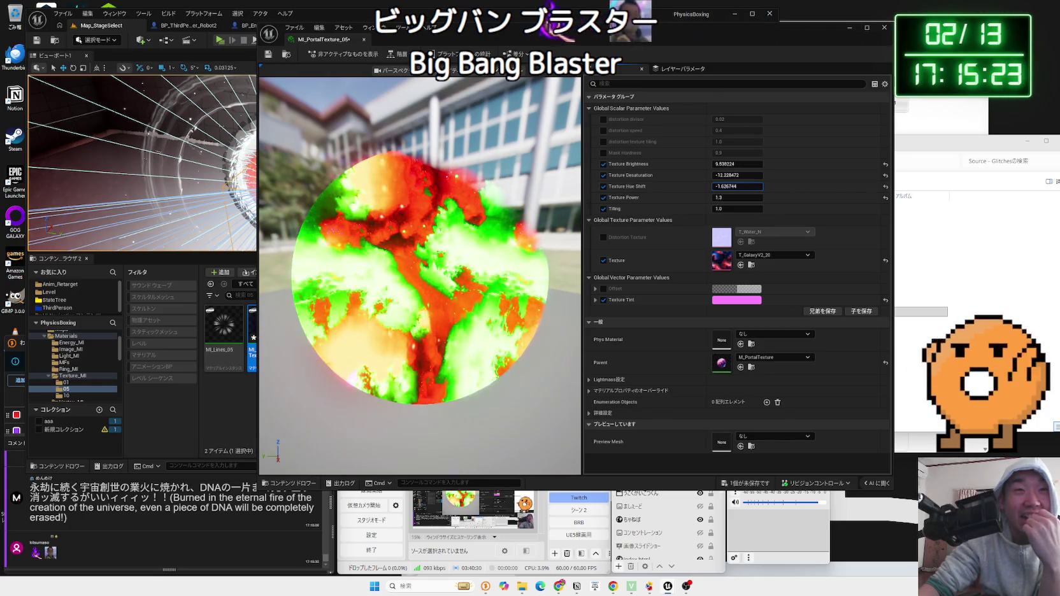
pyautogui.moveTo(737, 197)
pyautogui.mouseDown()
pyautogui.moveTo(777, 197)
pyautogui.moveTo(732, 197)
pyautogui.mouseUp()
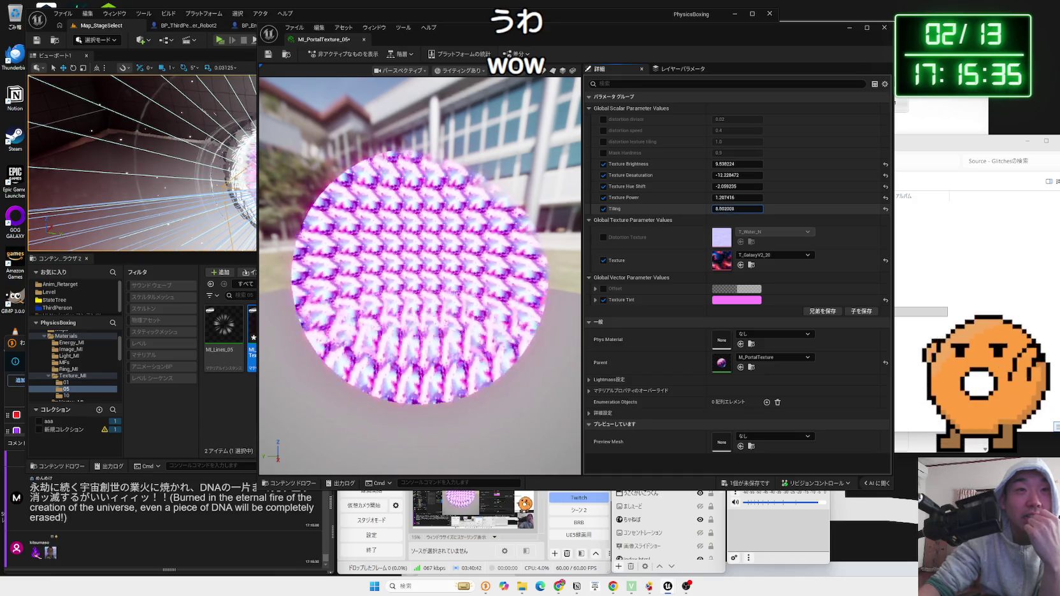
pyautogui.moveTo(736, 209); pyautogui.dragTo(698, 209)
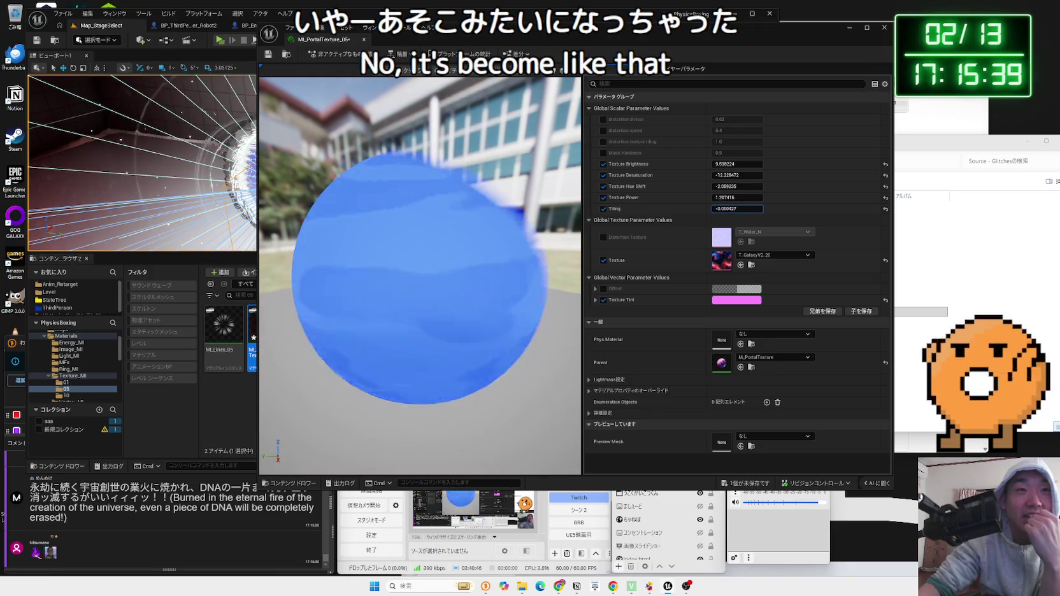
pyautogui.moveTo(737, 208); pyautogui.dragTo(758, 208)
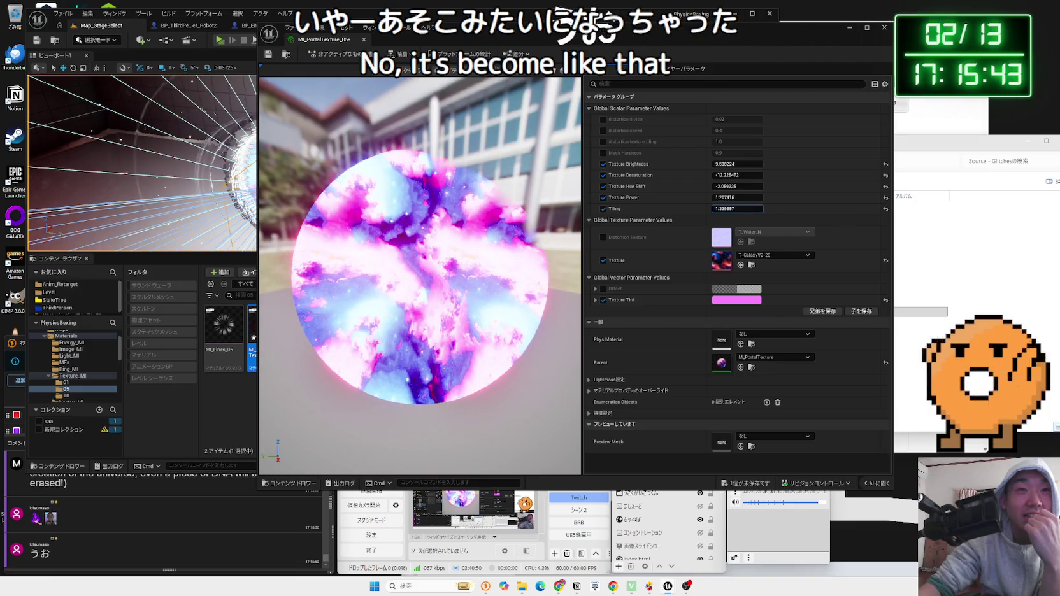
# Try softening Mask Hardness, then reset it to 0.9 and disable its override
pyautogui.click(605, 153)
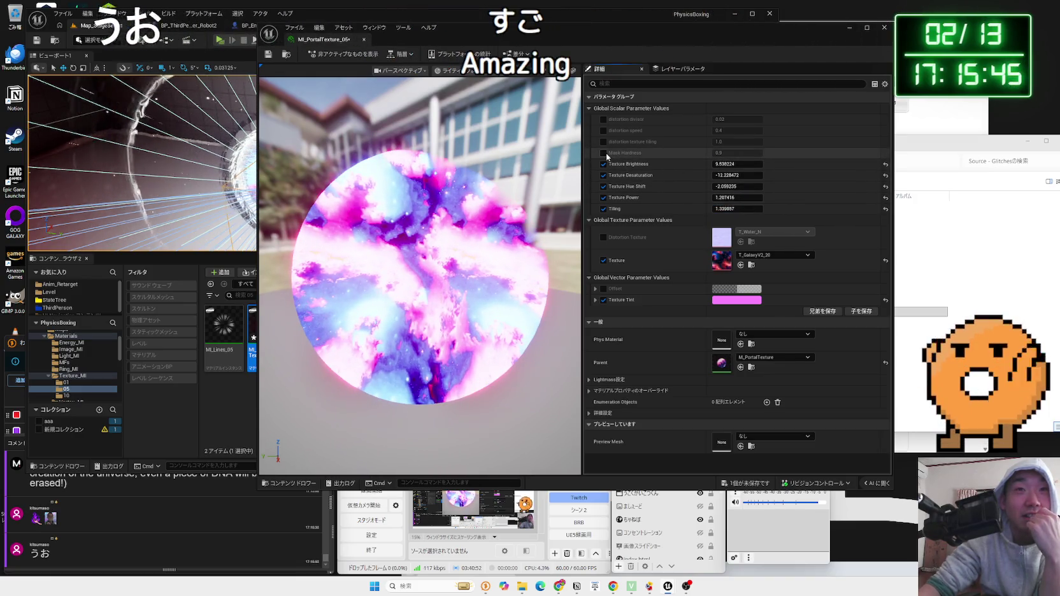
pyautogui.moveTo(737, 153); pyautogui.dragTo(713, 153)
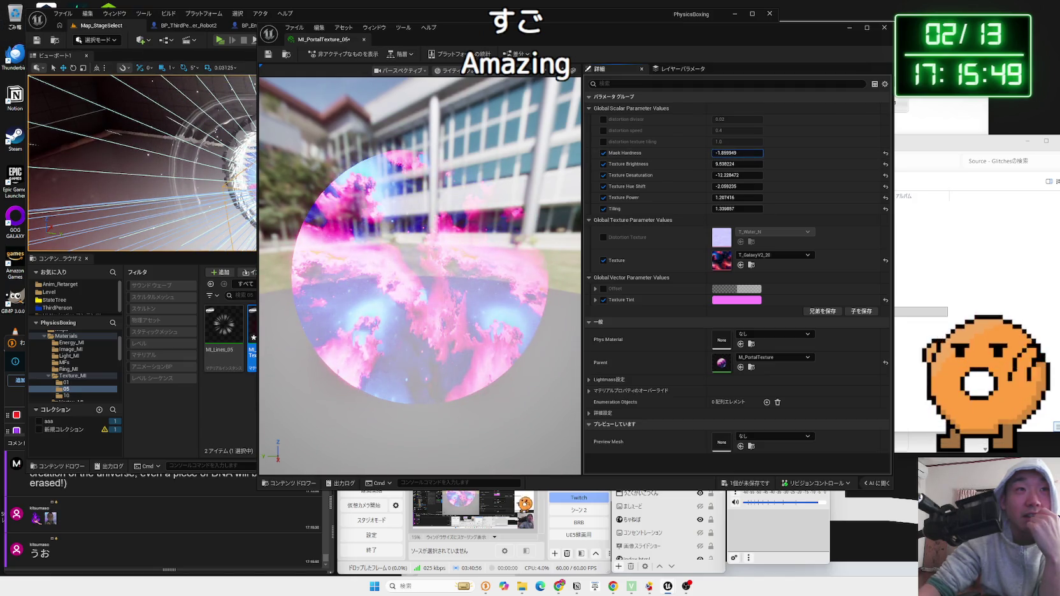
pyautogui.click(885, 154)
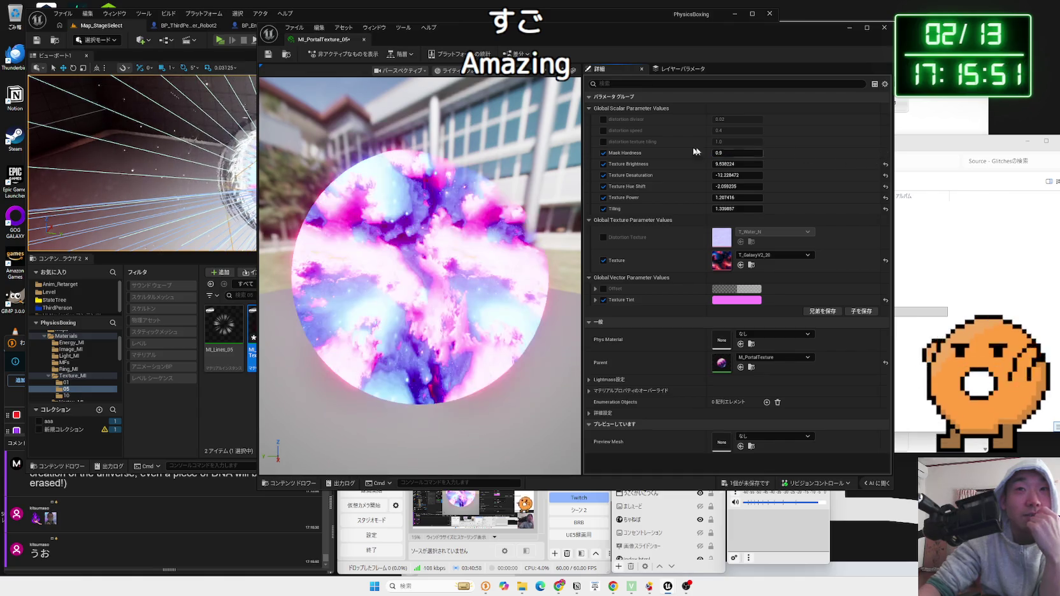
pyautogui.click(603, 152)
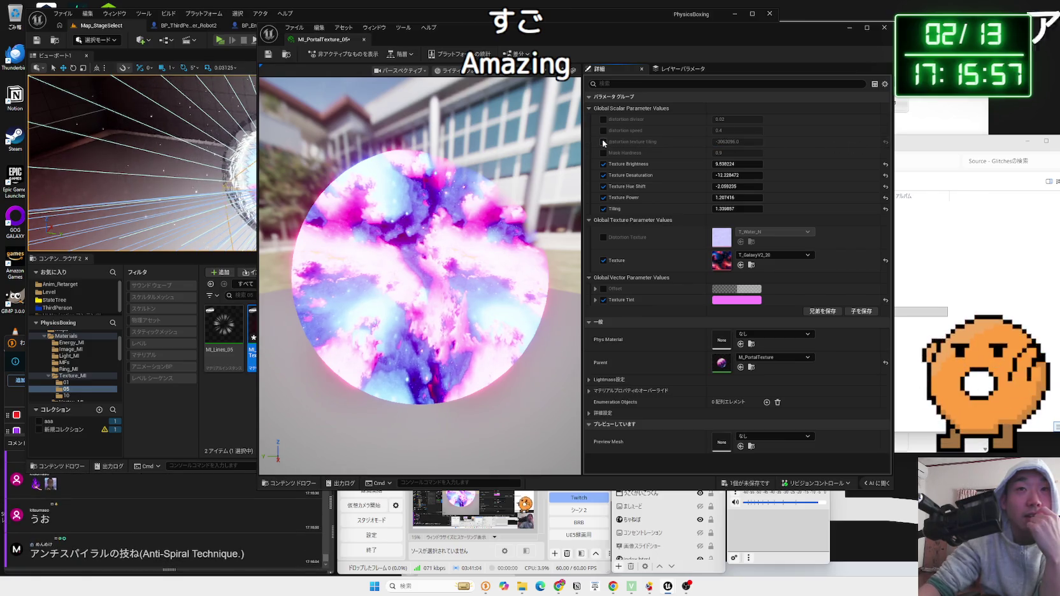
# Test distortion speed and divisor values, then reset the distortion divisor to 0.02
pyautogui.moveTo(737, 131); pyautogui.dragTo(701, 130)
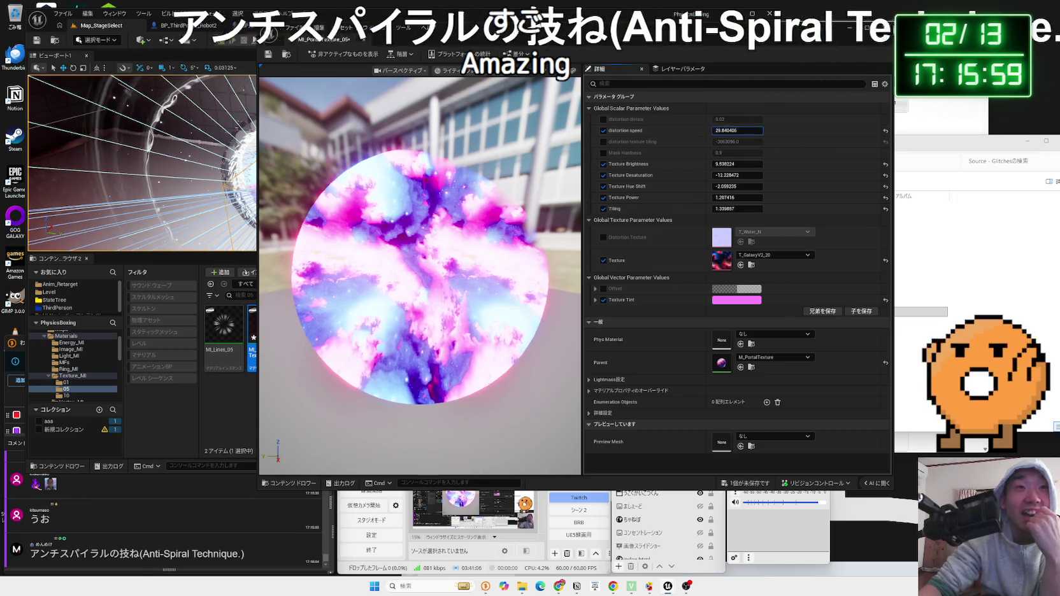
pyautogui.click(603, 130)
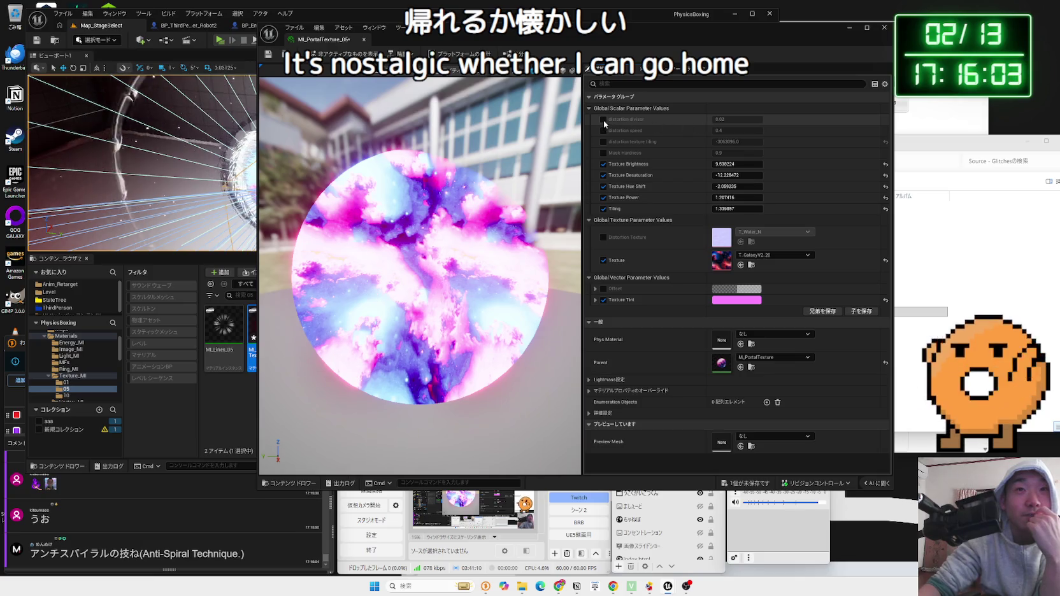
pyautogui.moveTo(717, 119); pyautogui.dragTo(742, 119)
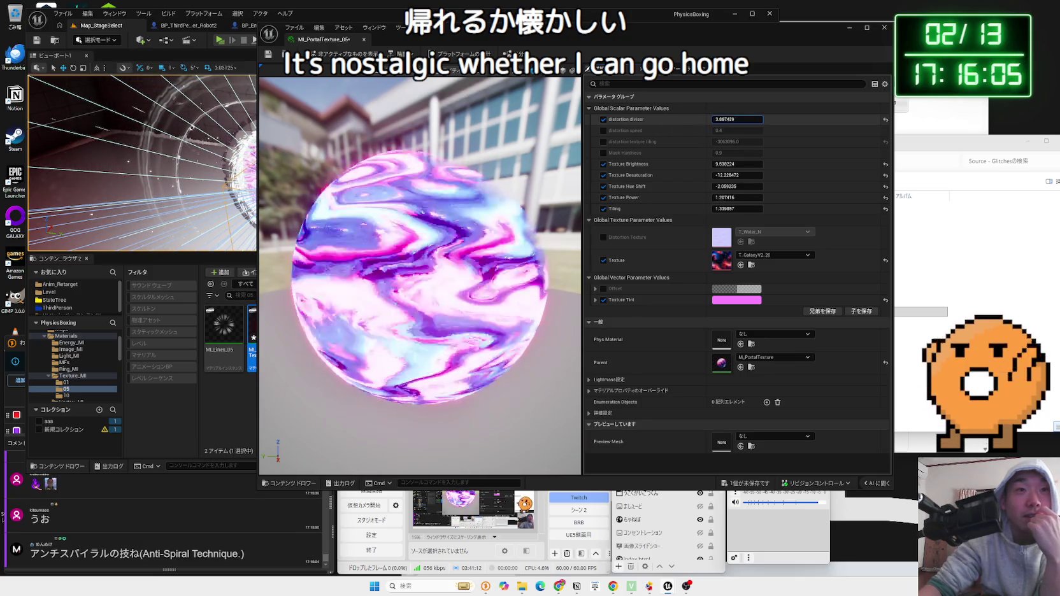
pyautogui.moveTo(509, 34); pyautogui.dragTo(625, 30)
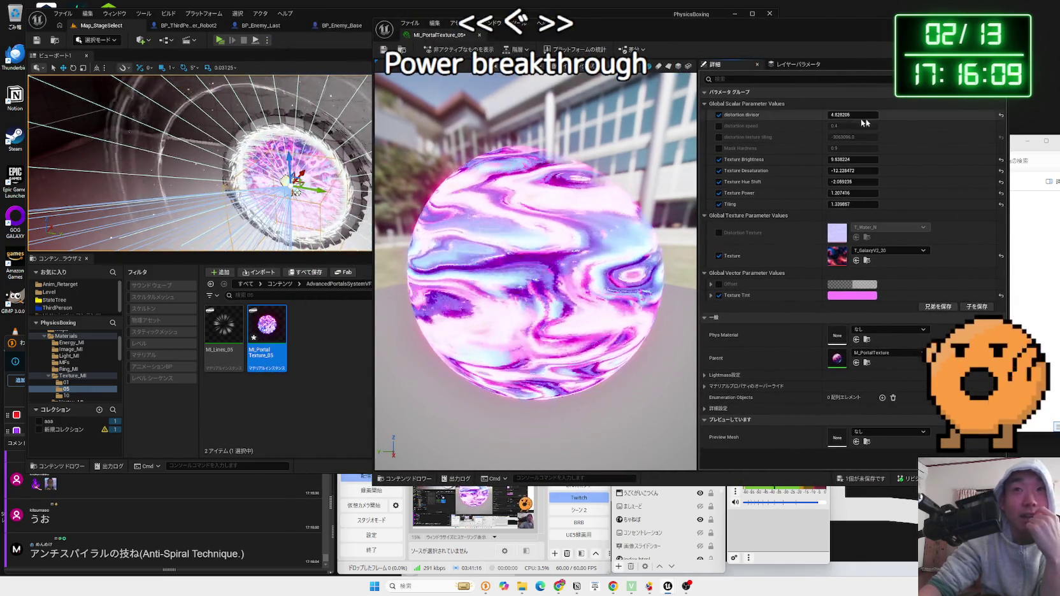
pyautogui.click(1001, 116)
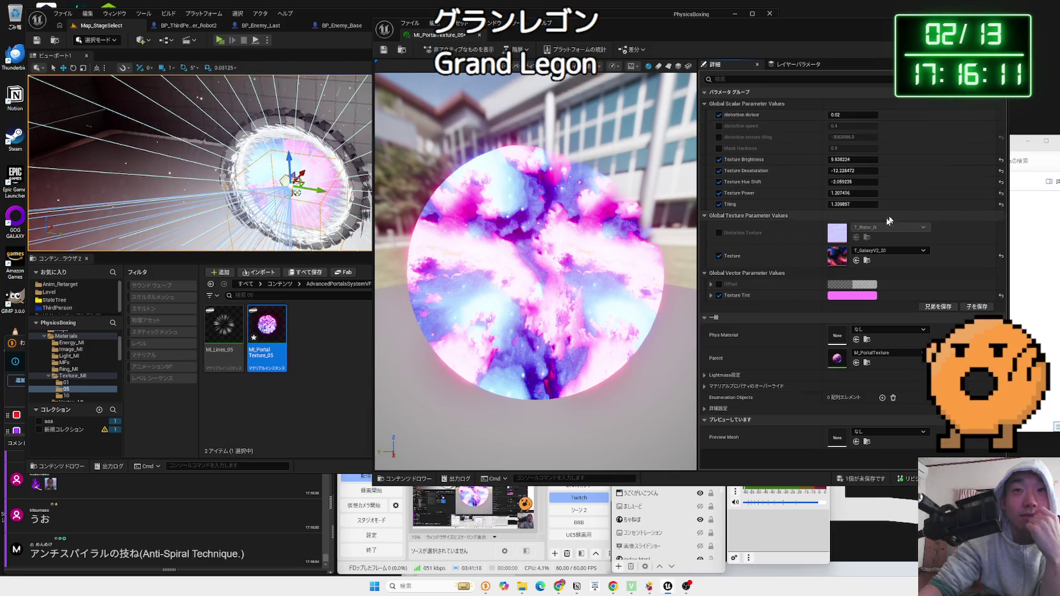
# Turn off Texture Tint and try shifting the Offset colour toward cyan
pyautogui.click(720, 295)
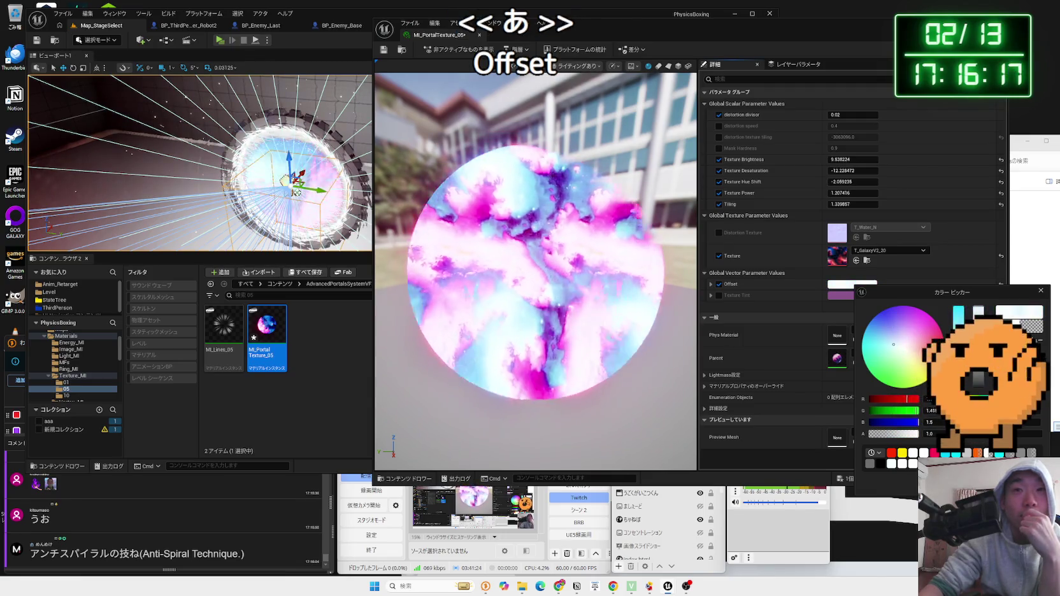
pyautogui.moveTo(900, 330)
pyautogui.mouseDown()
pyautogui.moveTo(862, 341)
pyautogui.moveTo(905, 355)
pyautogui.moveTo(901, 348)
pyautogui.mouseUp()
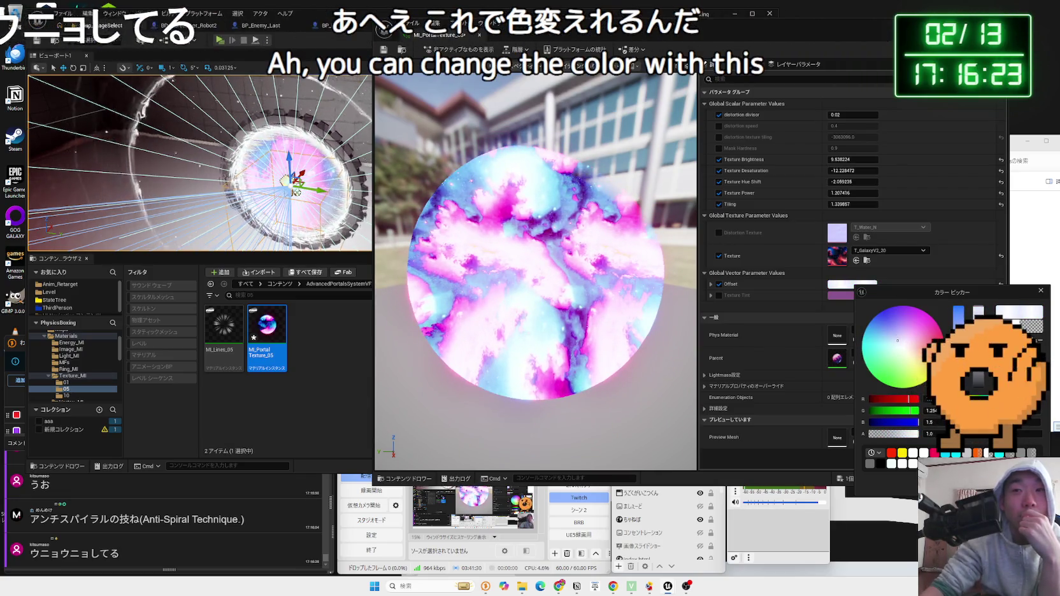
pyautogui.click(718, 279)
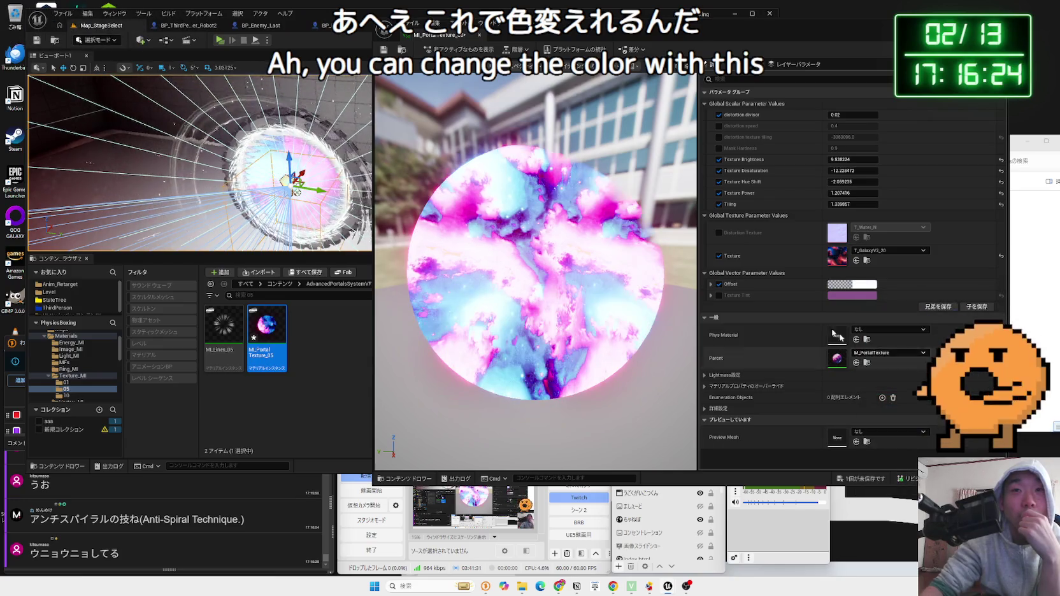
# Re-enable Texture Tint, settle on pink, and close the MI_PortalTexture_05 editor
pyautogui.click(719, 294)
pyautogui.click(853, 295)
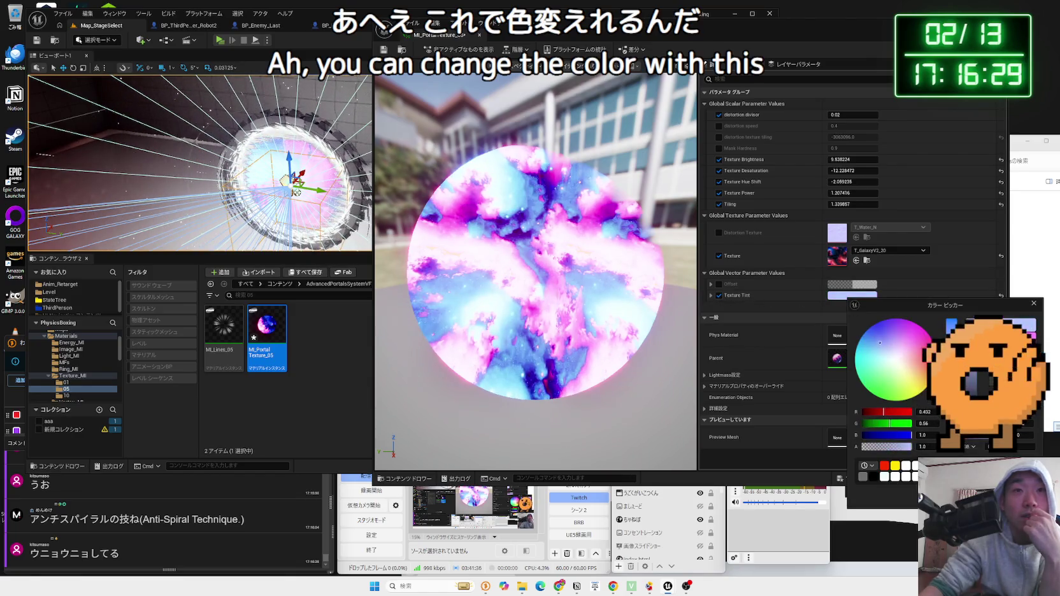
pyautogui.moveTo(858, 342)
pyautogui.mouseDown()
pyautogui.moveTo(890, 320)
pyautogui.moveTo(912, 323)
pyautogui.moveTo(934, 356)
pyautogui.moveTo(907, 321)
pyautogui.moveTo(865, 332)
pyautogui.moveTo(889, 320)
pyautogui.mouseUp()
pyautogui.click(630, 100)
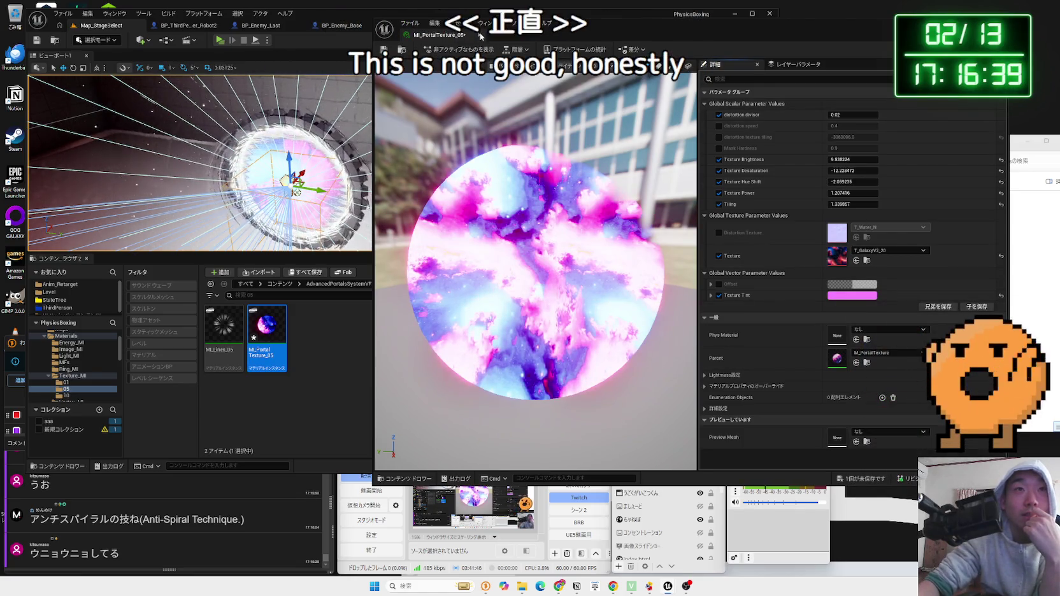
pyautogui.click(480, 35)
pyautogui.click(441, 330)
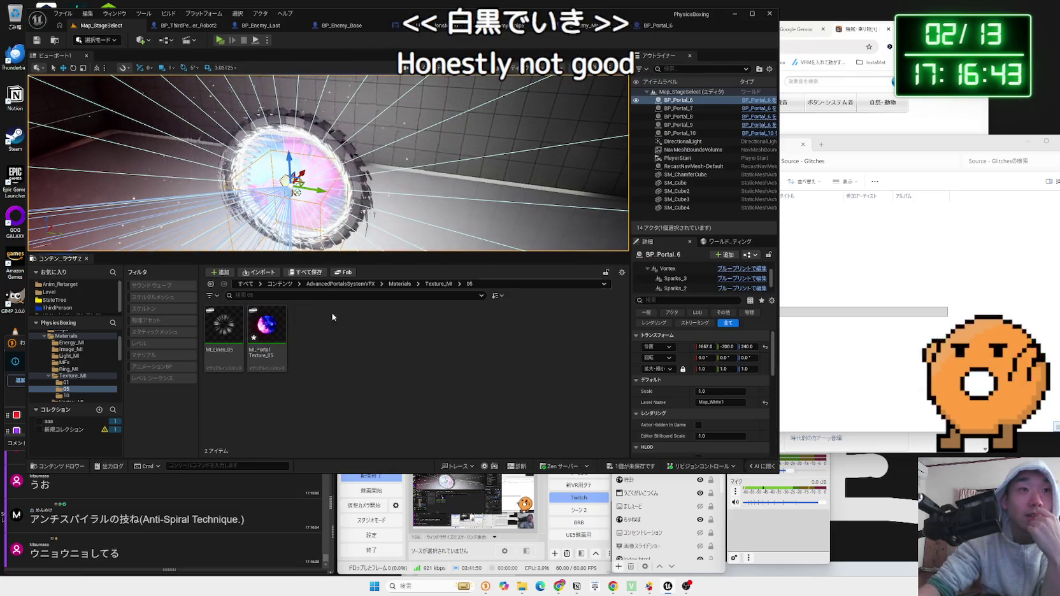
# Peek into Texture_MI folder 10, then briefly preview MI_Portal_Vortex_5 and M_Portal_Light
pyautogui.hotkey('alt', 'Left')
pyautogui.doubleClick(311, 330)
pyautogui.hotkey('alt', 'Left')
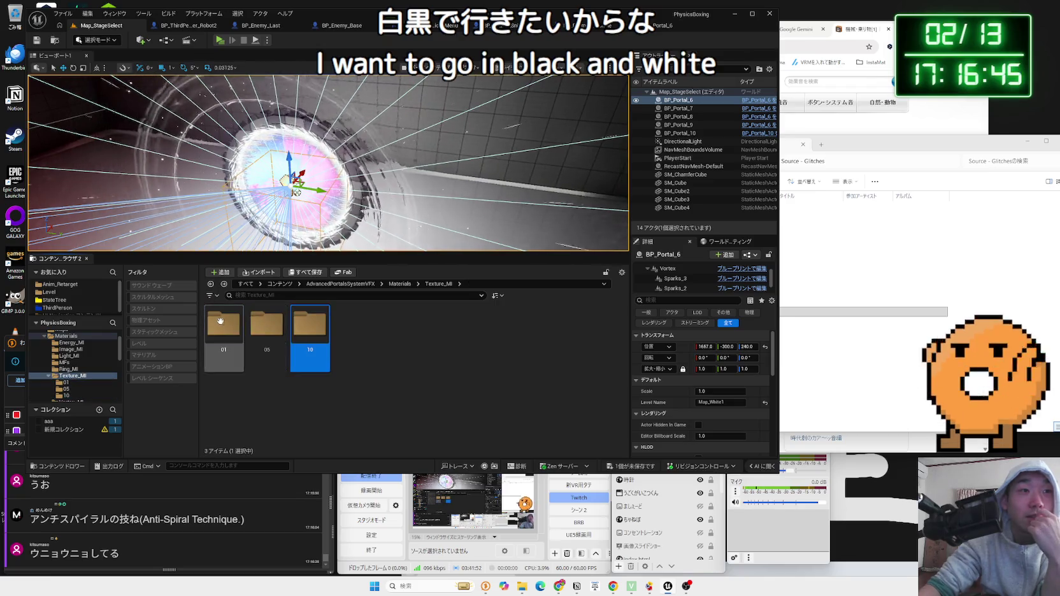
pyautogui.hotkey('alt', 'Left')
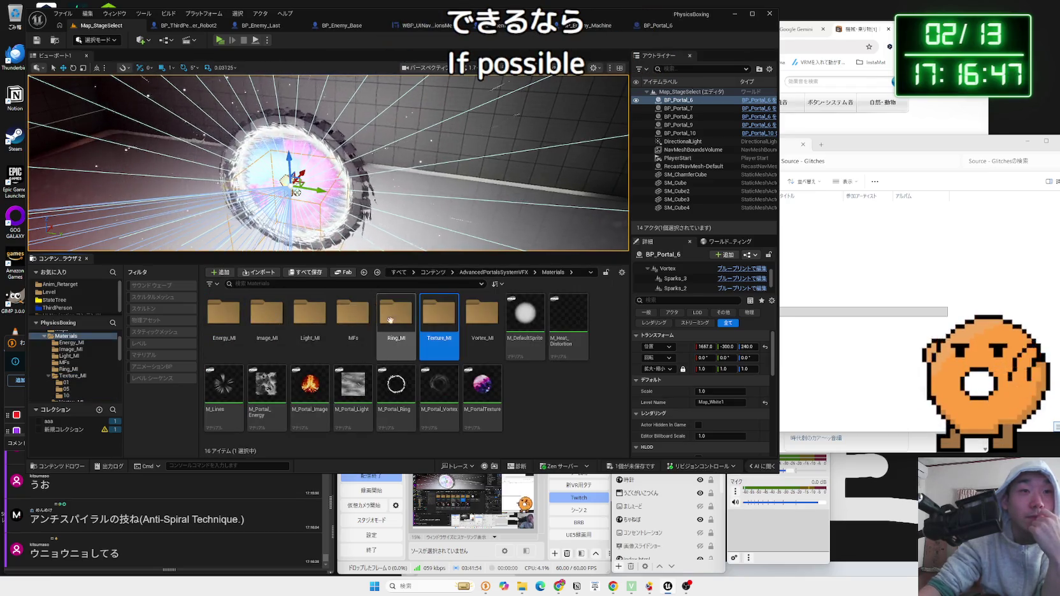
pyautogui.doubleClick(468, 312)
pyautogui.click(407, 350)
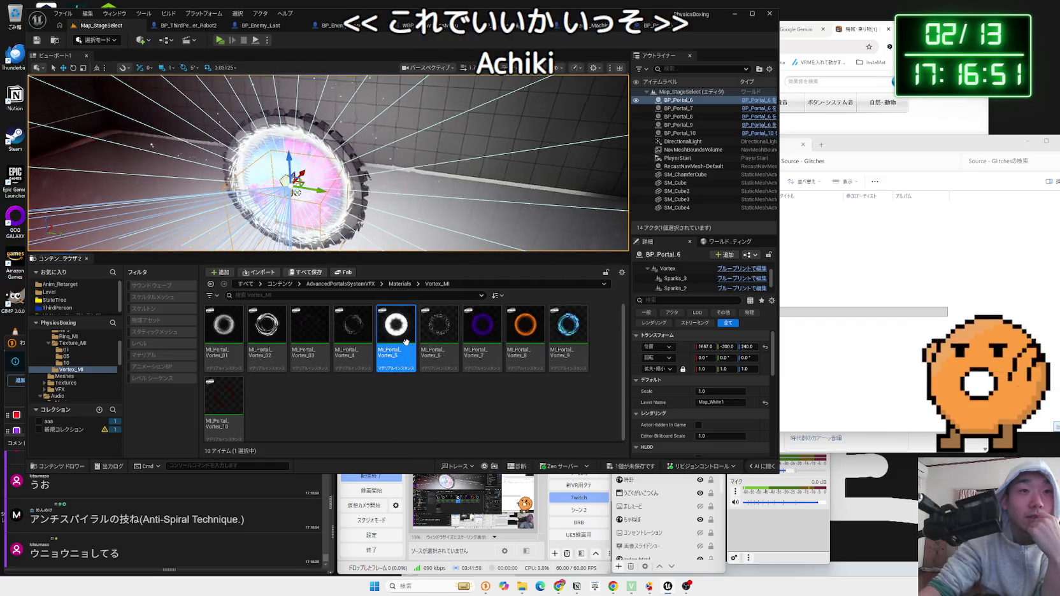
pyautogui.doubleClick(406, 342)
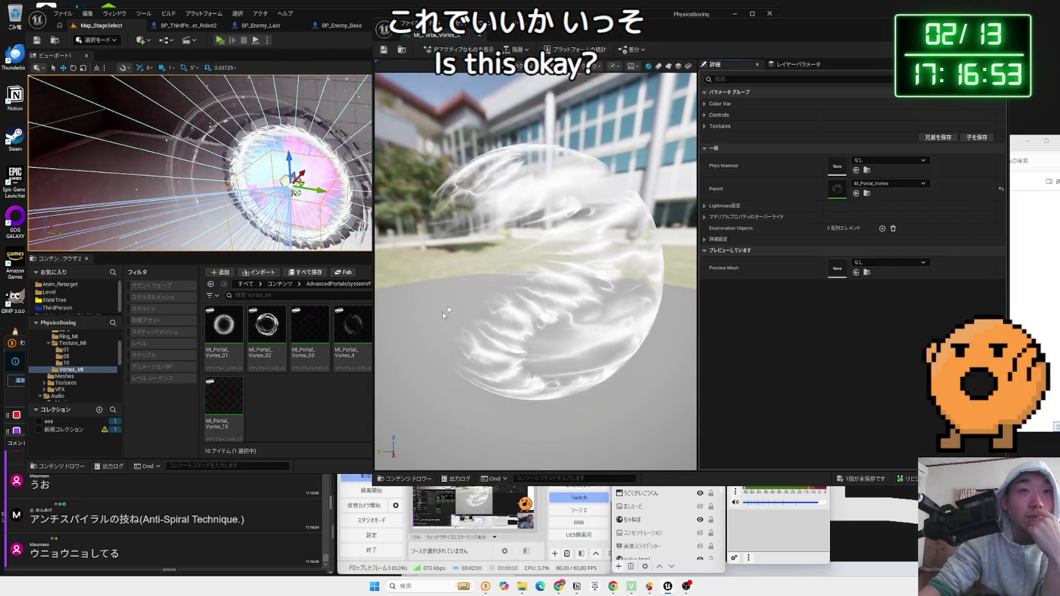
pyautogui.click(481, 36)
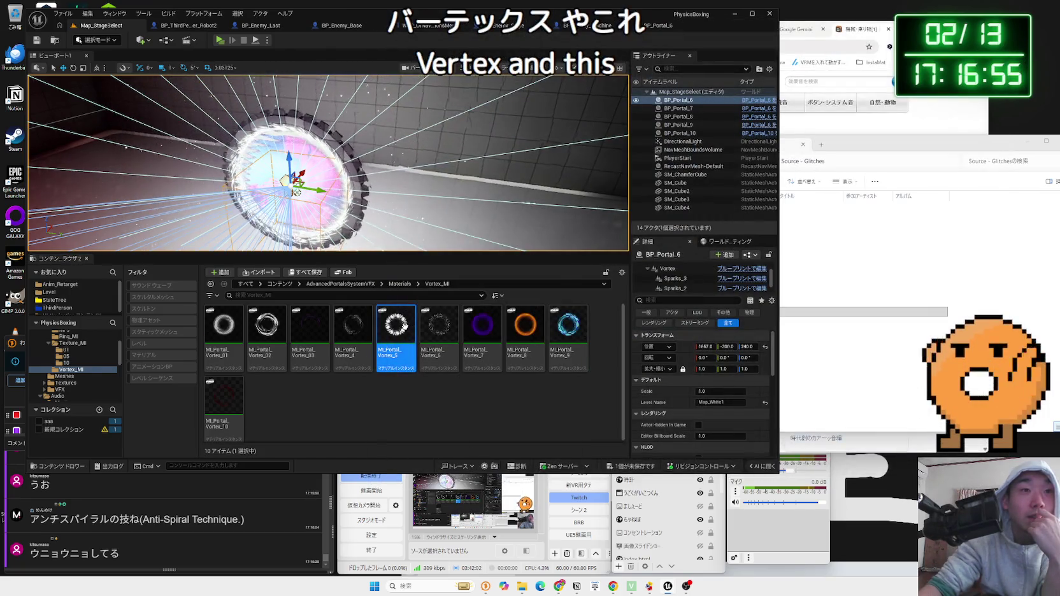
pyautogui.hotkey('alt', 'Left')
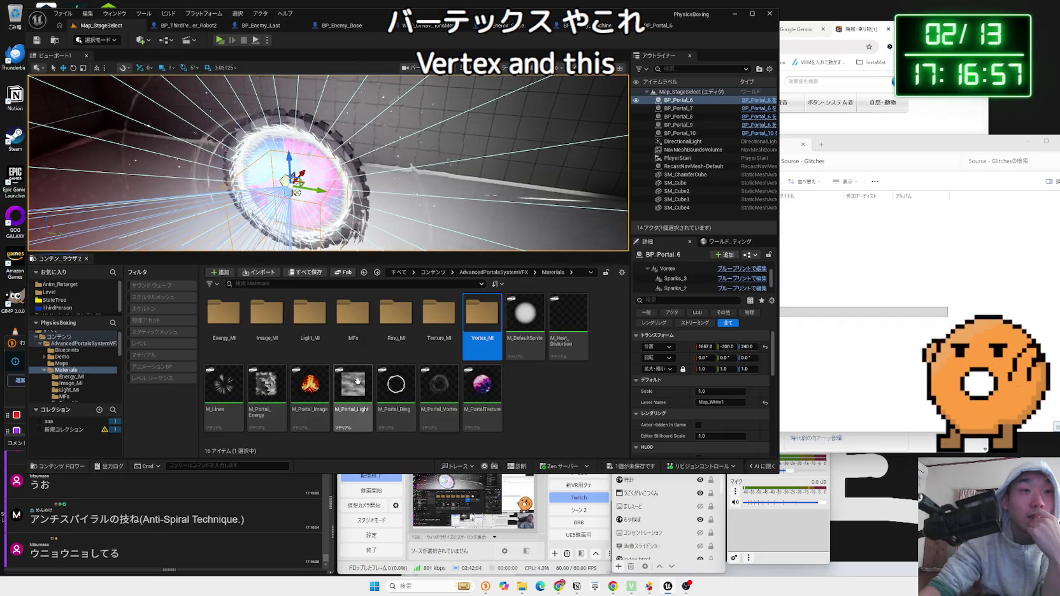
pyautogui.doubleClick(360, 385)
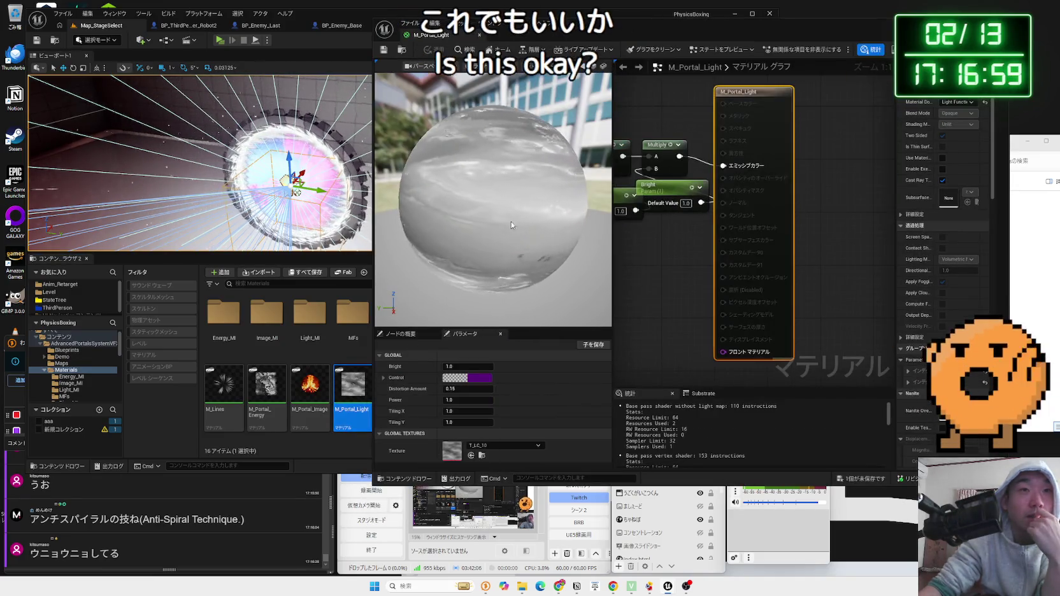
pyautogui.click(480, 36)
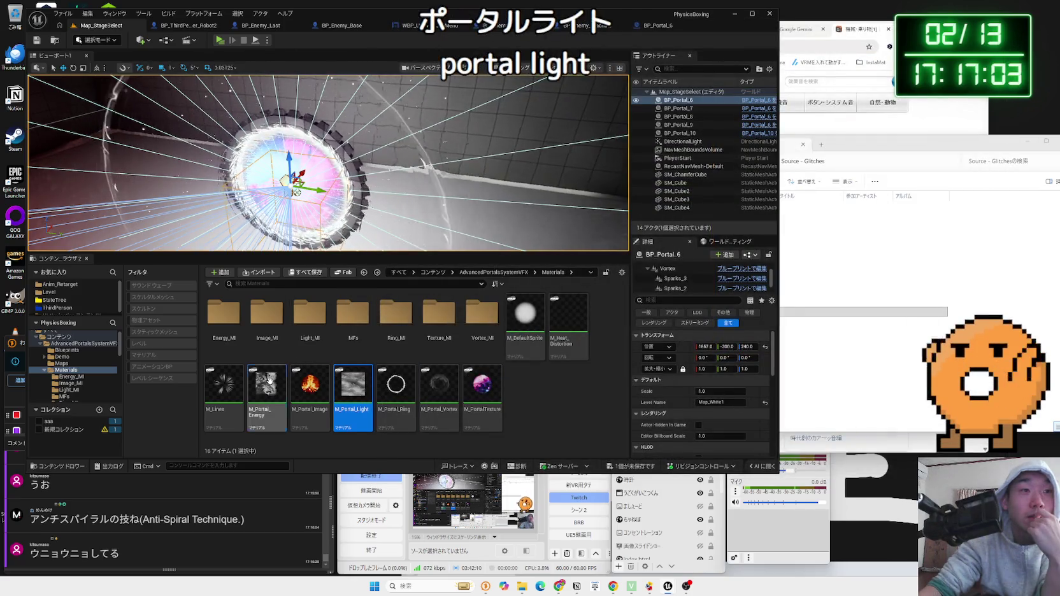
# Browse the Light_MI, Image_MI, Energy_MI, Vortex_MI and Texture_MI subfolders
pyautogui.doubleClick(303, 313)
pyautogui.hotkey('alt', 'Left')
pyautogui.doubleClick(266, 314)
pyautogui.hotkey('alt', 'Left')
pyautogui.doubleClick(231, 314)
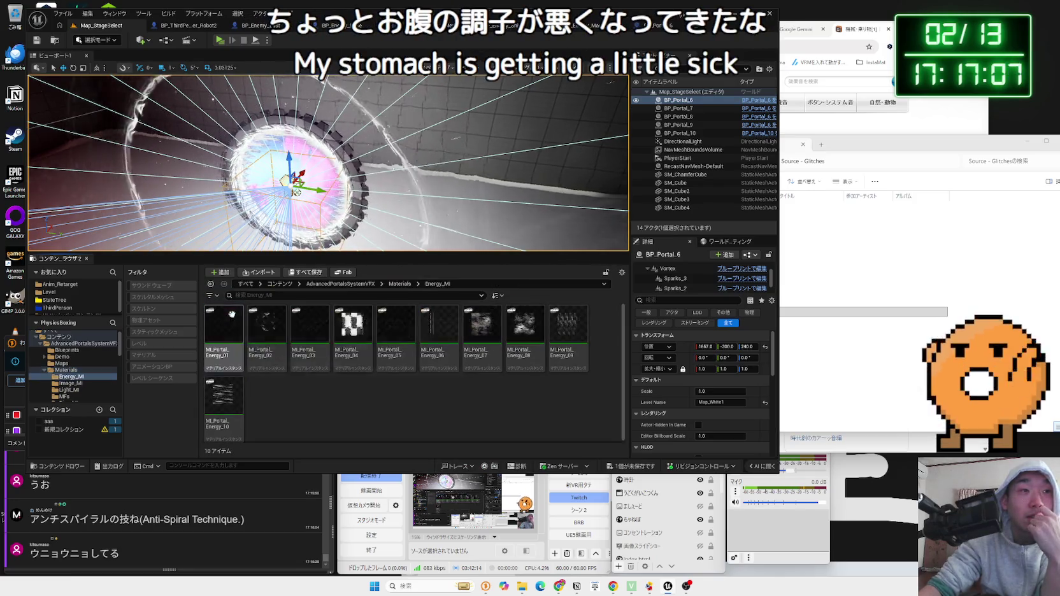
pyautogui.hotkey('alt', 'Left')
pyautogui.click(484, 319)
pyautogui.doubleClick(484, 319)
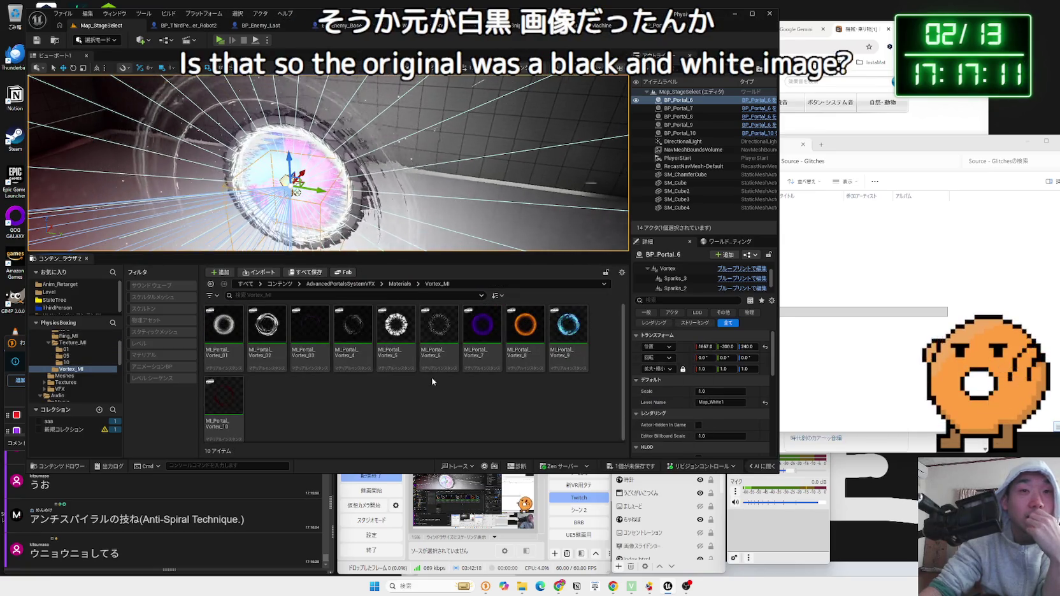
pyautogui.hotkey('alt', 'Left')
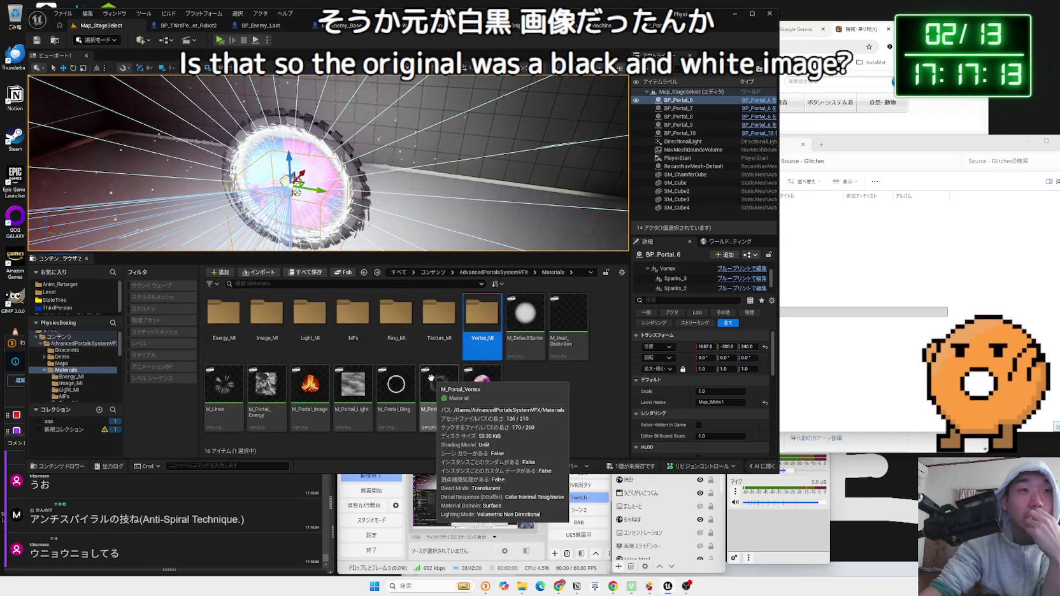
pyautogui.doubleClick(437, 323)
pyautogui.doubleClick(310, 333)
pyautogui.hotkey('alt', 'Left')
pyautogui.doubleClick(266, 325)
pyautogui.hotkey('alt', 'Left')
pyautogui.doubleClick(290, 329)
pyautogui.hotkey('alt', 'Left')
pyautogui.hotkey('alt', 'Left')
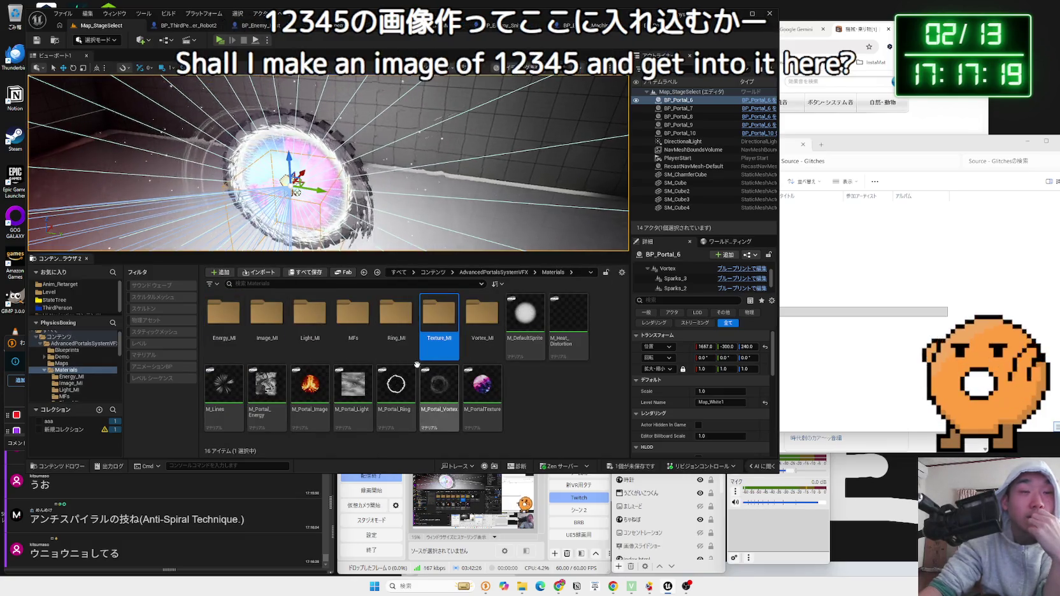
pyautogui.doubleClick(266, 313)
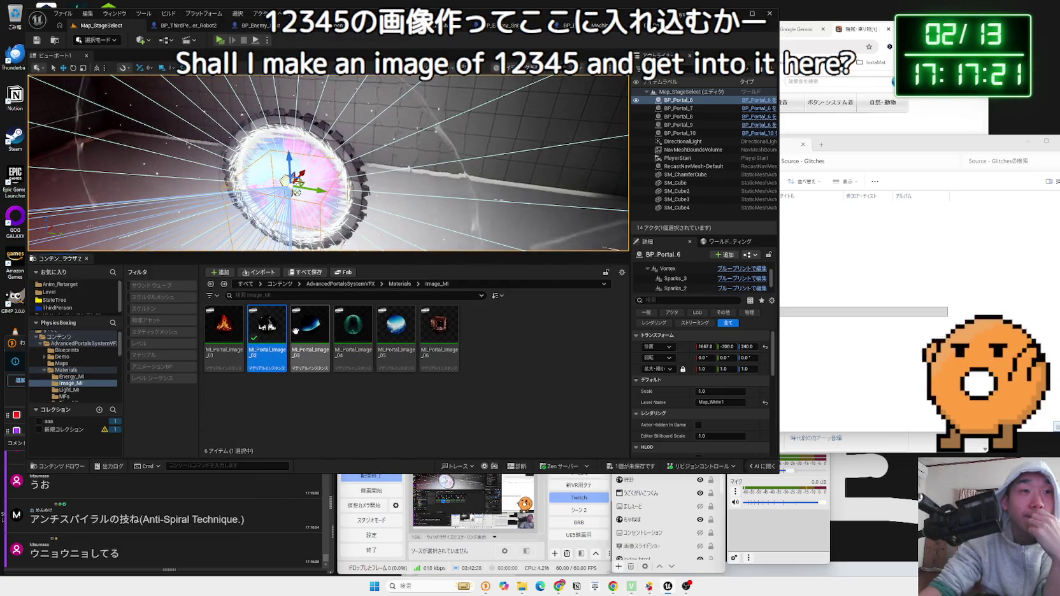
# Jump back to Materials and look through the MFs, Light_MI and Ring_MI folders
pyautogui.click(403, 286)
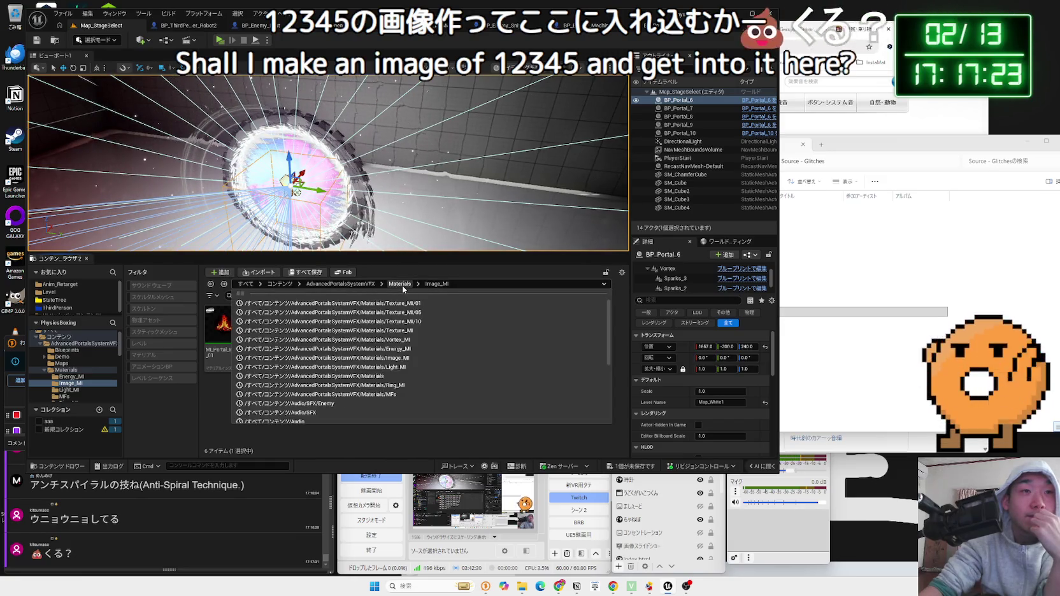
pyautogui.click(401, 286)
pyautogui.doubleClick(349, 325)
pyautogui.hotkey('alt', 'Left')
pyautogui.doubleClick(310, 313)
pyautogui.hotkey('alt', 'Left')
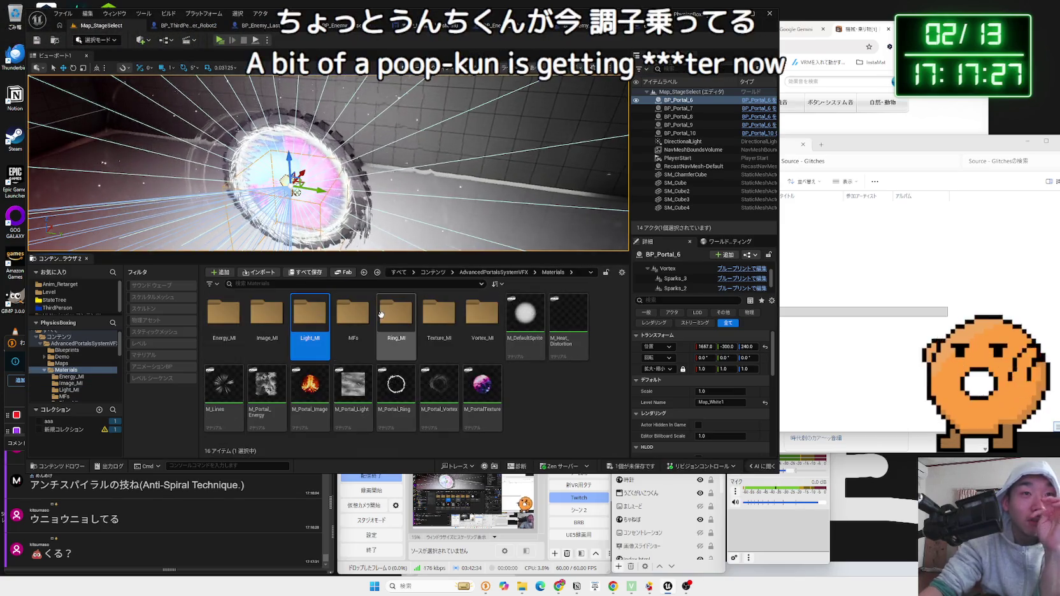
pyautogui.doubleClick(381, 314)
pyautogui.hotkey('alt', 'Left')
# Open MI_PortalTexture_10 from Texture_MI folder 10 for editing
pyautogui.doubleClick(454, 320)
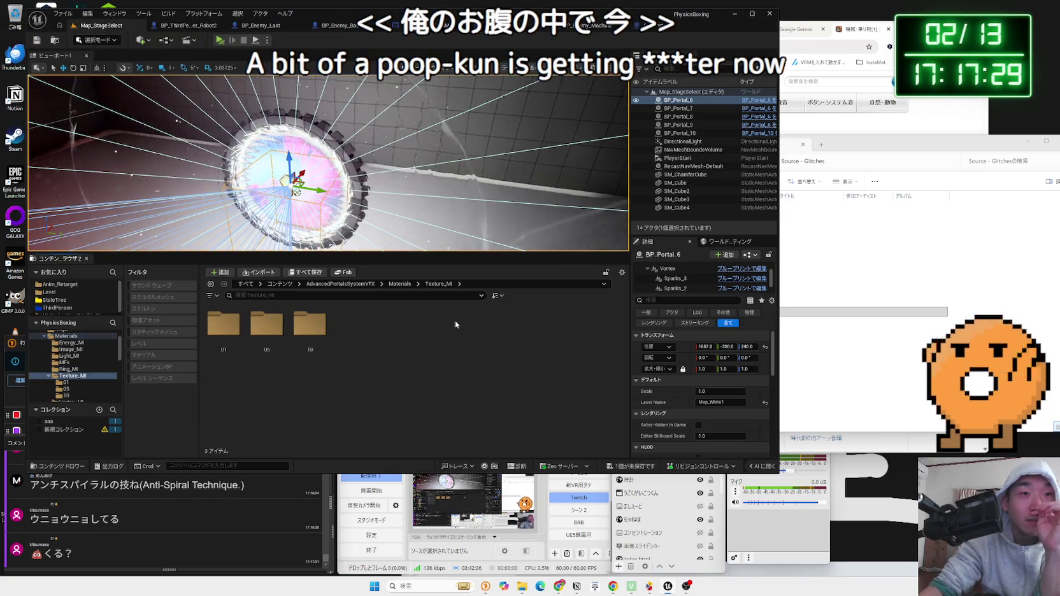
pyautogui.doubleClick(218, 331)
pyautogui.hotkey('alt', 'Left')
pyautogui.doubleClick(300, 326)
pyautogui.hotkey('alt', 'Left')
pyautogui.doubleClick(299, 328)
pyautogui.hotkey('alt', 'Left')
pyautogui.doubleClick(300, 329)
pyautogui.click(219, 322)
pyautogui.doubleClick(219, 321)
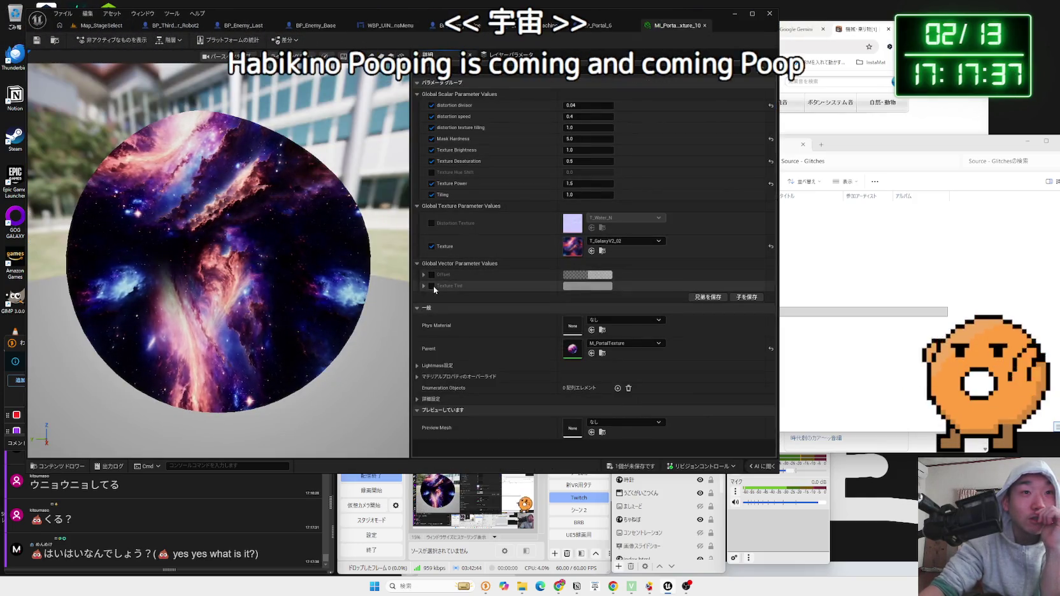
# Try blue, yellow-green and pink tints on the folder-10 portal, then keep a near-white tint
pyautogui.click(587, 286)
pyautogui.moveTo(630, 336)
pyautogui.mouseDown()
pyautogui.moveTo(615, 310)
pyautogui.moveTo(647, 307)
pyautogui.mouseUp()
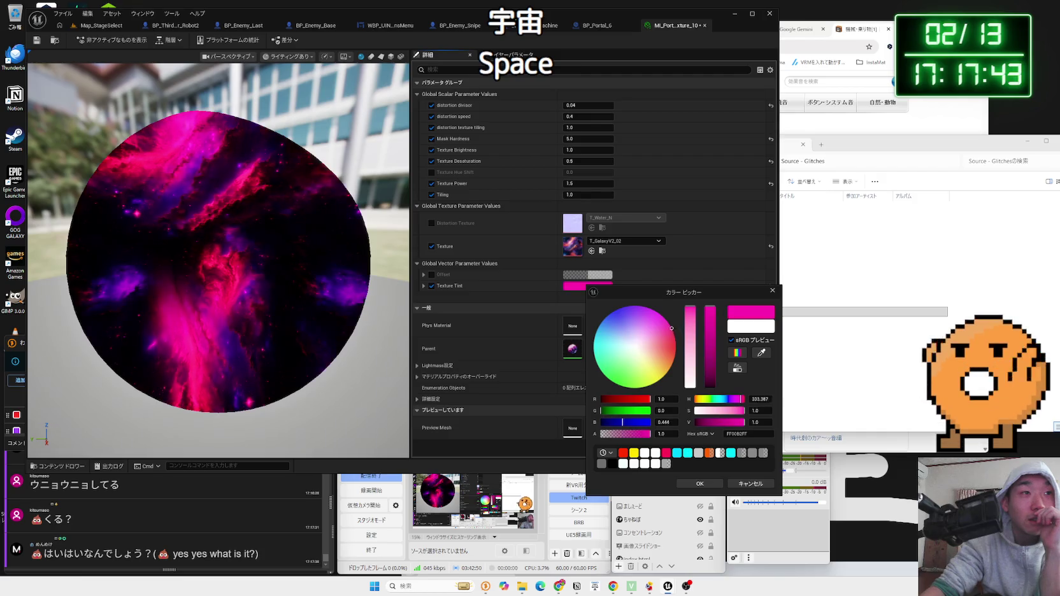
pyautogui.moveTo(669, 368); pyautogui.dragTo(635, 387)
pyautogui.moveTo(609, 317)
pyautogui.mouseDown()
pyautogui.moveTo(658, 313)
pyautogui.moveTo(645, 308)
pyautogui.moveTo(666, 319)
pyautogui.moveTo(633, 349)
pyautogui.mouseUp()
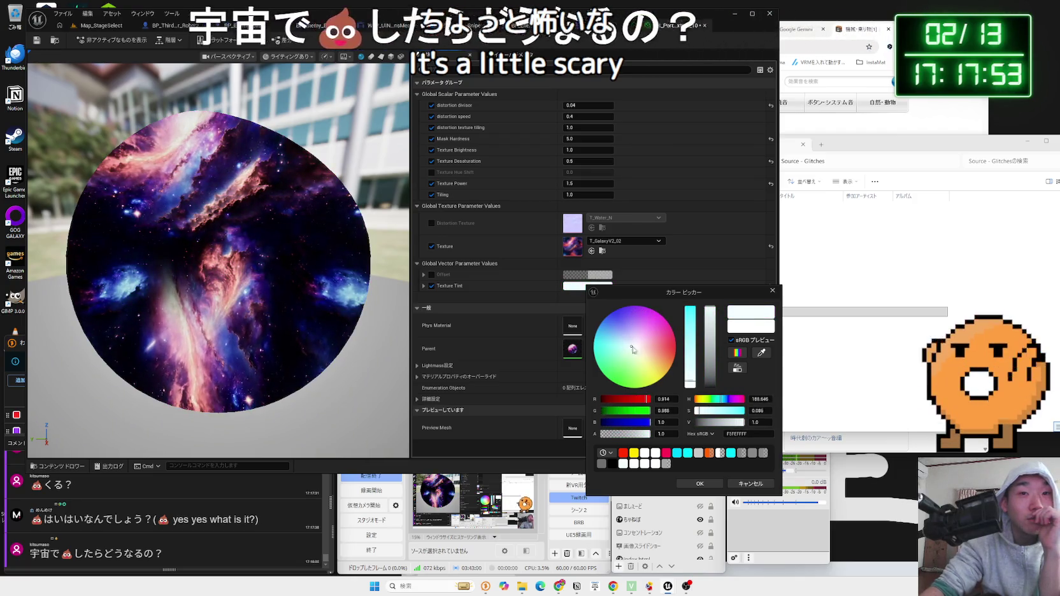
pyautogui.click(699, 483)
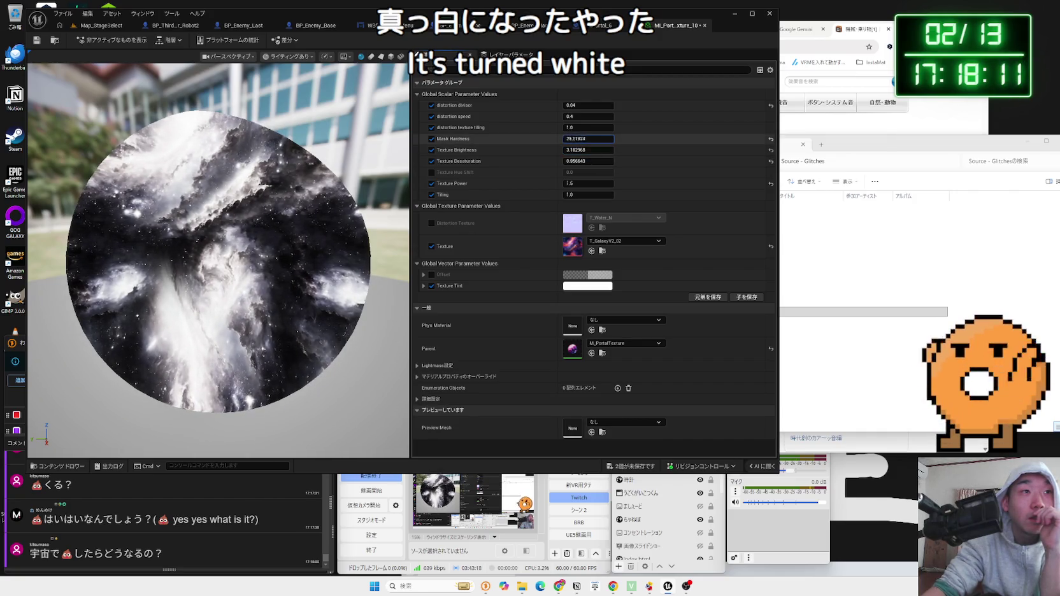
# Set Mask Hardness to 5.0 after trying the default 0.9 and about 41.8
pyautogui.click(765, 141)
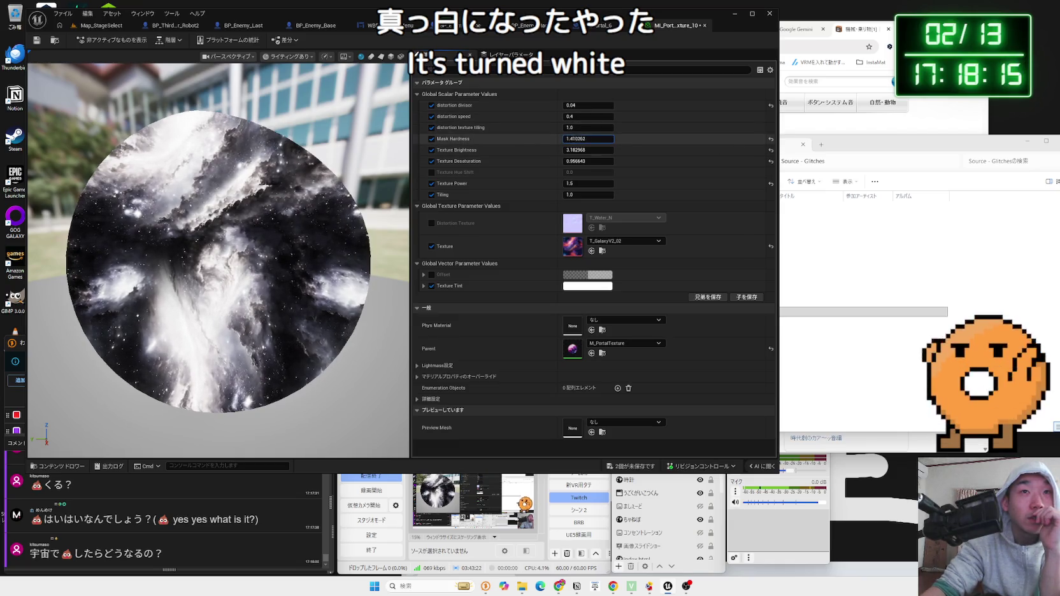
pyautogui.moveTo(588, 138); pyautogui.dragTo(605, 138)
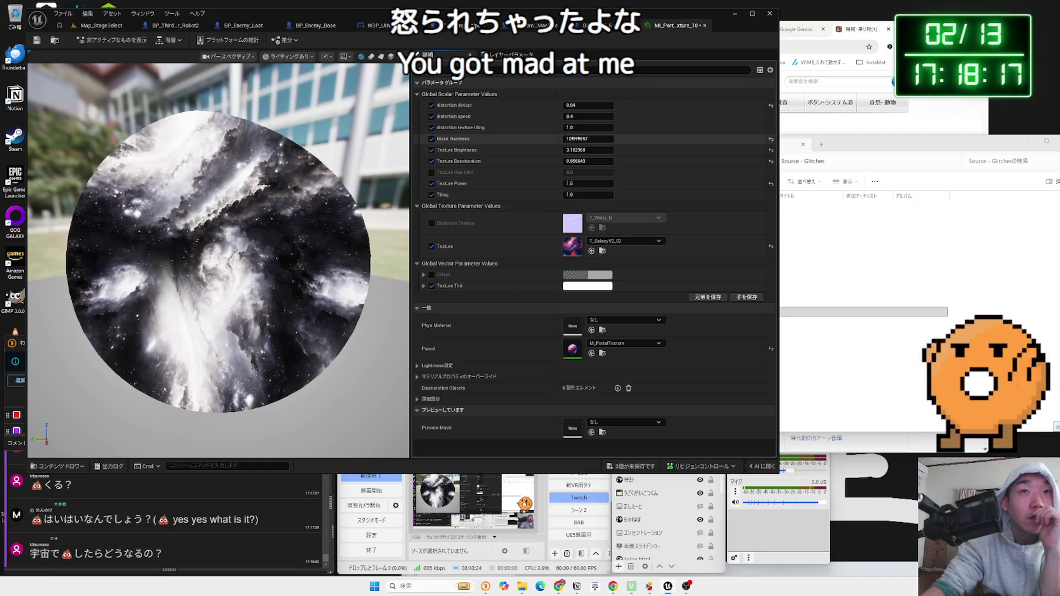
pyautogui.click(575, 138)
pyautogui.press('Return')
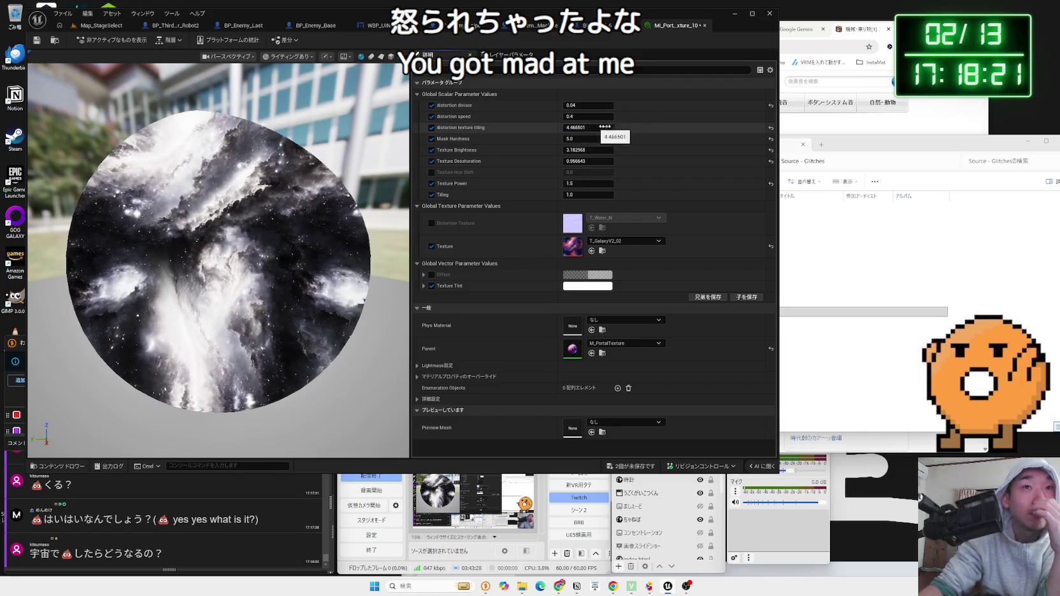
# Preview higher distortion divisor values, then return the divisor to 0.02
pyautogui.click(586, 116)
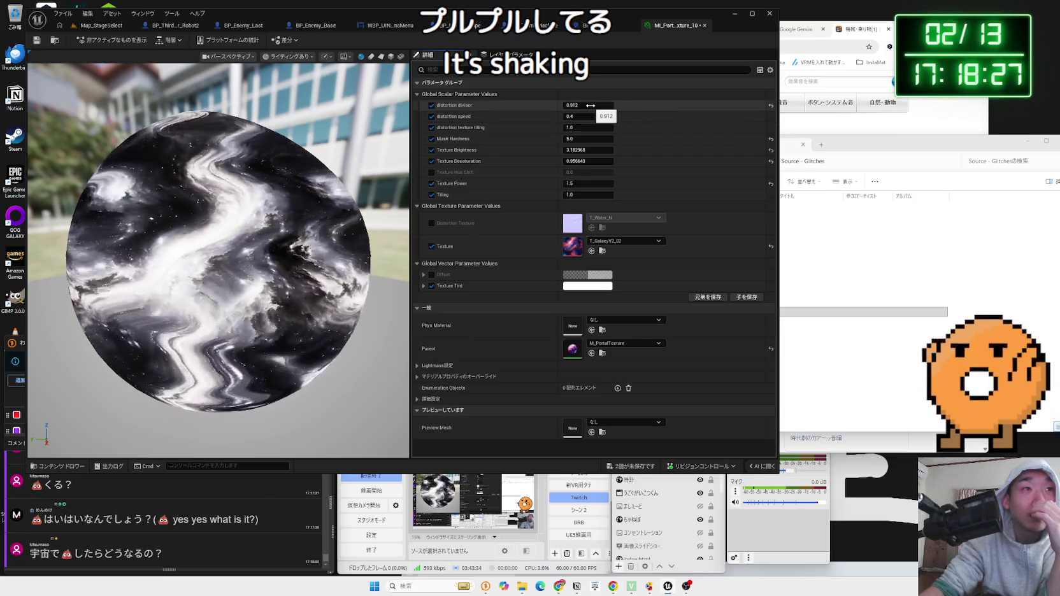
pyautogui.moveTo(575, 105); pyautogui.dragTo(599, 106)
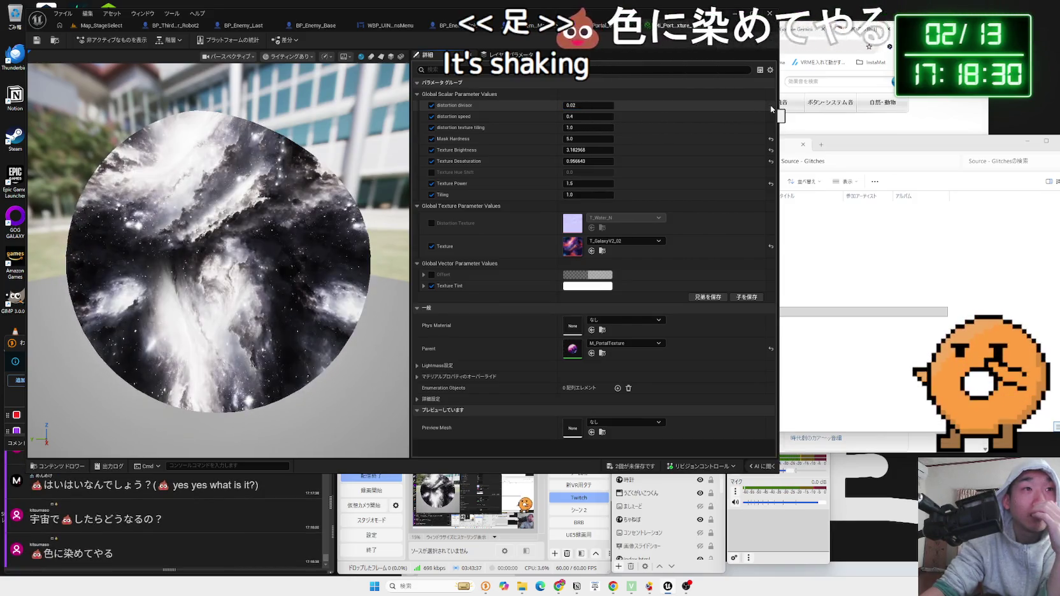
pyautogui.click(599, 105)
pyautogui.write('0.036')
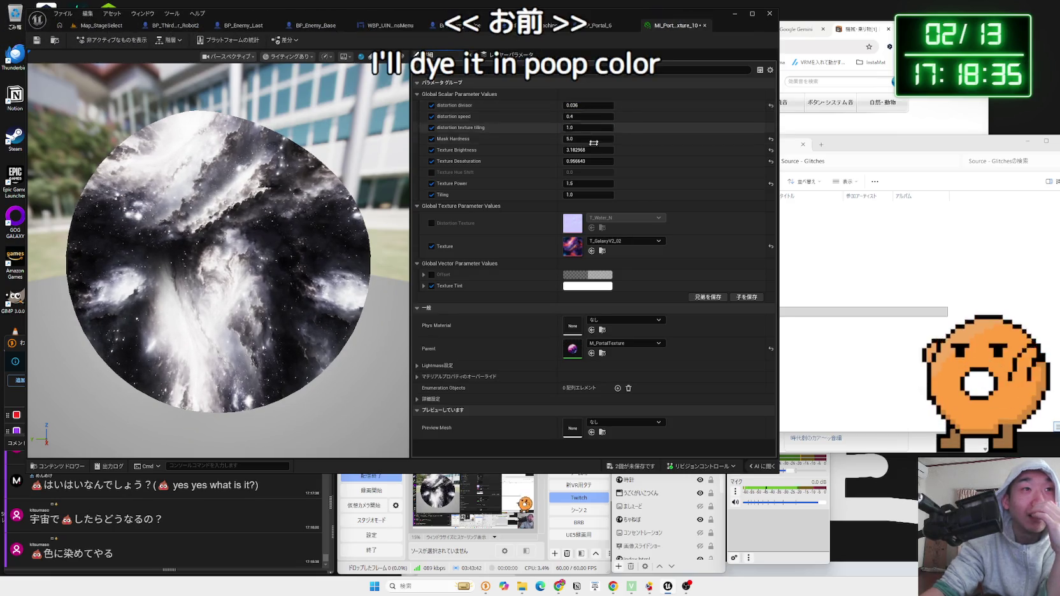
pyautogui.moveTo(590, 103); pyautogui.dragTo(584, 103)
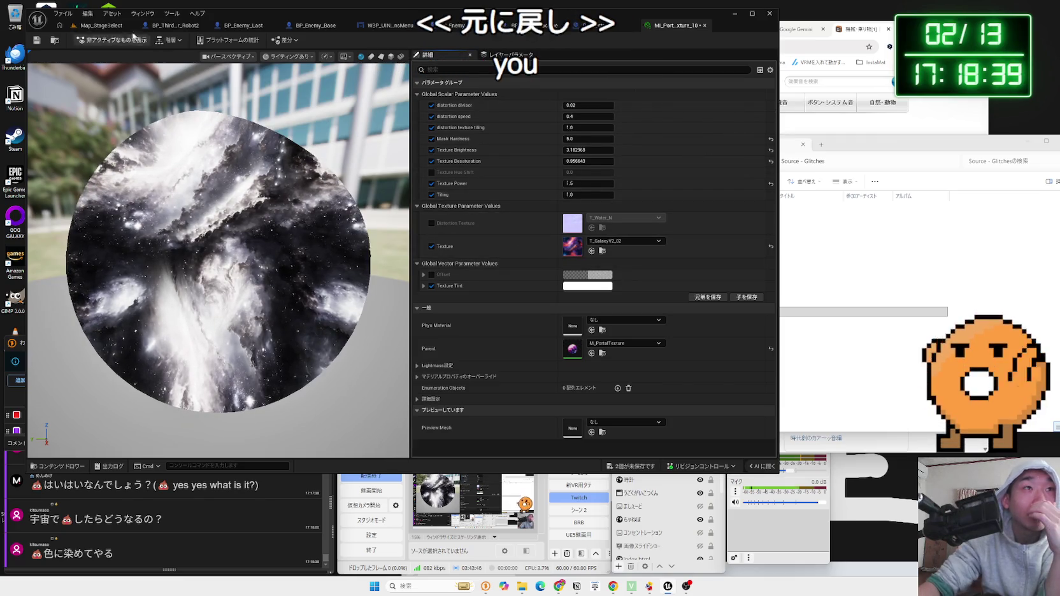
# Leave the Texture Tint white, check BP_Portal_6, and return to Map_StageSelect
pyautogui.click(587, 286)
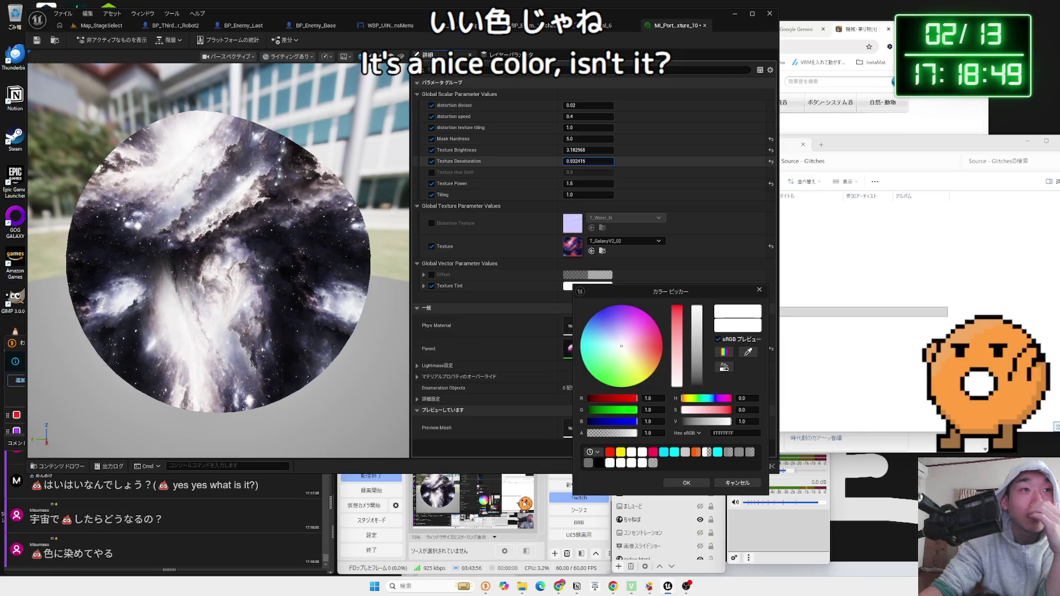
pyautogui.click(610, 28)
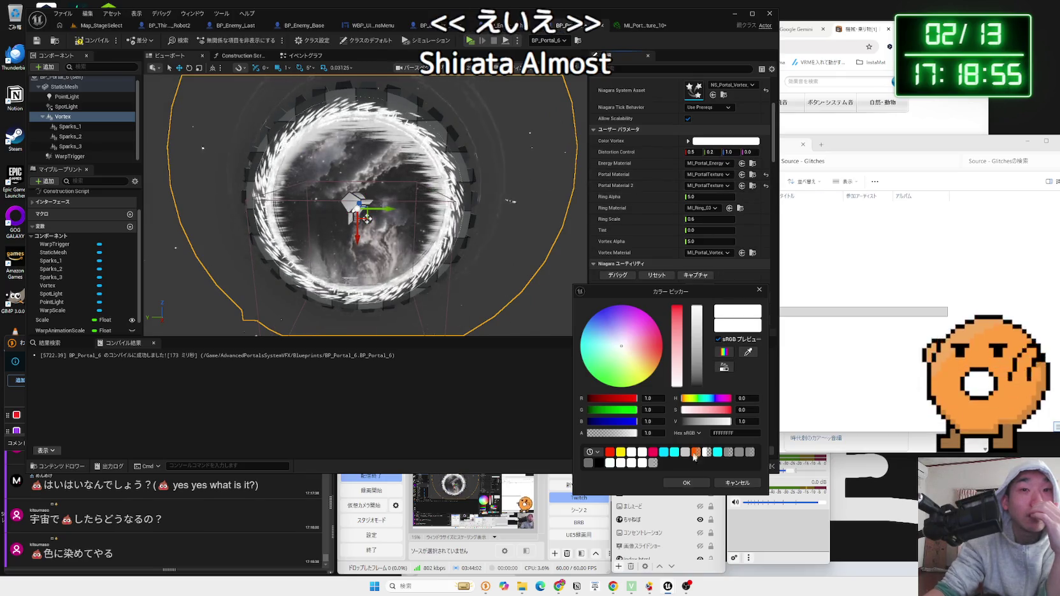
pyautogui.press('Escape')
pyautogui.click(96, 25)
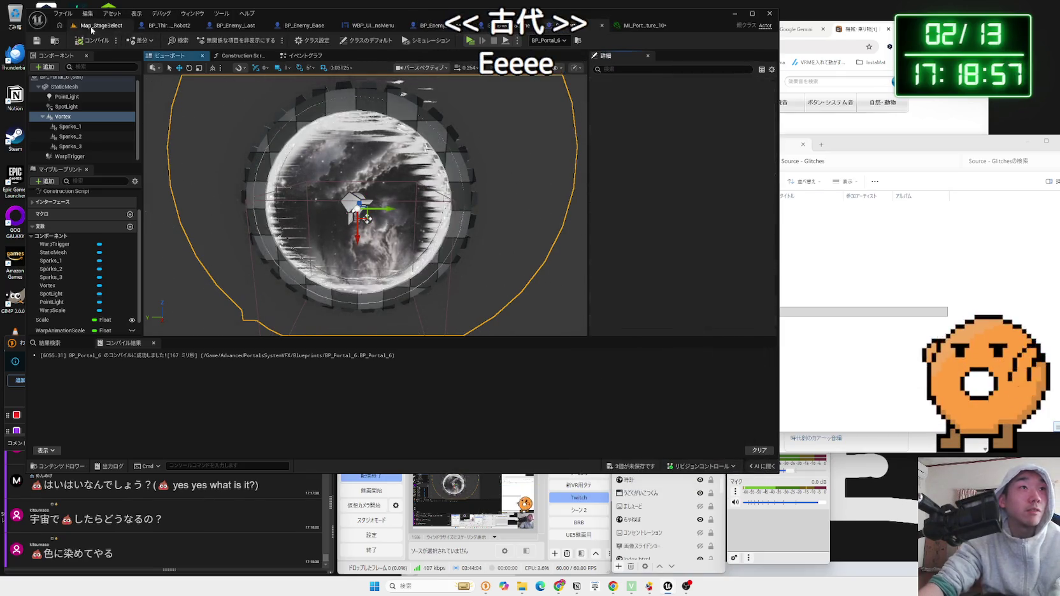
# Play Map_StageSelect, walk the robot between and up to the portals, then stop
pyautogui.click(218, 40)
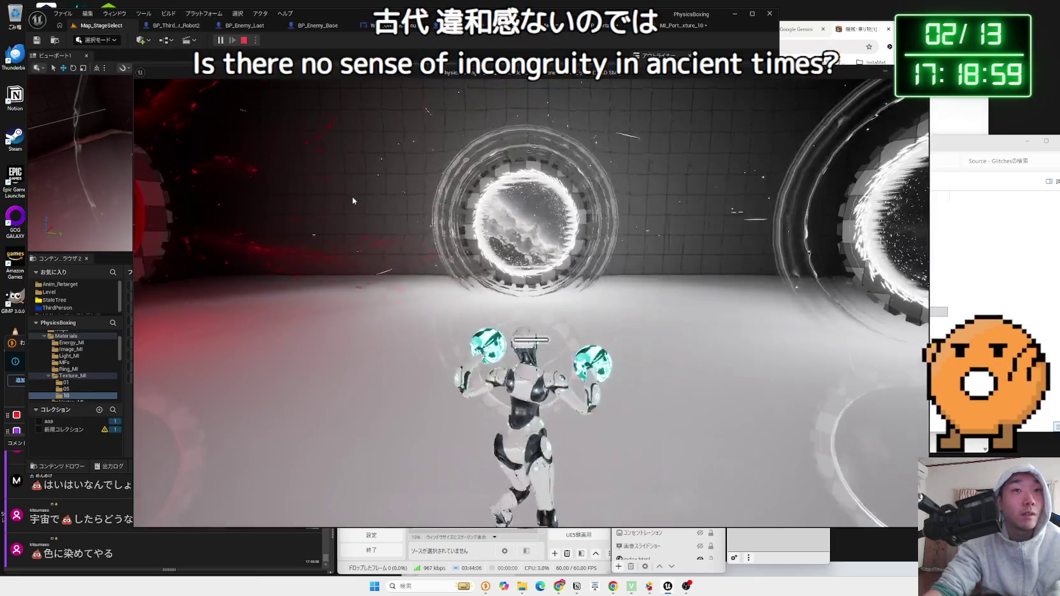
pyautogui.press('w')
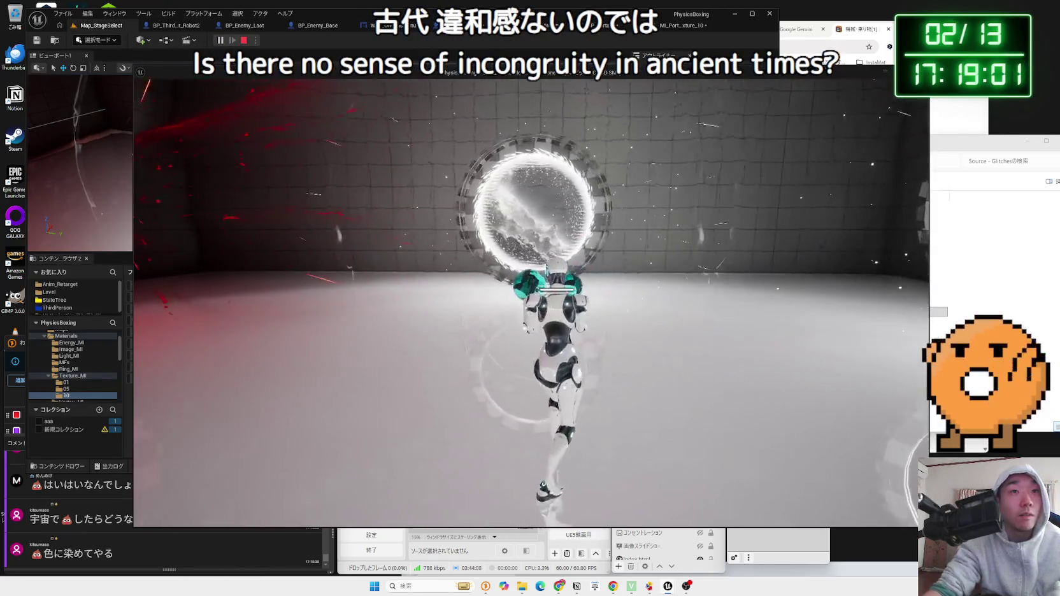
pyautogui.press('w')
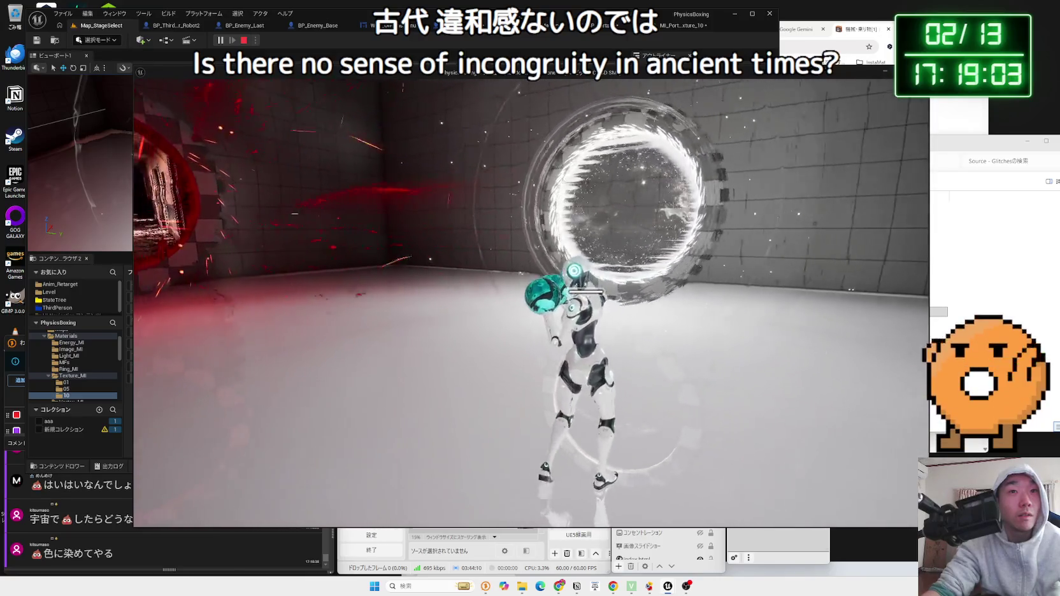
pyautogui.press('w')
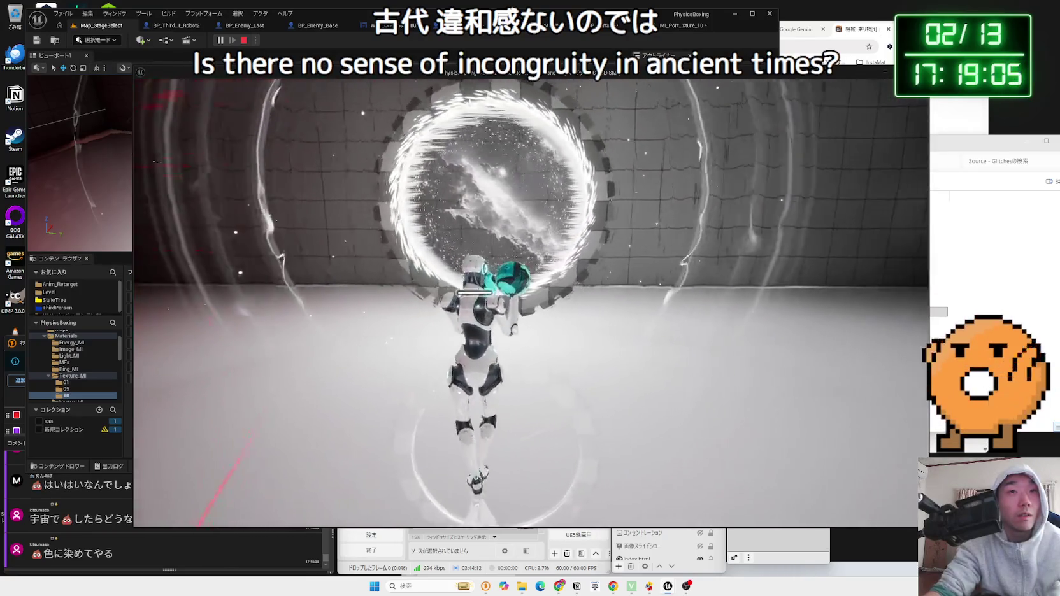
pyautogui.press('w')
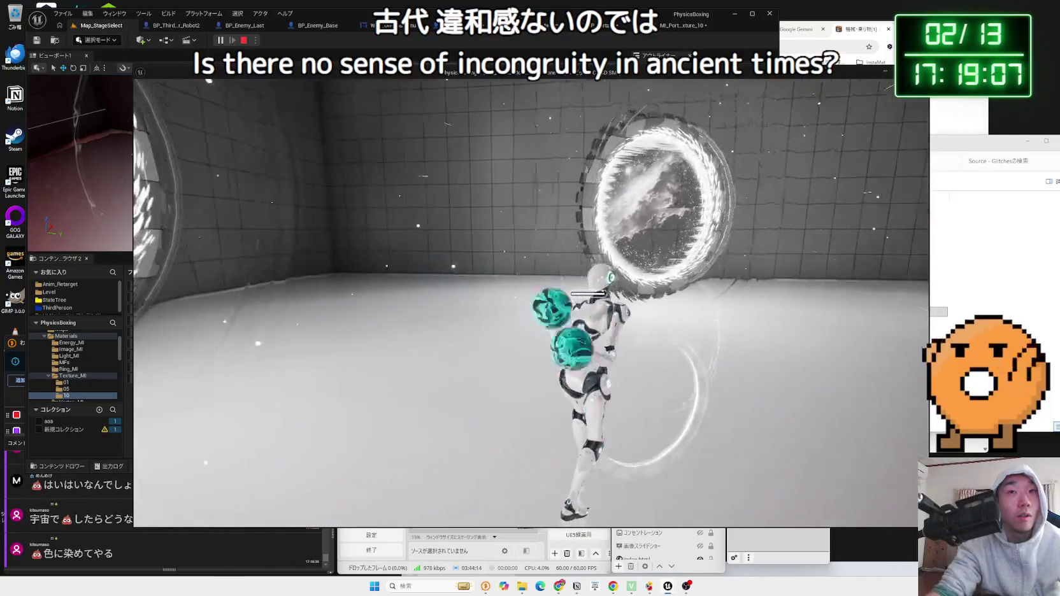
pyautogui.press('w')
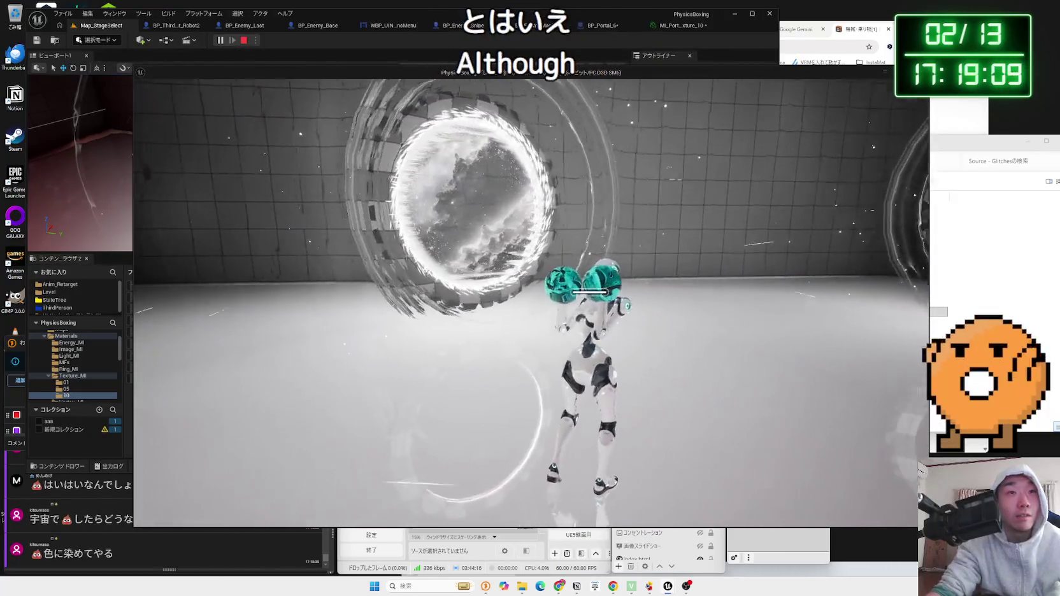
pyautogui.press('w')
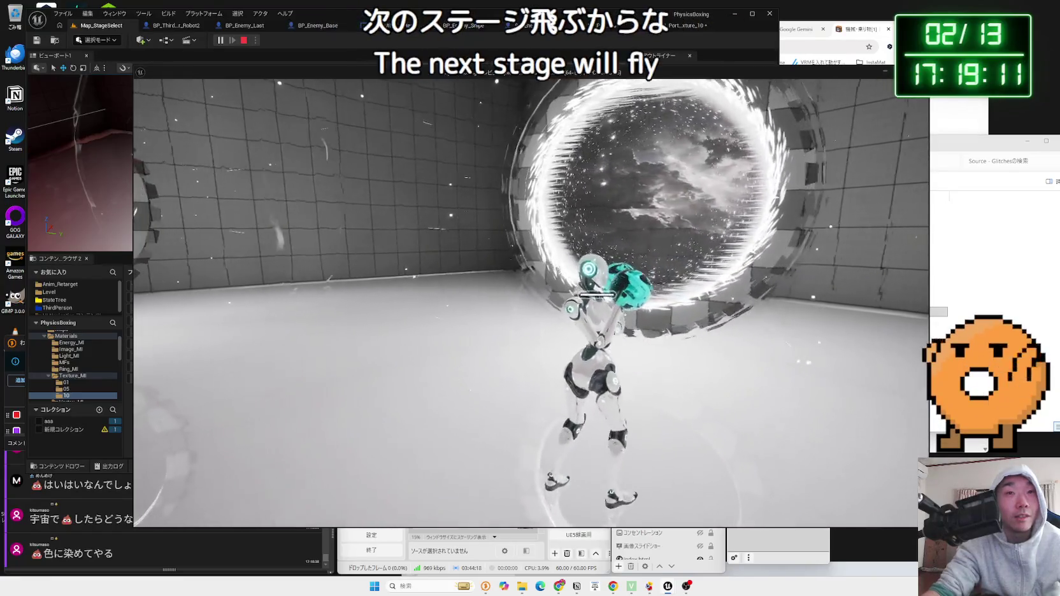
pyautogui.press('w')
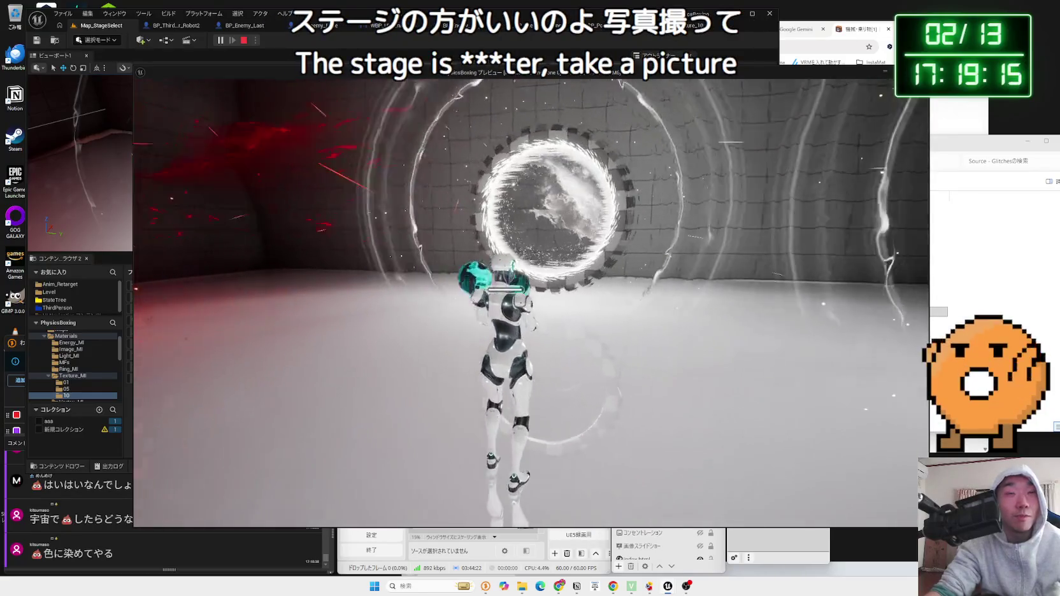
pyautogui.press('w')
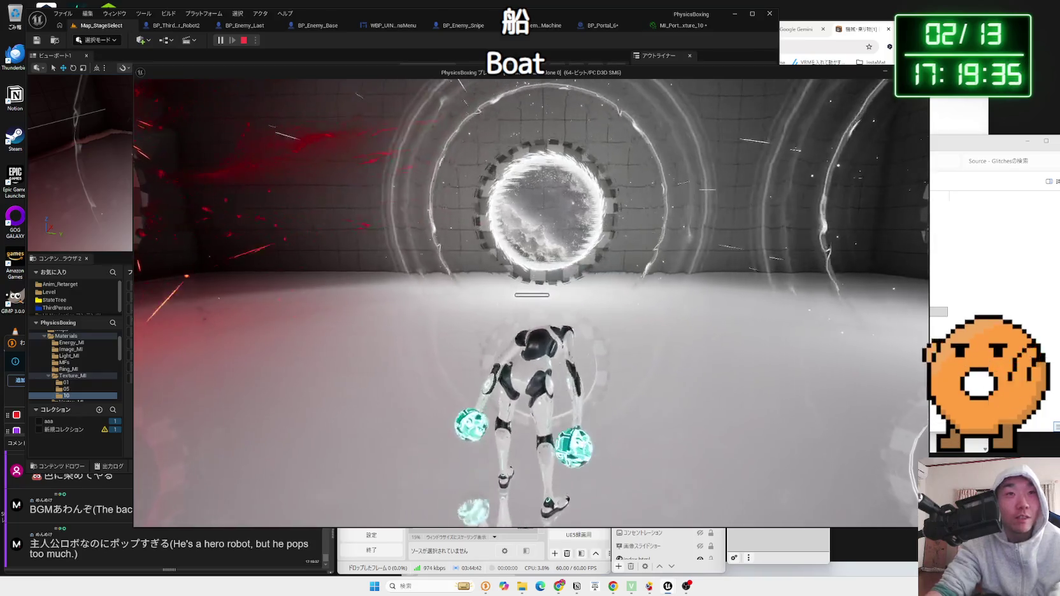
pyautogui.press('Escape')
# Save the three unsaved assets and browse the Materials and AdvancedPortalsSystemVFX folders
pyautogui.click(628, 469)
pyautogui.click(591, 386)
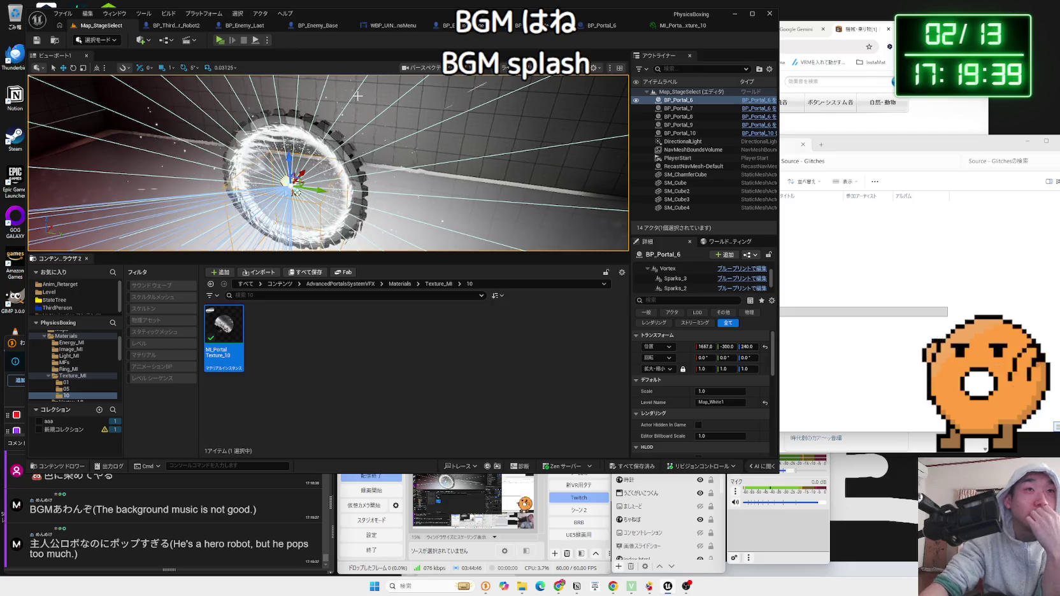
pyautogui.click(47, 336)
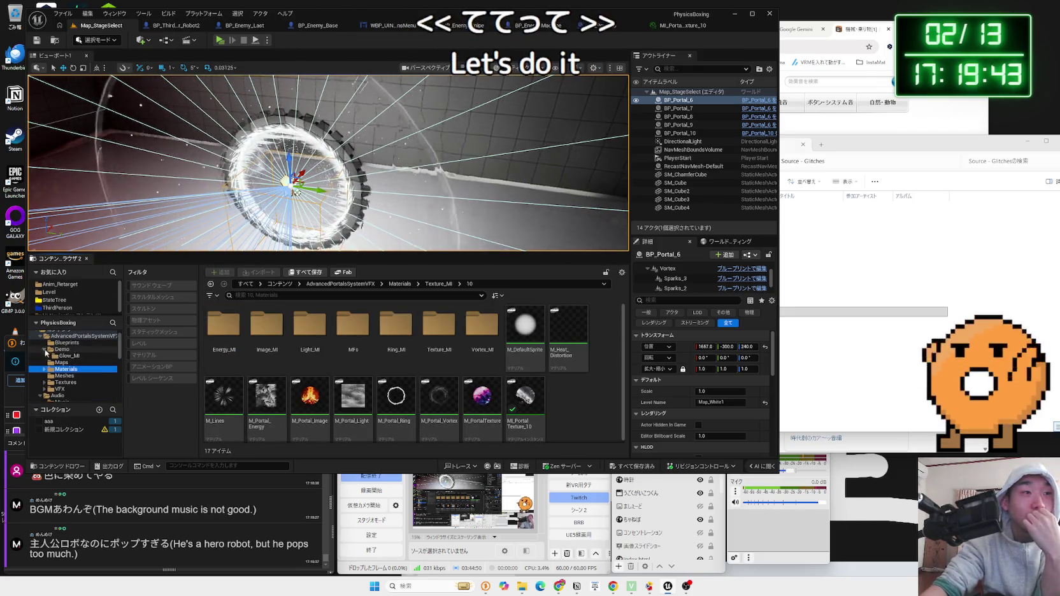
pyautogui.click(40, 337)
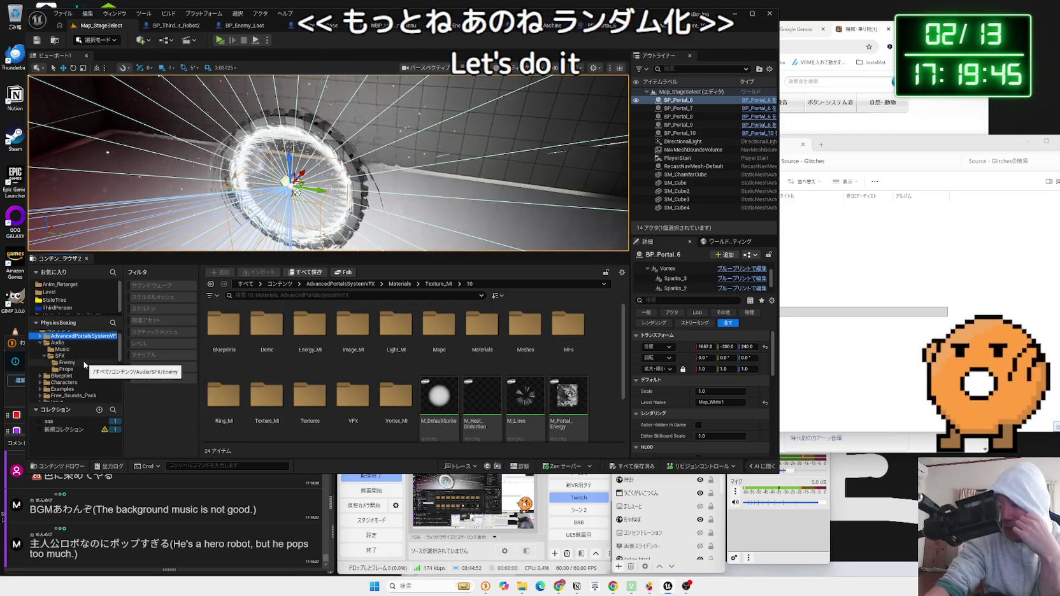
pyautogui.scroll(2, 63, 360)
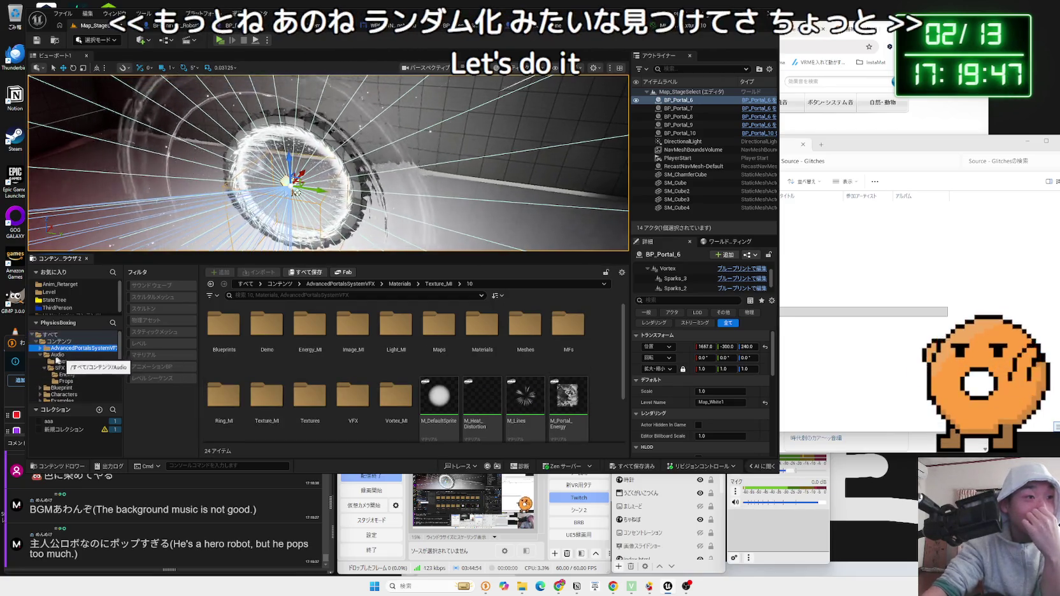
# Look through the Audio folder's SFX and Music subfolders, including the BGM1 track
pyautogui.click(56, 354)
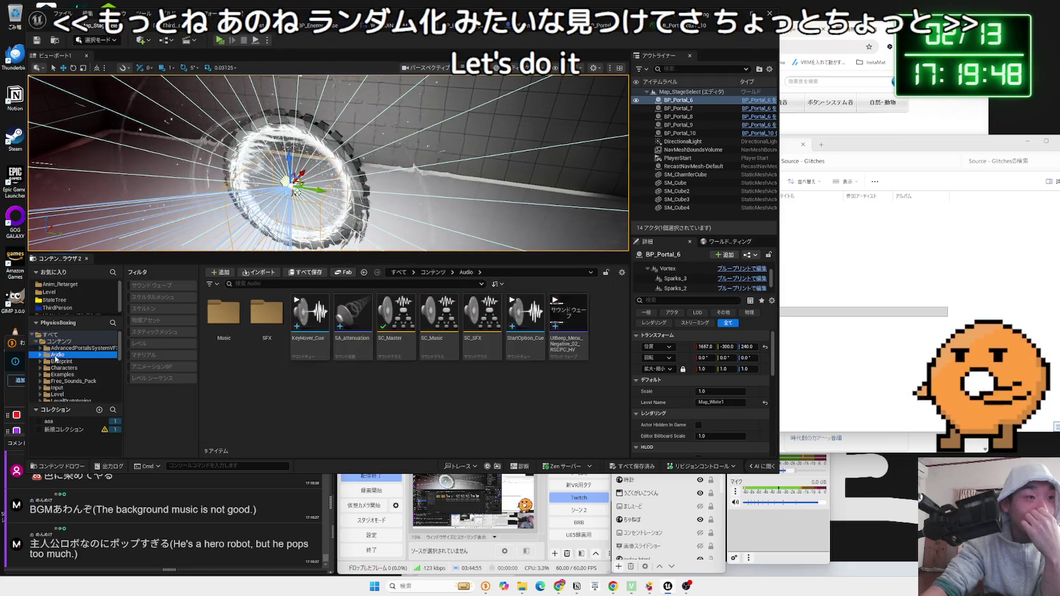
pyautogui.doubleClick(255, 336)
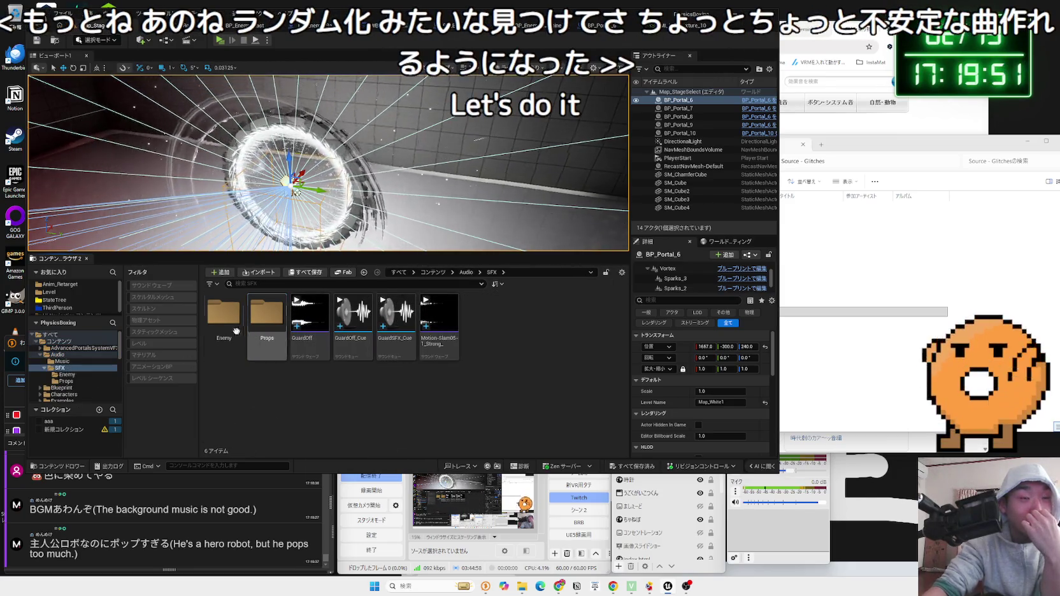
pyautogui.hotkey('alt', 'Left')
pyautogui.doubleClick(224, 331)
pyautogui.rightClick(224, 332)
pyautogui.click(258, 362)
pyautogui.click(40, 355)
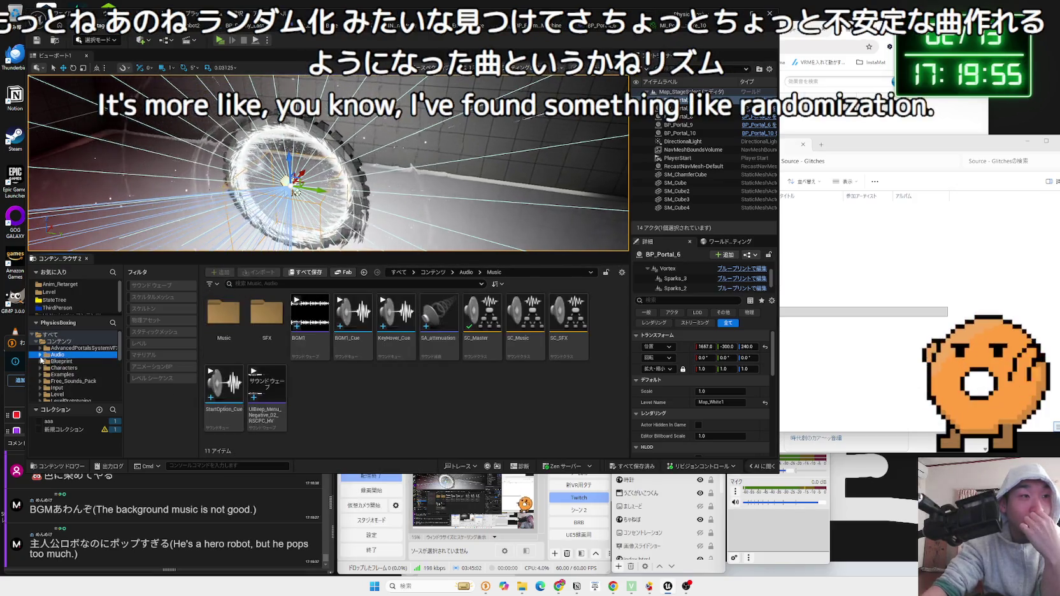
# Browse the ThirdPerson Blueprints folder, then open Map_MainMenu from the Level folder
pyautogui.click(58, 308)
pyautogui.doubleClick(210, 317)
pyautogui.hotkey('alt', 'Left')
pyautogui.doubleClick(211, 316)
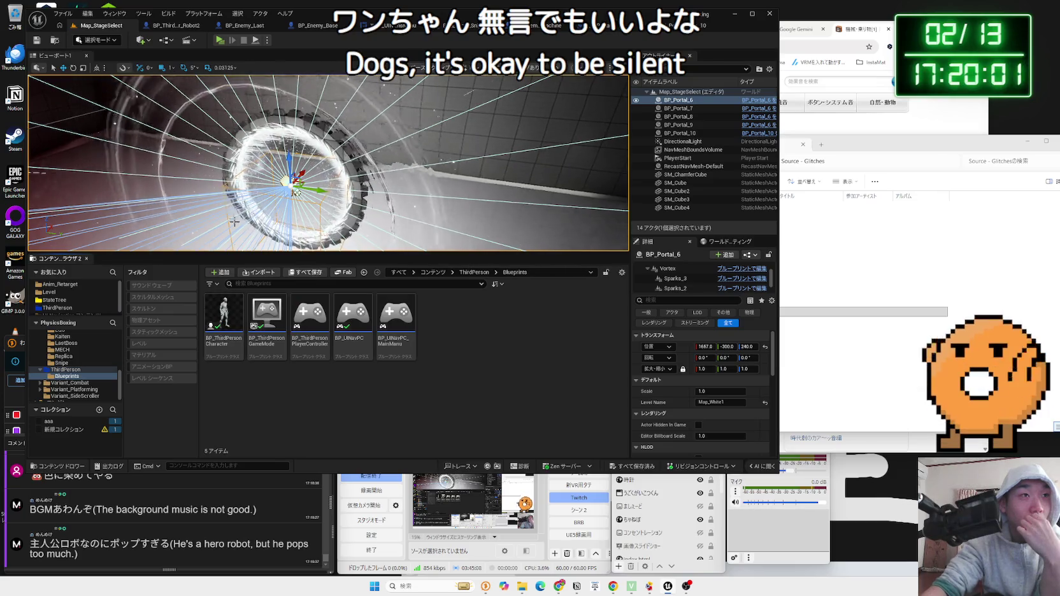
pyautogui.click(51, 292)
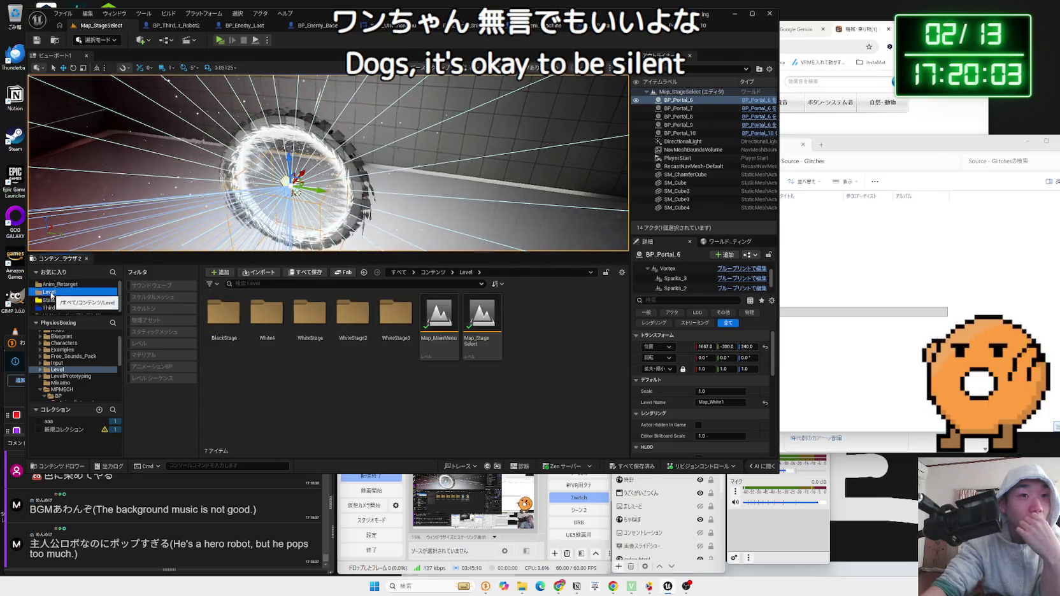
pyautogui.doubleClick(456, 323)
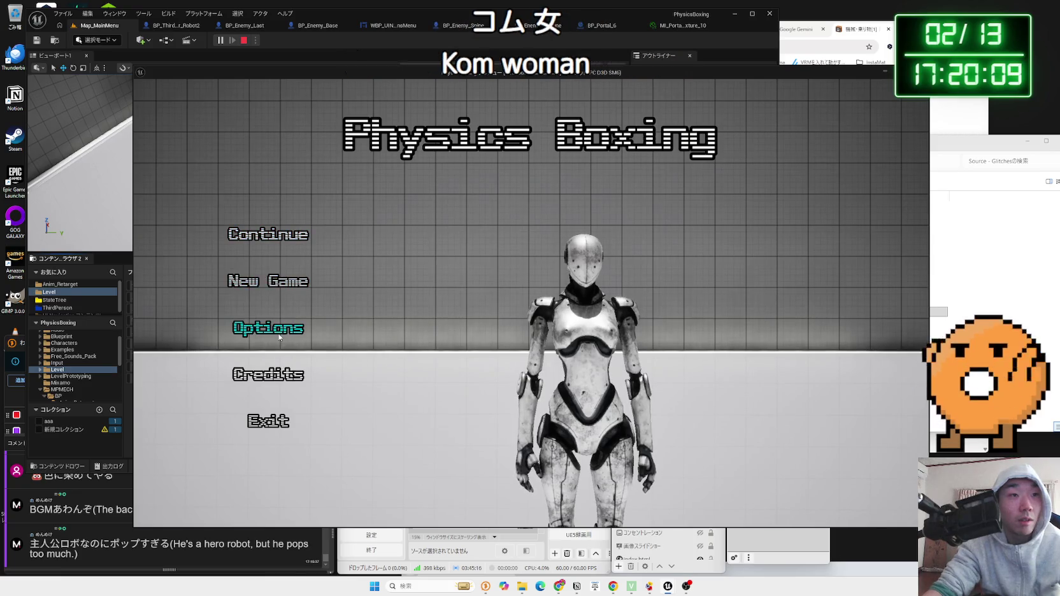
# Check the game's Options screen, start a confirmed New Game, then end the session with Esc
pyautogui.click(273, 326)
pyautogui.click(429, 477)
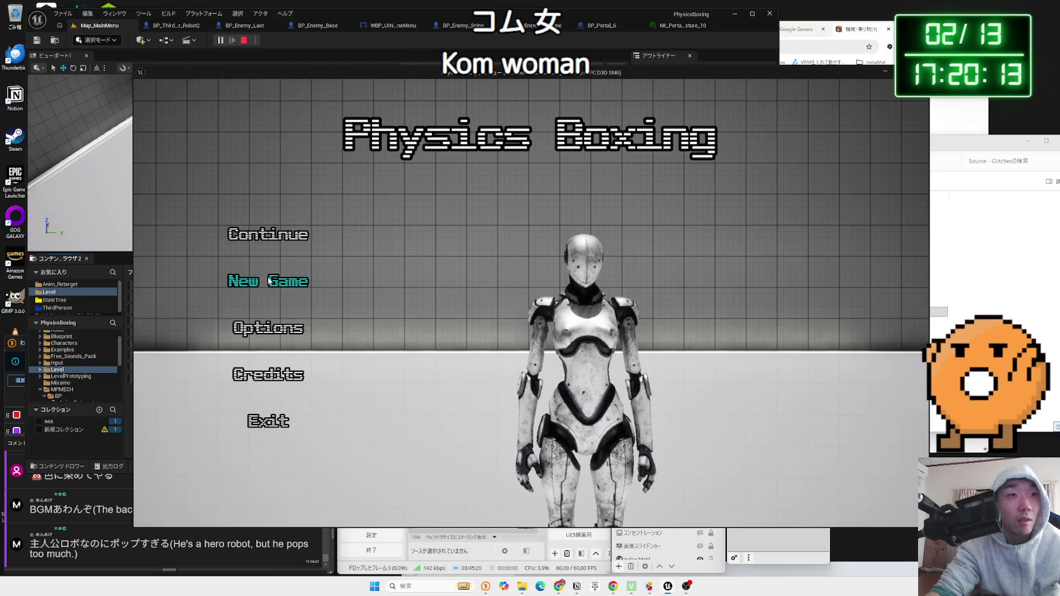
pyautogui.click(269, 280)
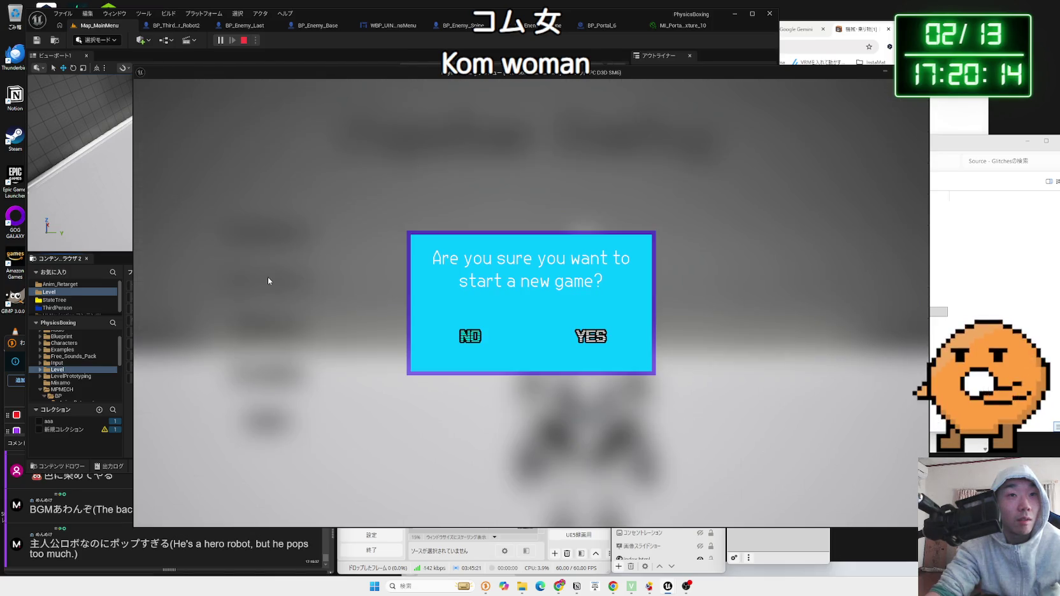
pyautogui.click(594, 342)
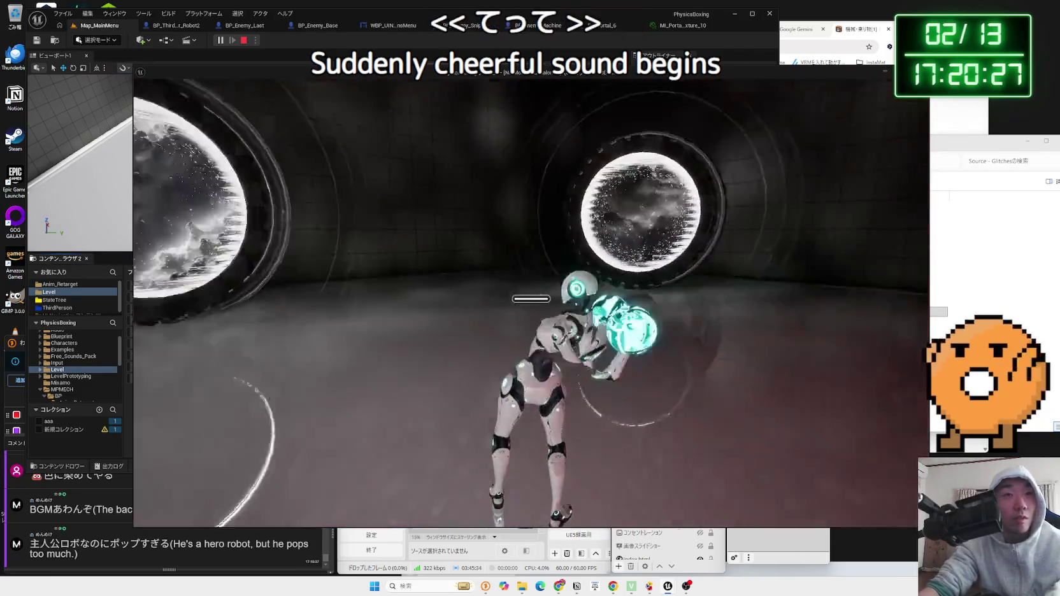
pyautogui.press('Escape')
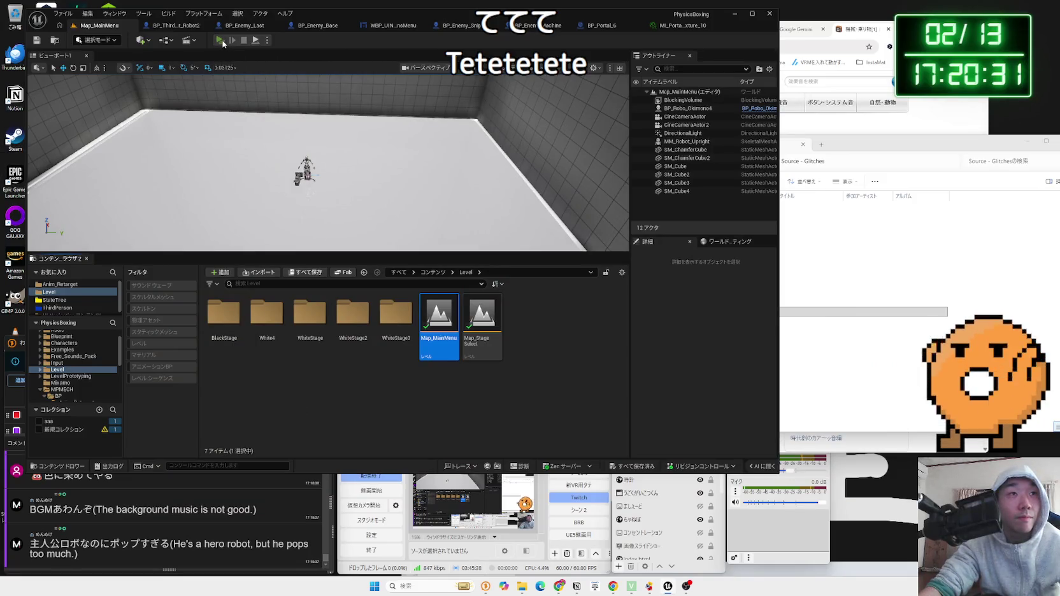
# Play again, start another confirmed New Game to view the portals, and stop with Esc
pyautogui.click(220, 40)
pyautogui.click(326, 286)
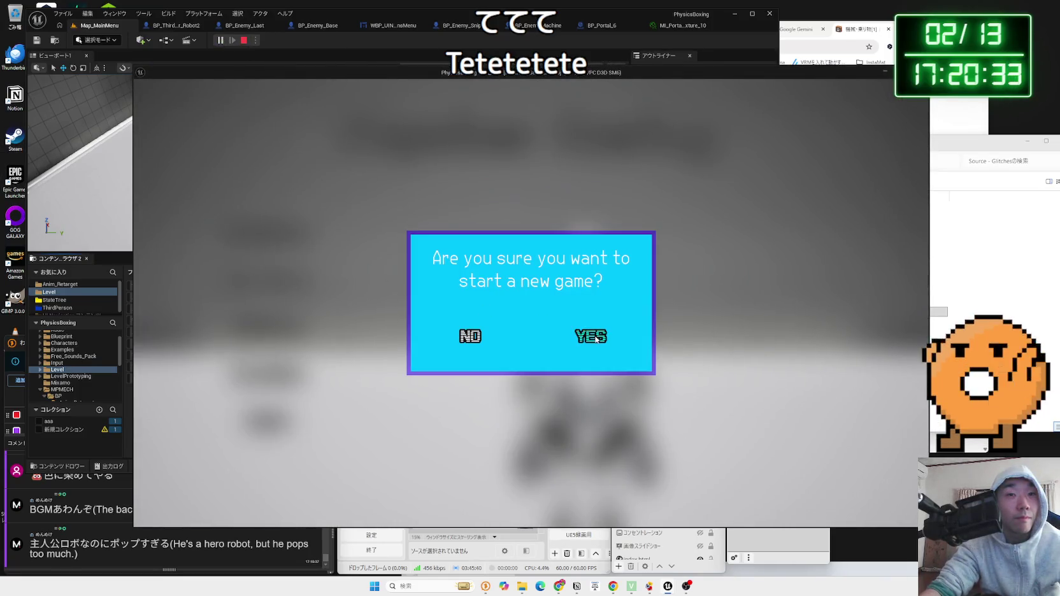
pyautogui.click(596, 340)
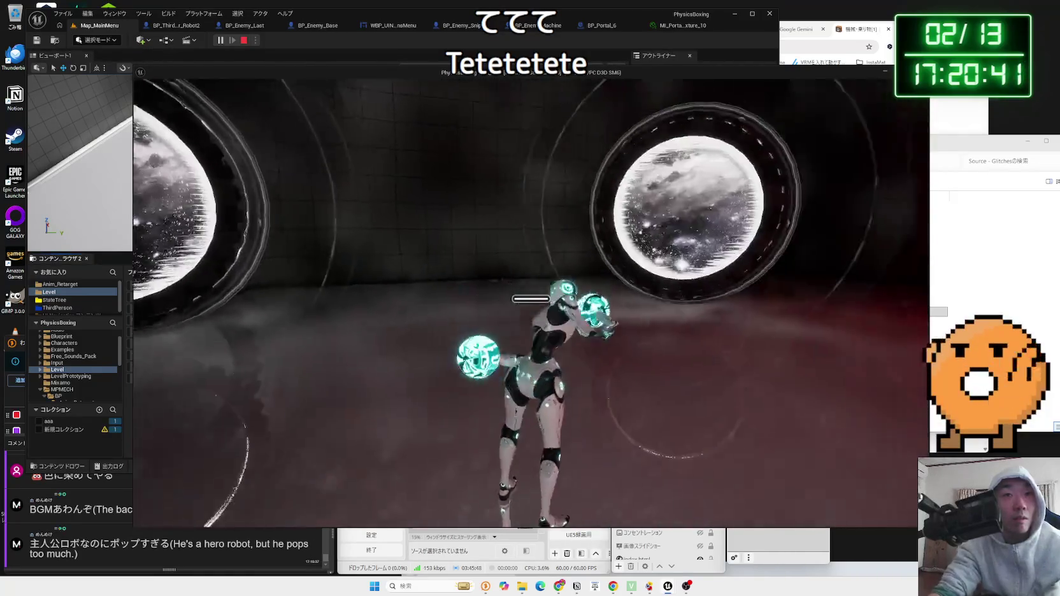
pyautogui.press('Escape')
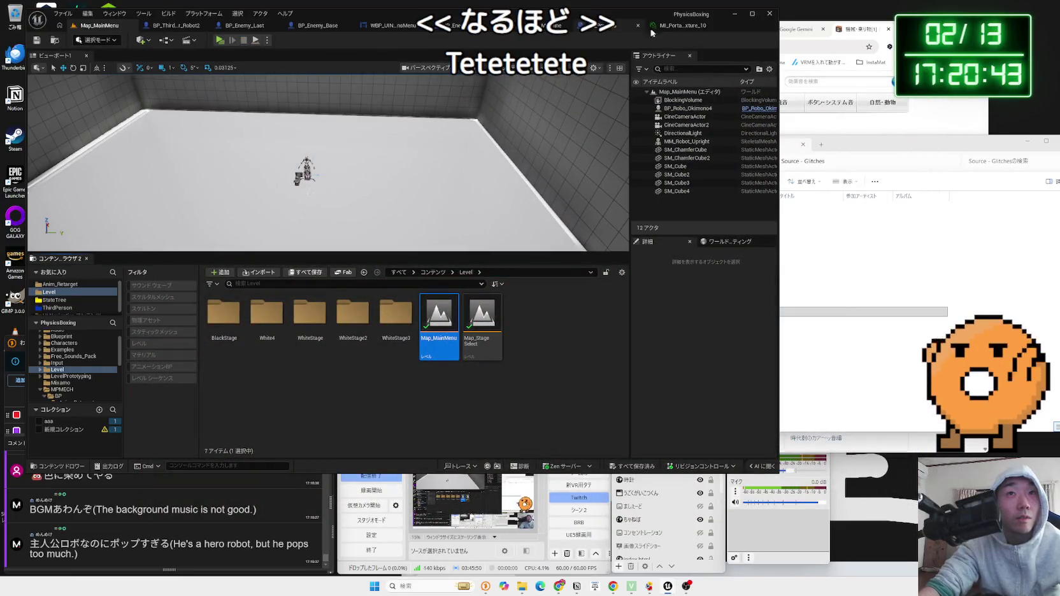
# Uncheck Visible on BP_Portal_6's Vortex component using a 'visi' Details filter
pyautogui.click(665, 30)
pyautogui.click(703, 26)
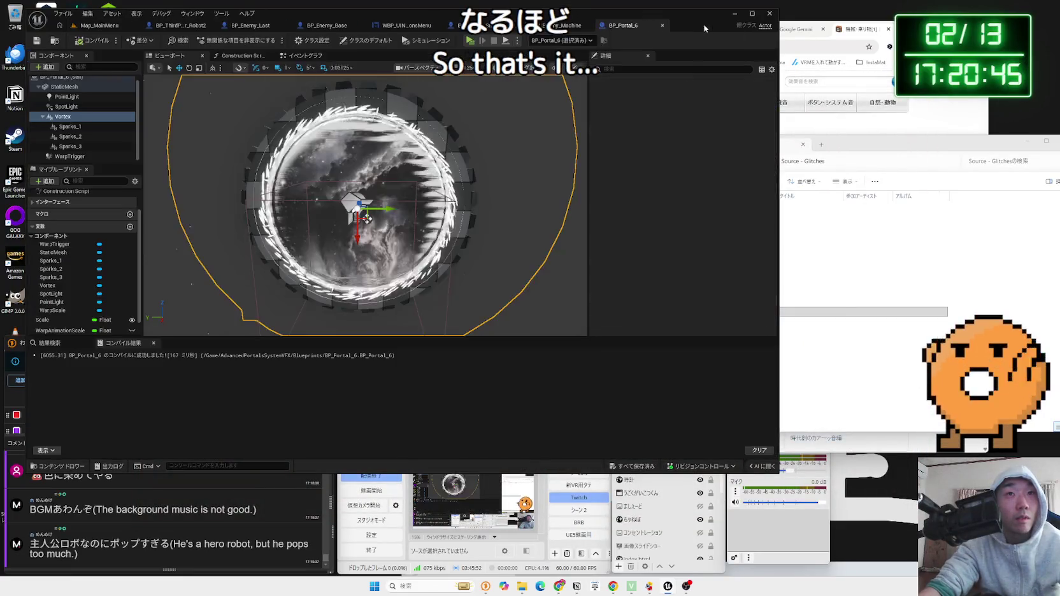
pyautogui.scroll(5, 627, 214)
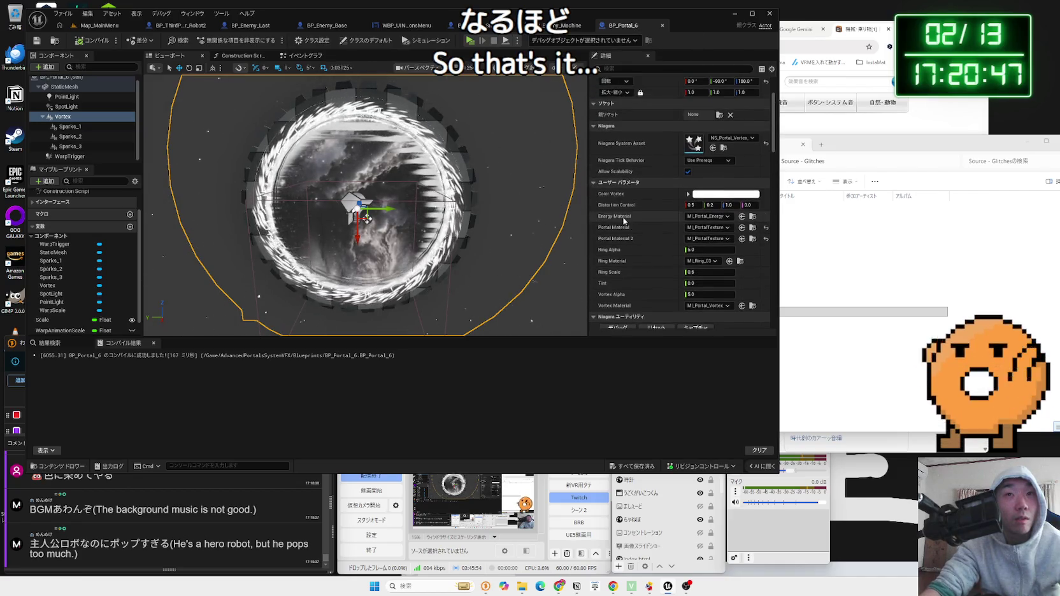
pyautogui.click(660, 69)
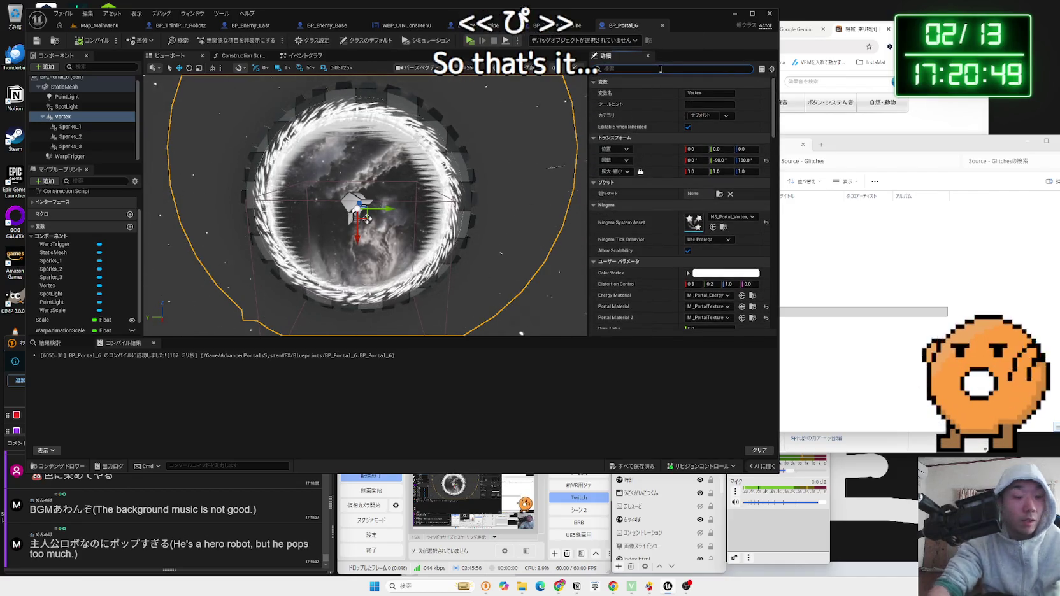
pyautogui.write('visi')
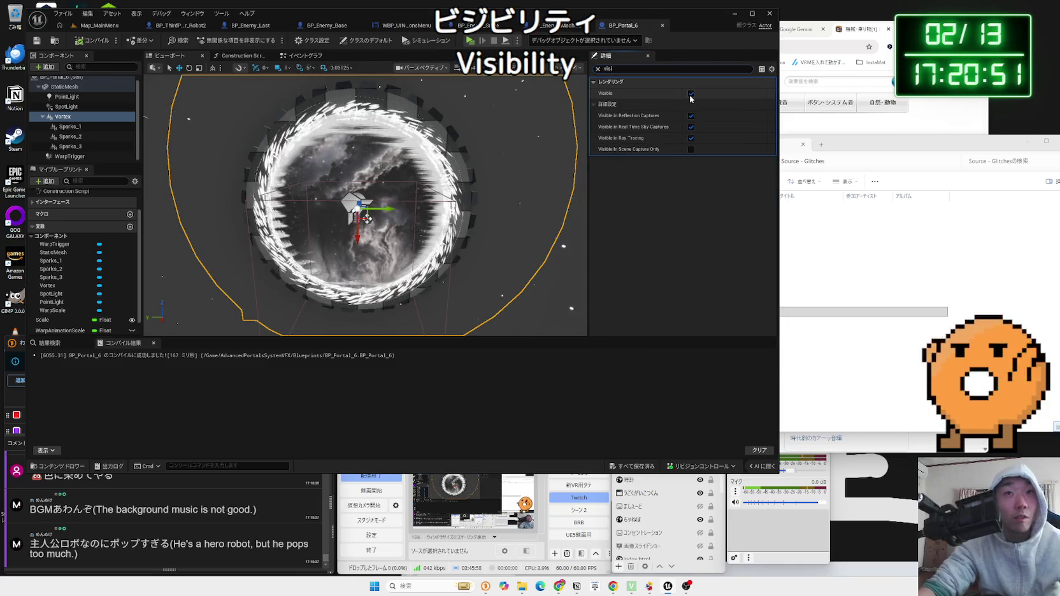
pyautogui.click(690, 93)
# Save BP_Portal_6 and return to the Map_MainMenu level
pyautogui.click(630, 466)
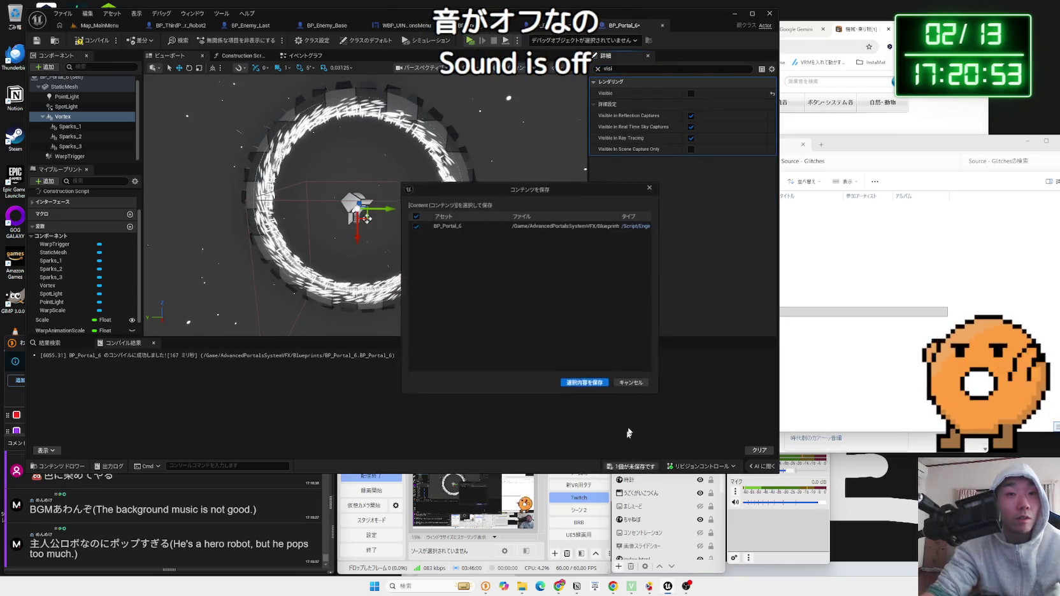
pyautogui.click(598, 386)
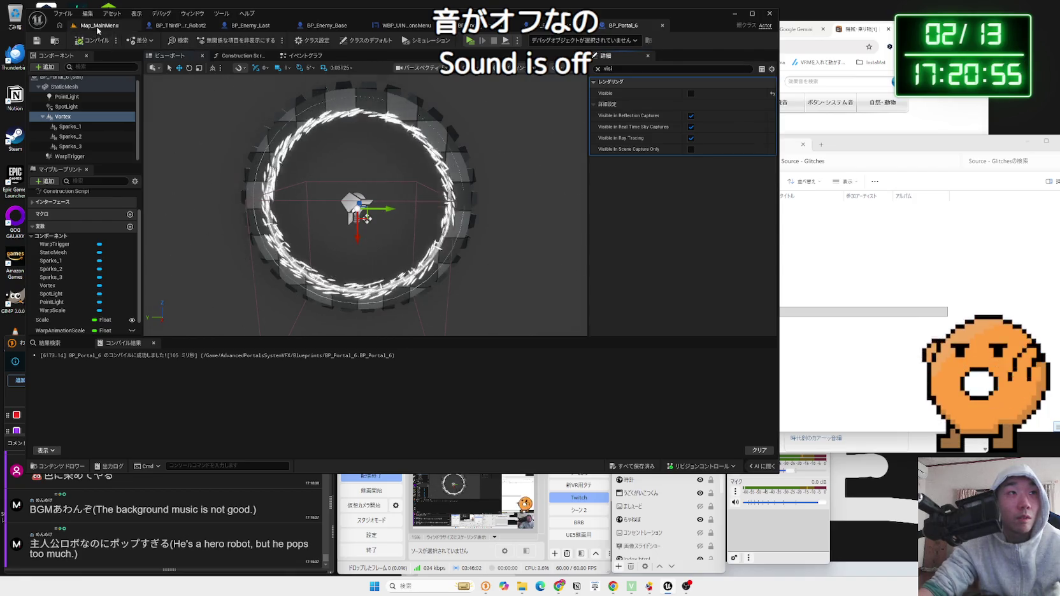
pyautogui.click(99, 26)
pyautogui.click(219, 40)
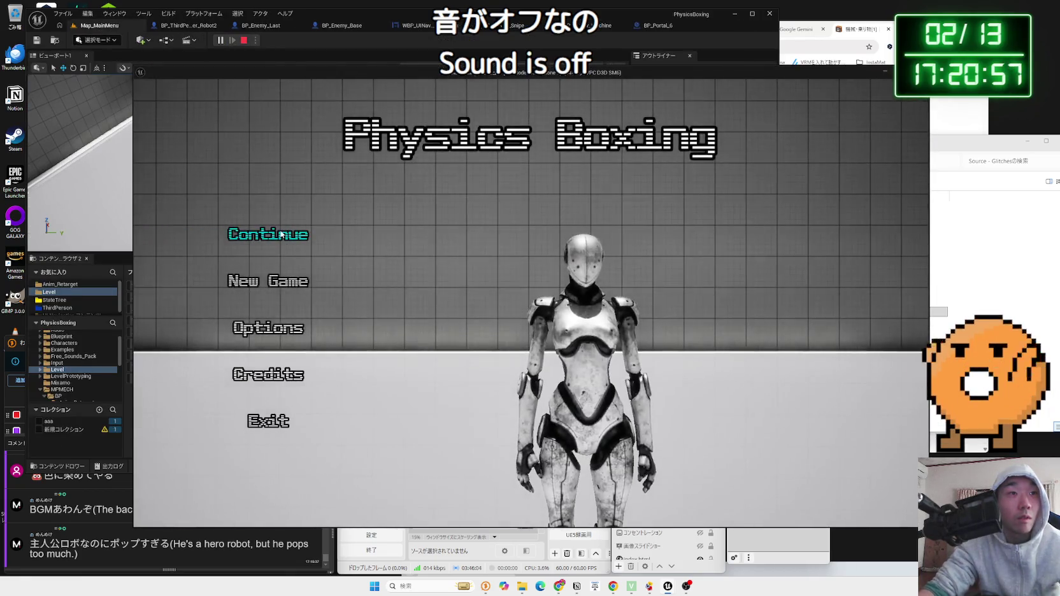
pyautogui.click(268, 234)
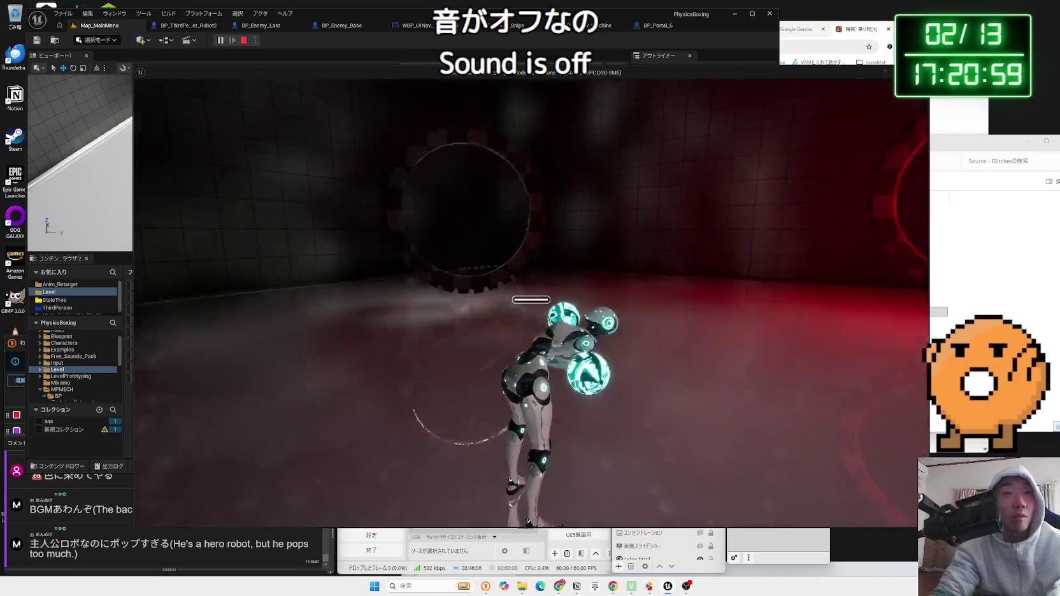
pyautogui.press('Escape')
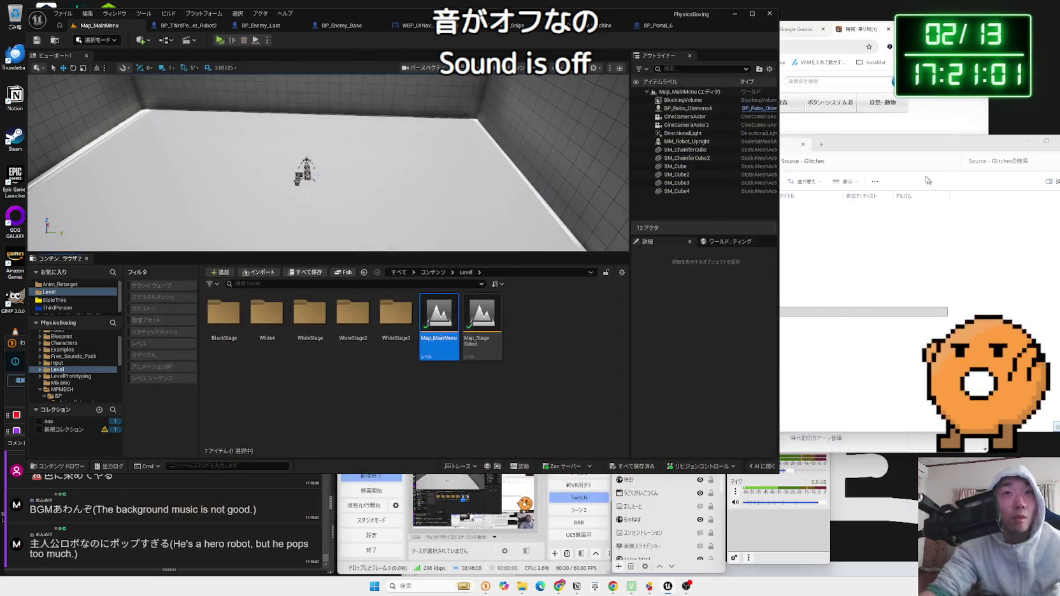
pyautogui.click(661, 26)
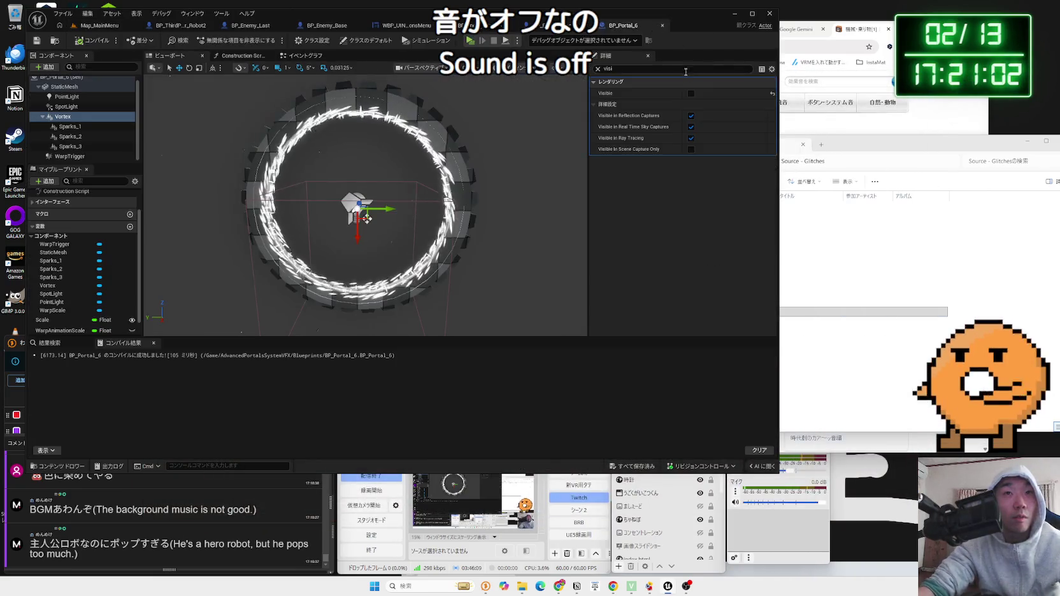
pyautogui.click(598, 69)
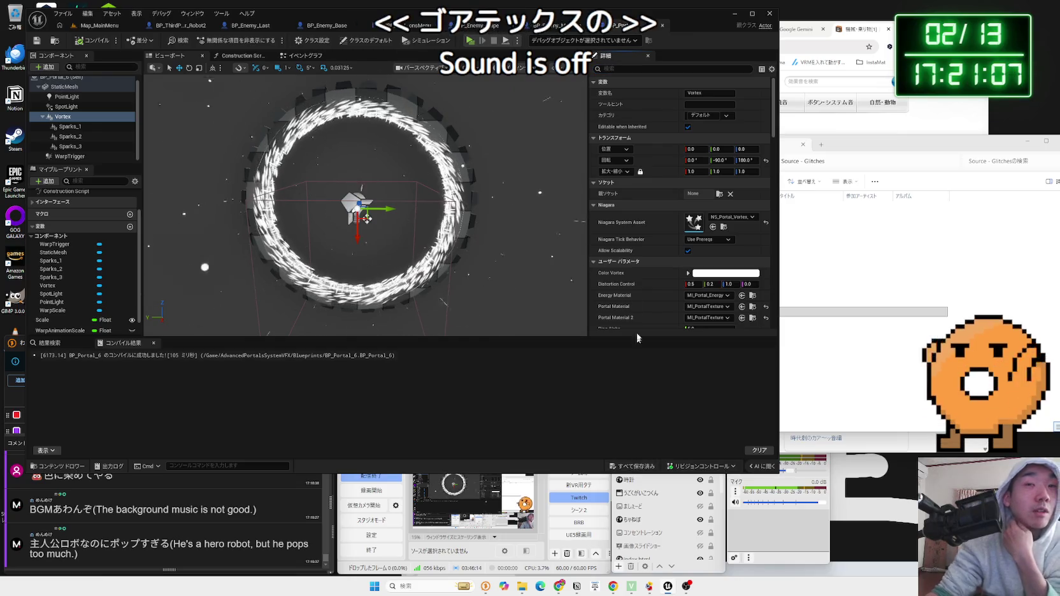
pyautogui.click(99, 25)
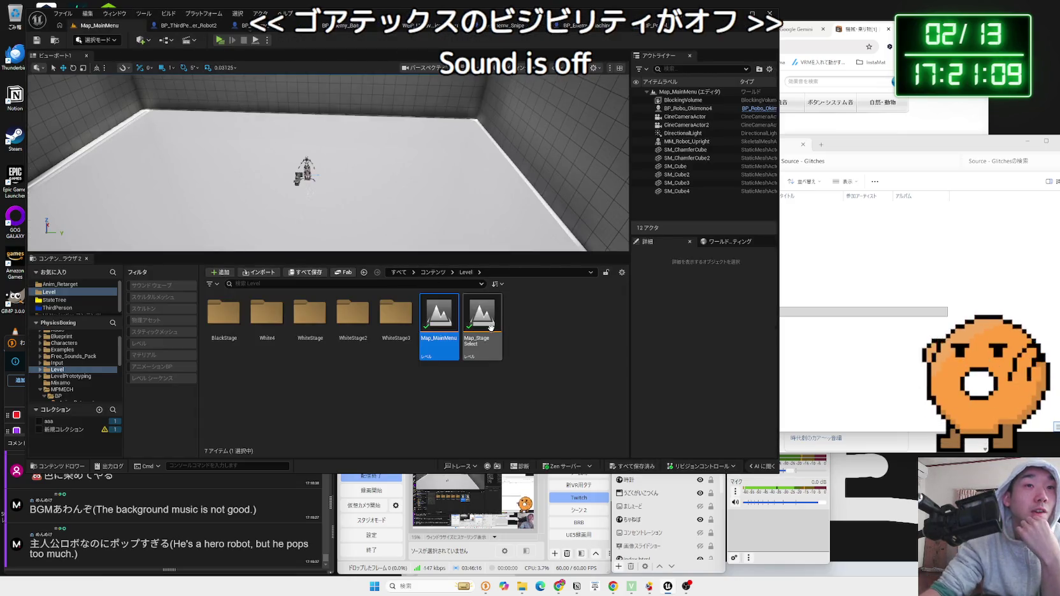
pyautogui.moveTo(490, 328)
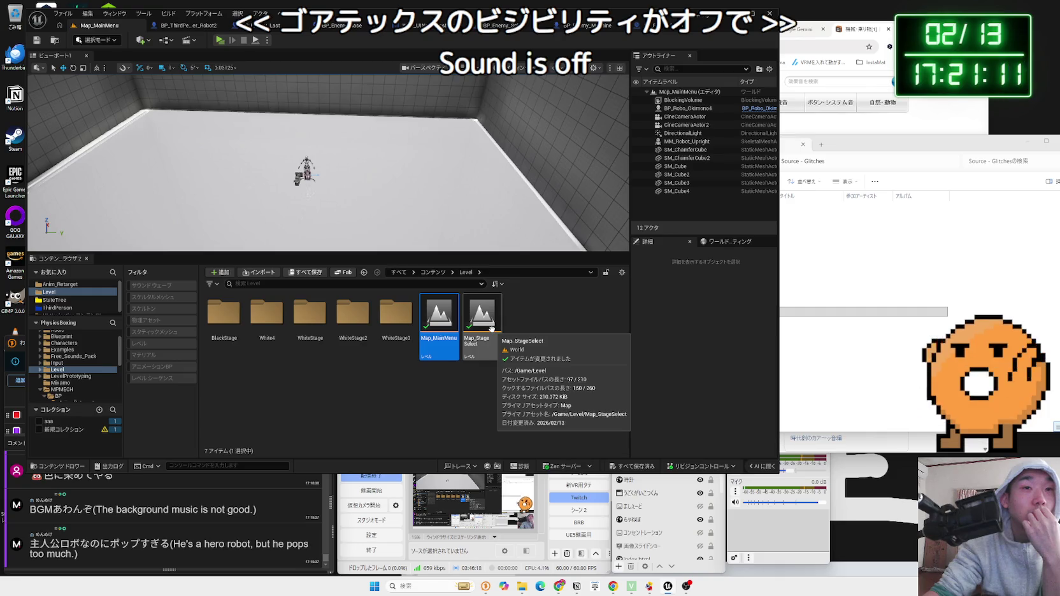
# In Map_StageSelect, turn on Visible for the placed BP_Portal_6's Vortex component
pyautogui.doubleClick(487, 330)
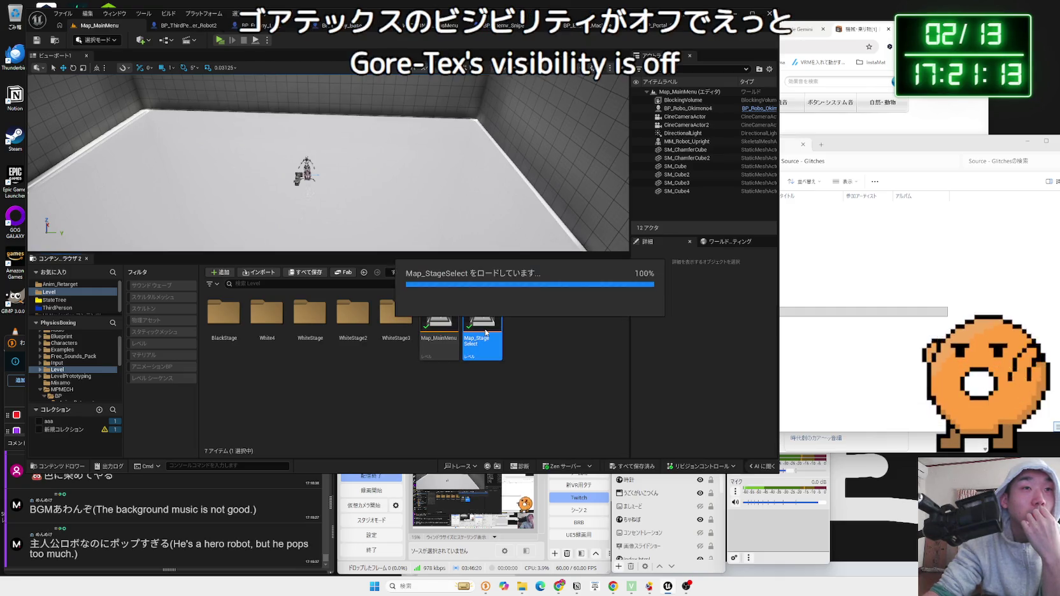
pyautogui.click(295, 191)
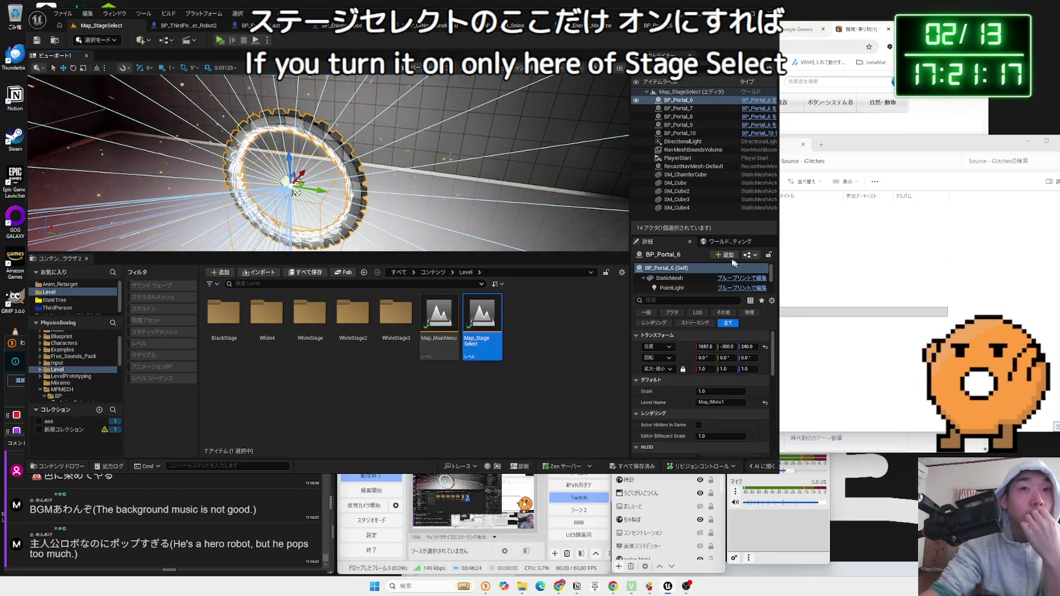
pyautogui.write('Hisi')
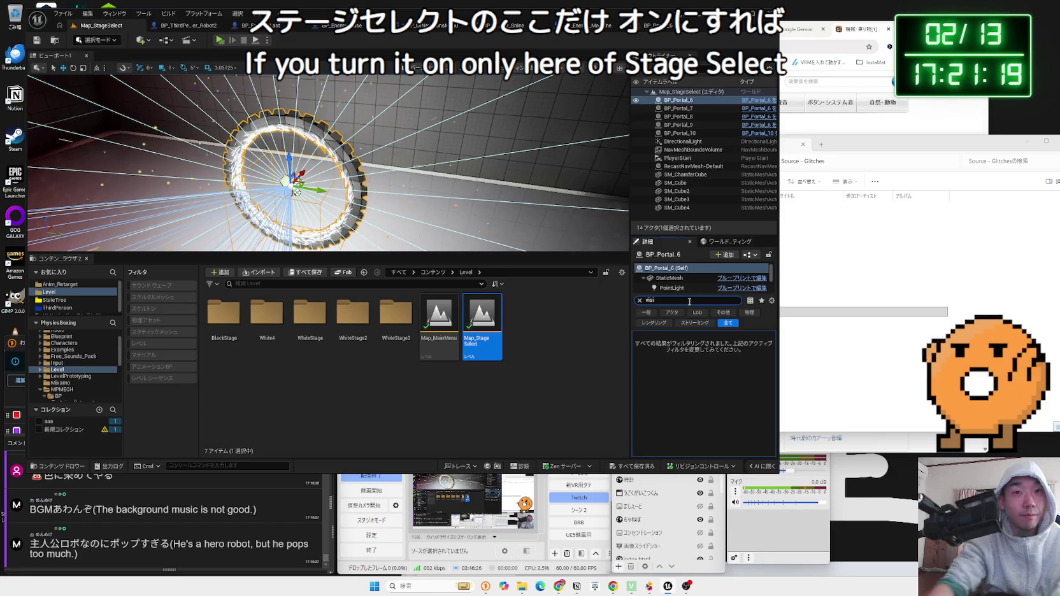
pyautogui.scroll(-1, 675, 280)
pyautogui.click(667, 281)
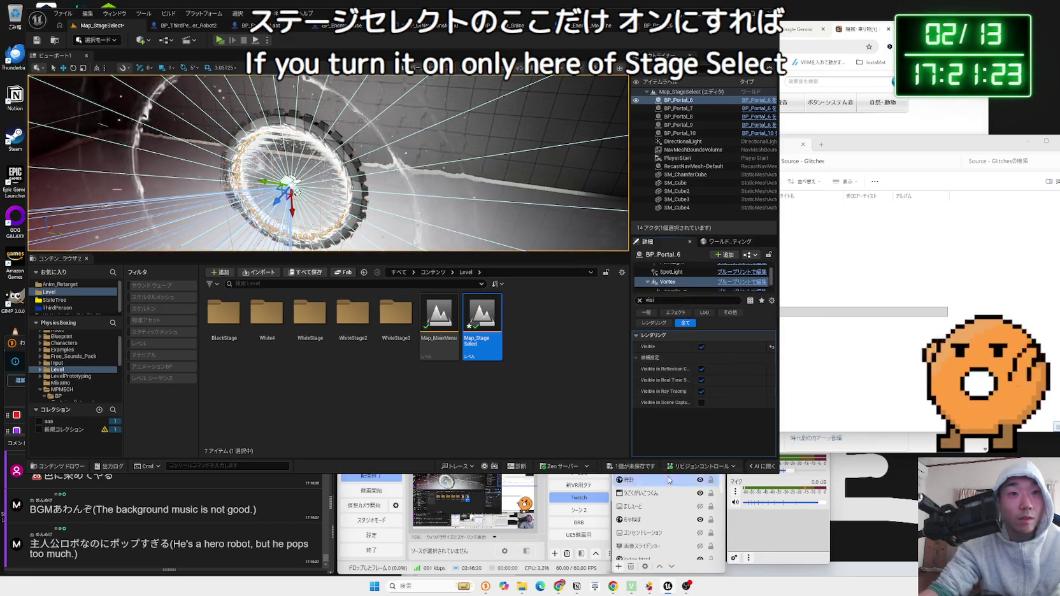
pyautogui.click(701, 346)
# Clear the selection and visibility filter, reopen Map_MainMenu, and start a play-test
pyautogui.click(587, 388)
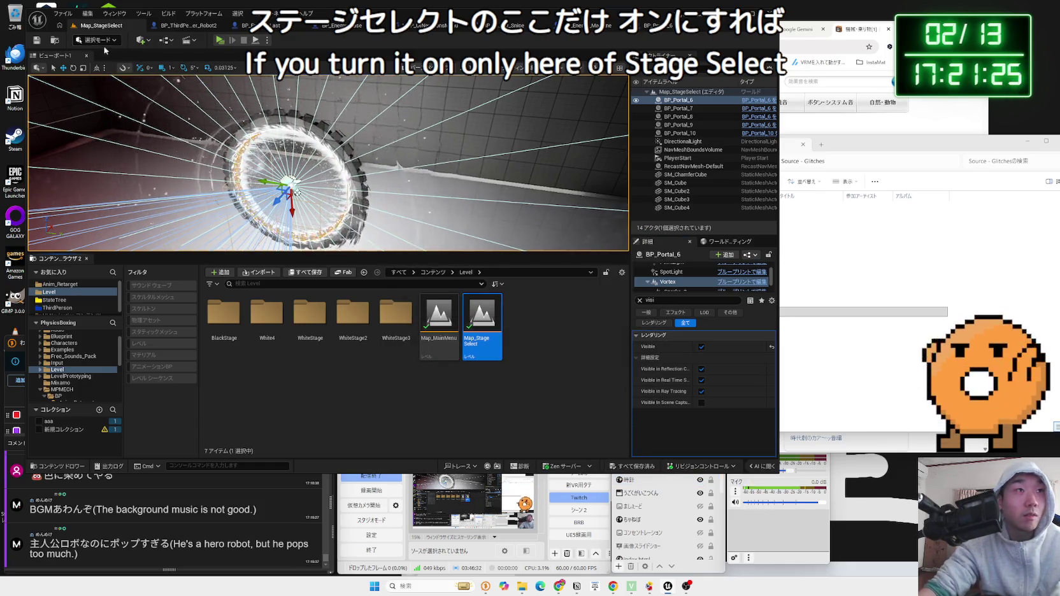
pyautogui.click(574, 346)
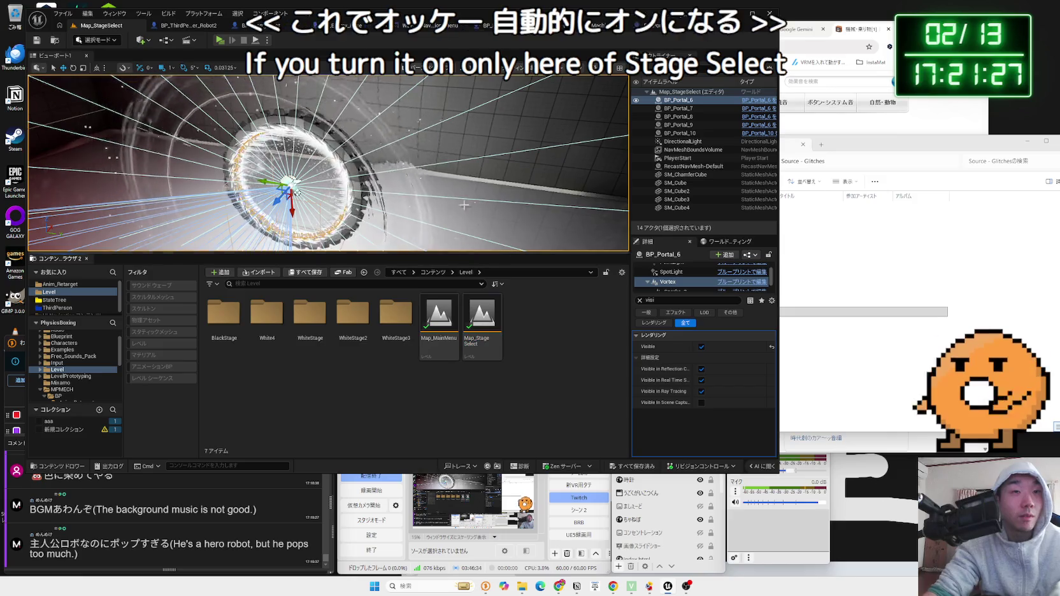
pyautogui.click(639, 301)
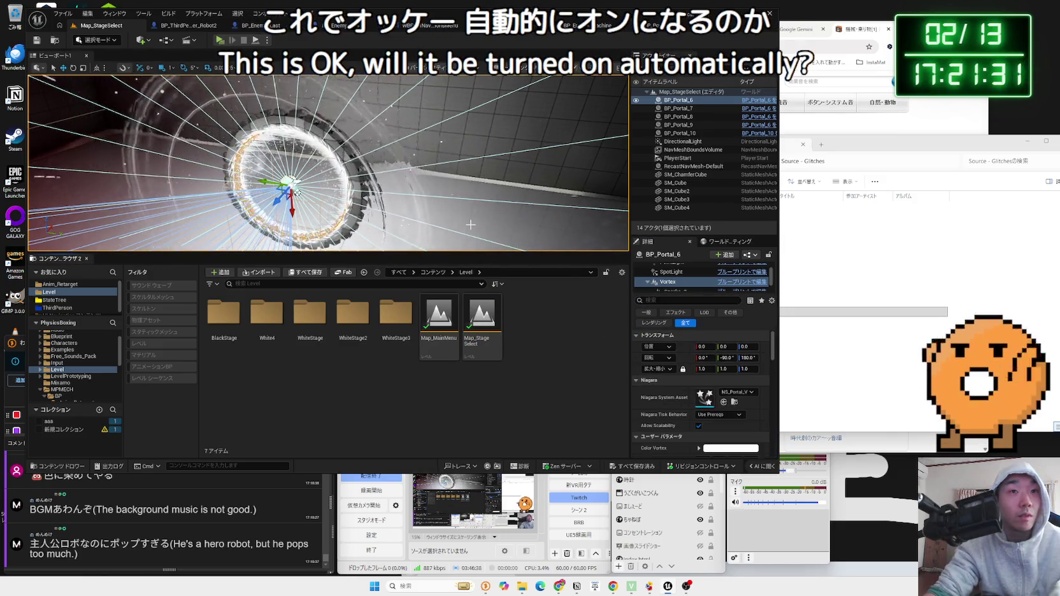
pyautogui.doubleClick(439, 320)
pyautogui.click(220, 40)
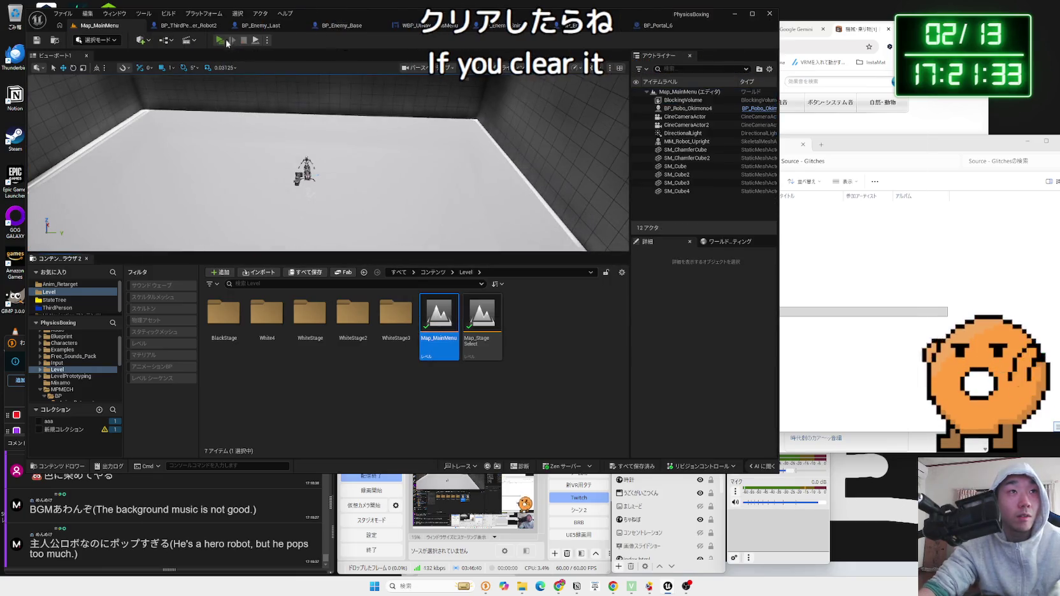
# Resume the saved game and walk the robot into the portal
pyautogui.click(271, 242)
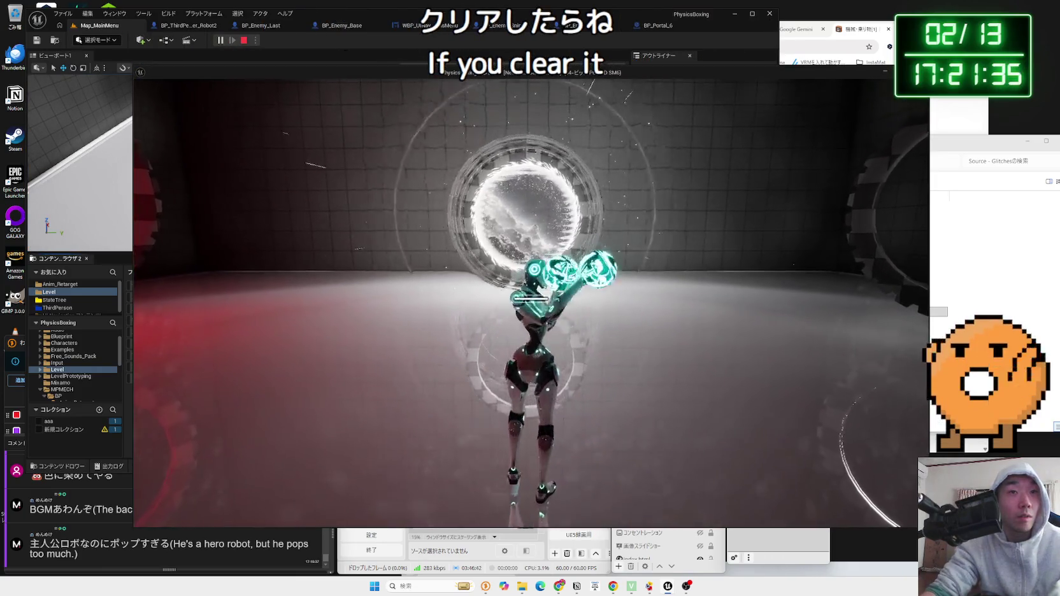
pyautogui.press('w')
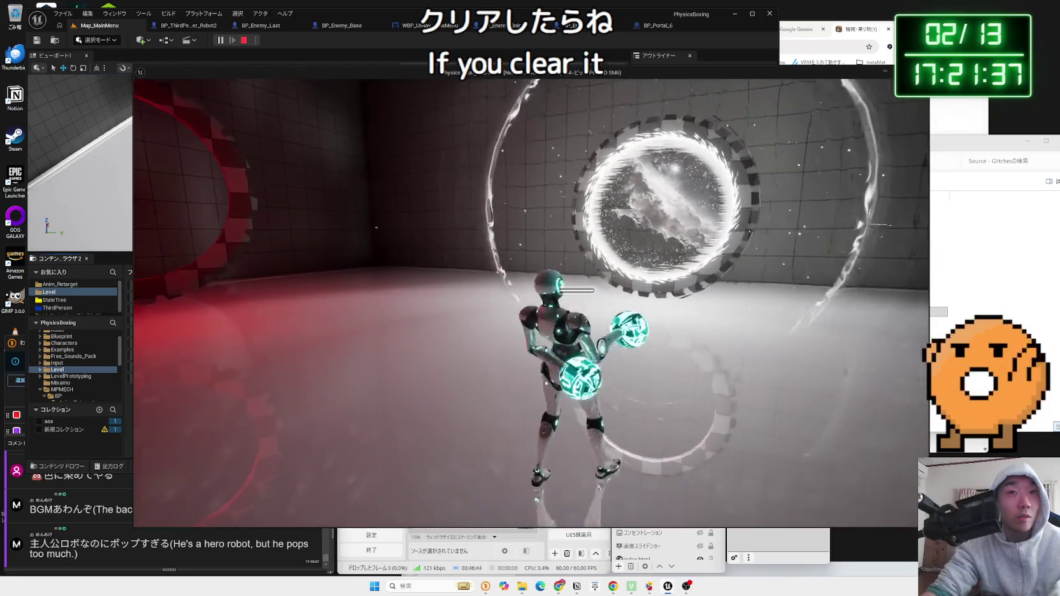
pyautogui.press('w')
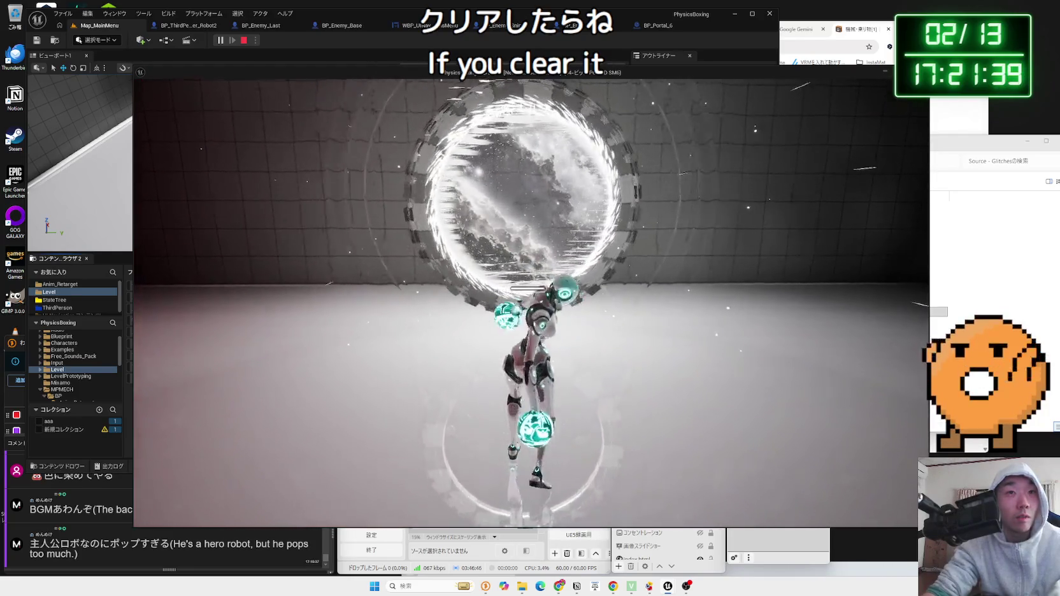
pyautogui.press('w')
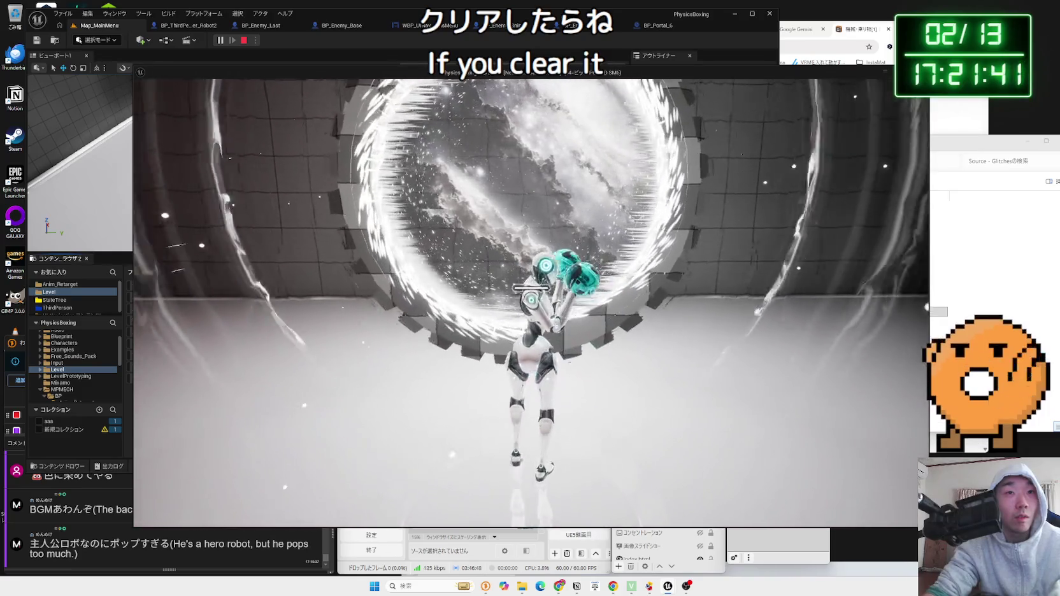
pyautogui.press('w')
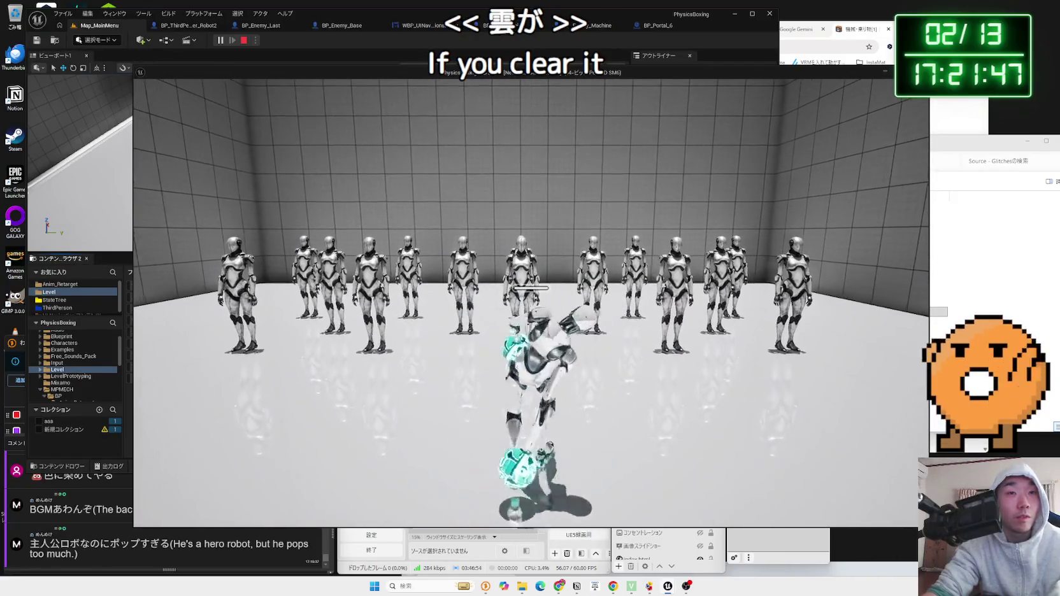
# Push through the room beyond, punching down the crowd of enemy robots
pyautogui.press('w')
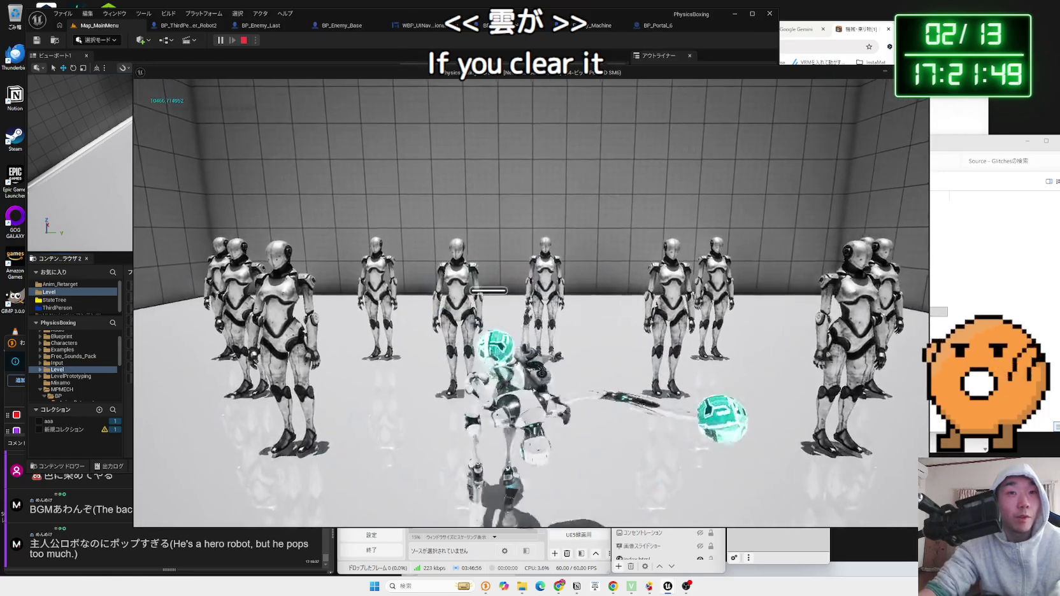
pyautogui.press('w')
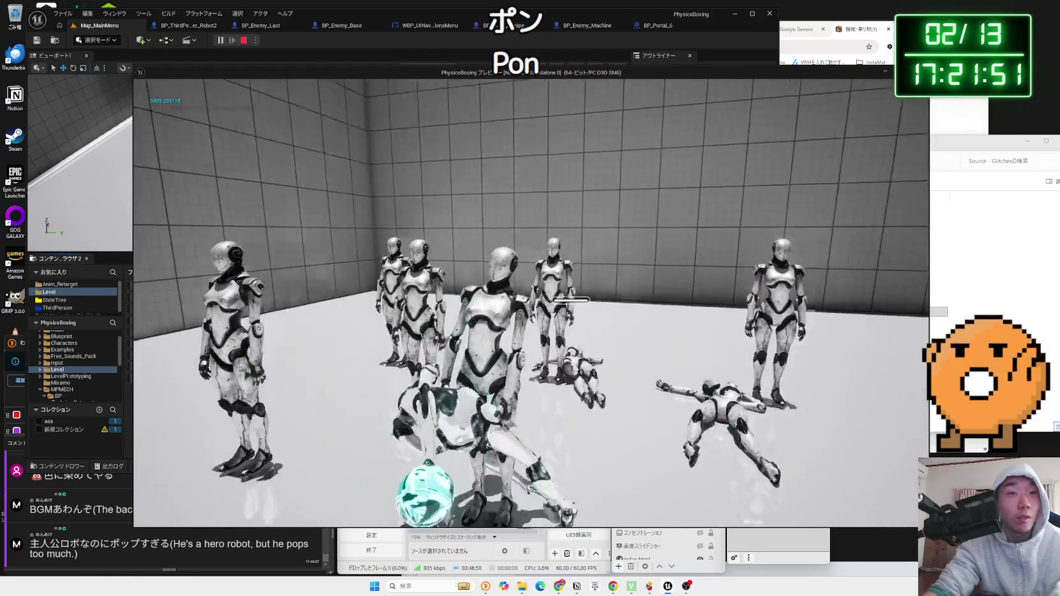
pyautogui.press('w')
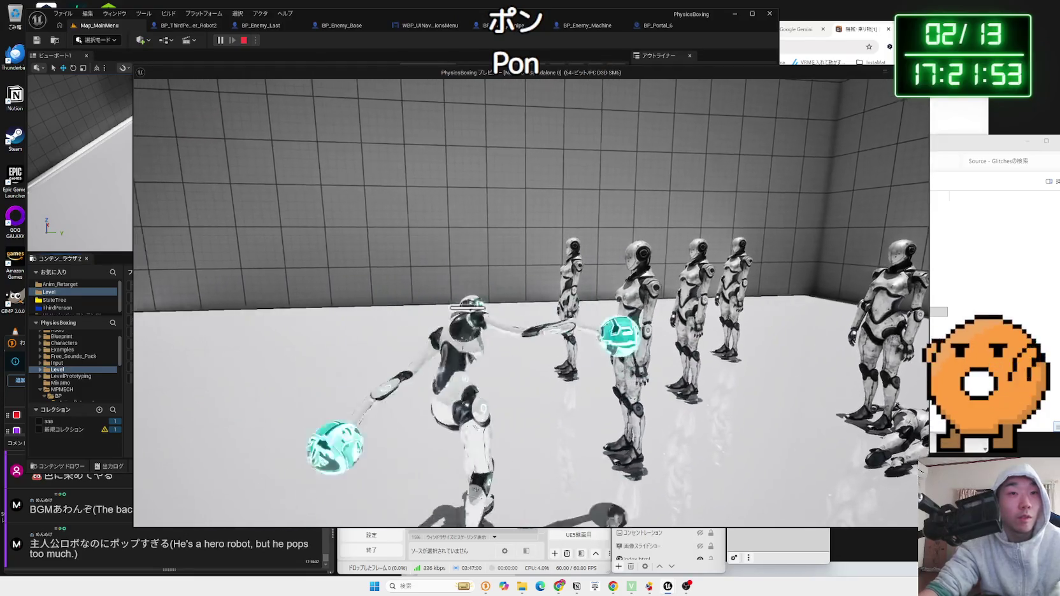
pyautogui.press('w')
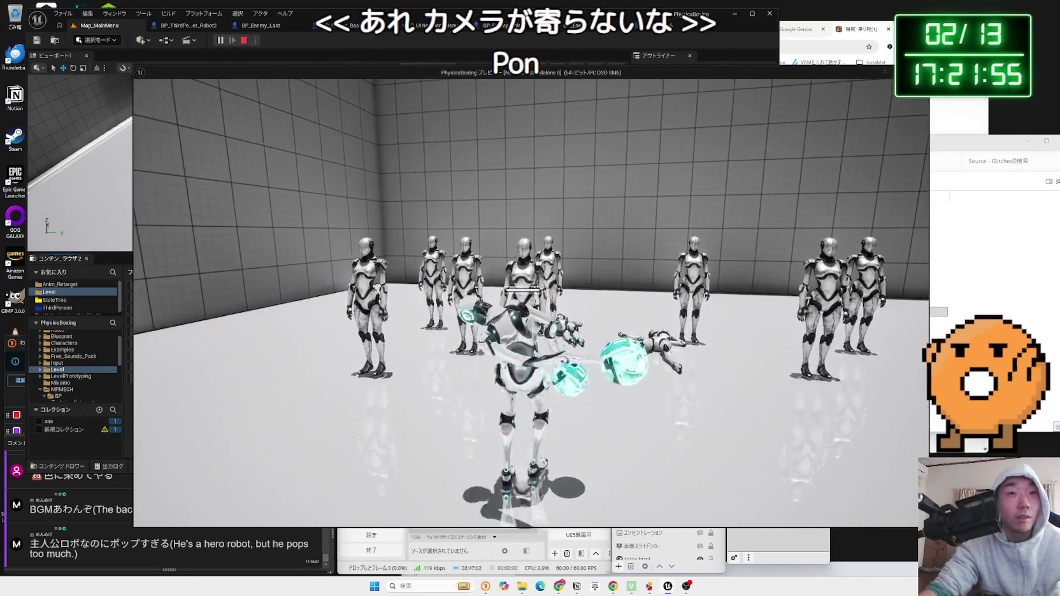
pyautogui.press('w')
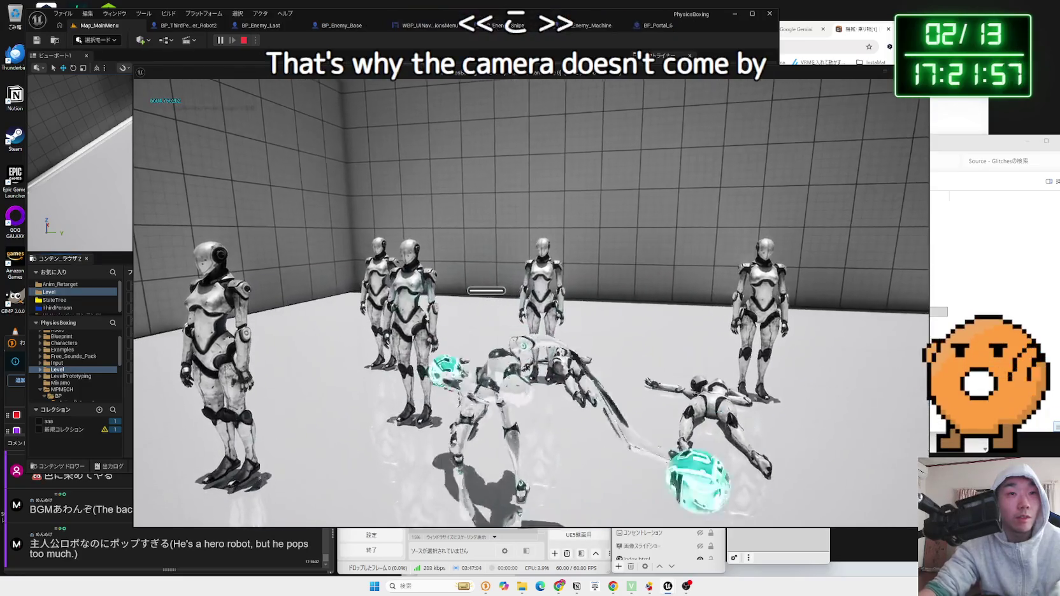
pyautogui.press('w')
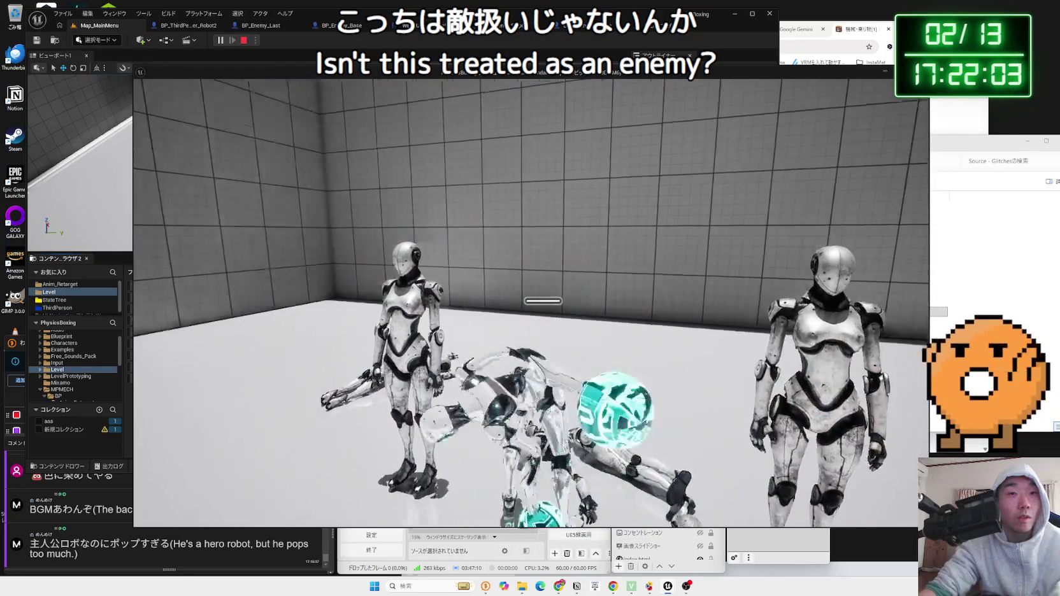
pyautogui.press('w')
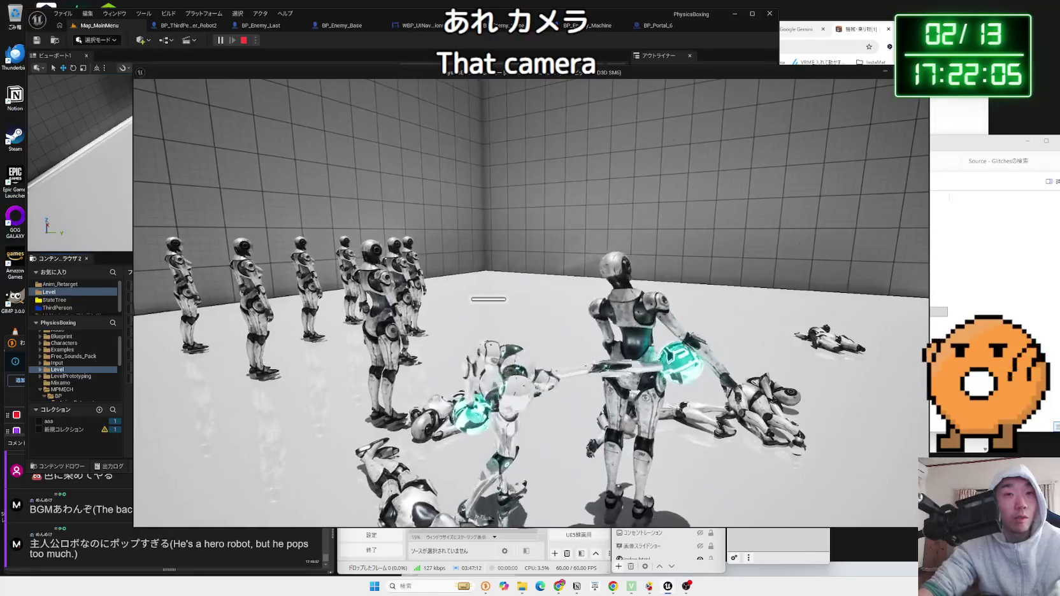
pyautogui.press('w')
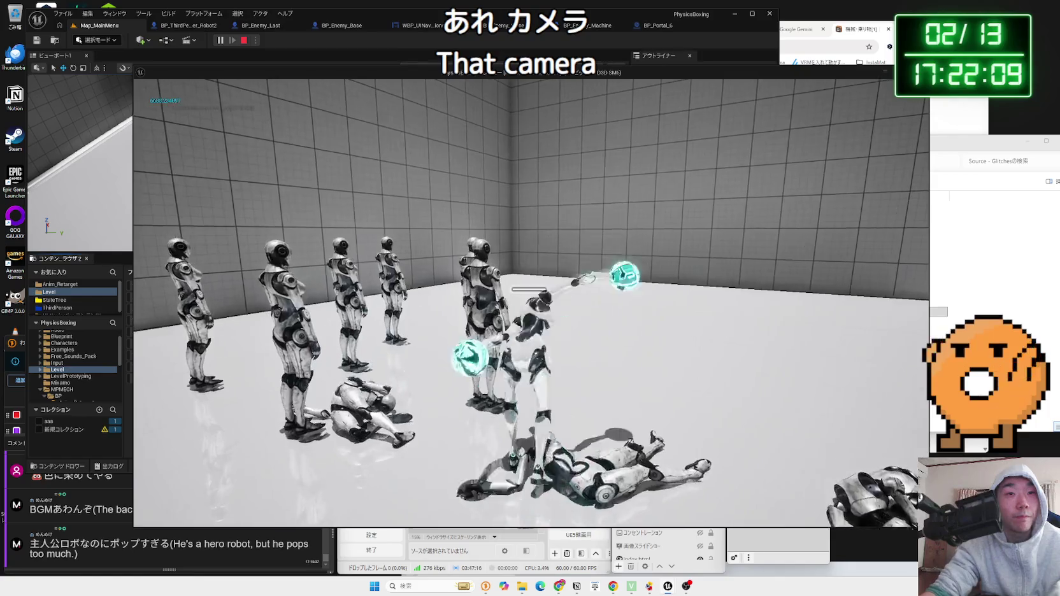
pyautogui.press('w')
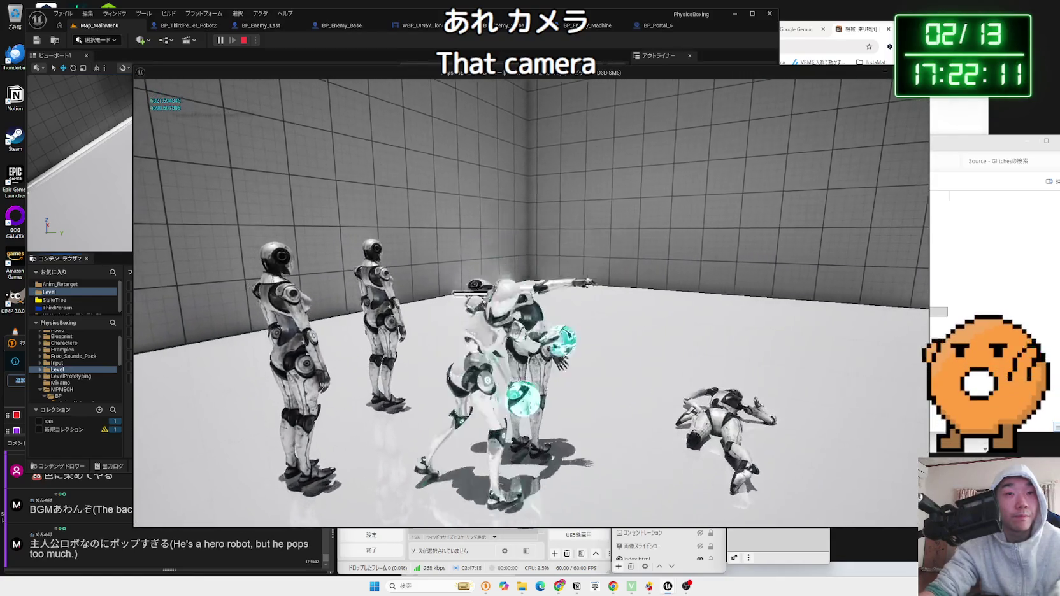
pyautogui.press('w')
pyautogui.press('w')
pyautogui.press('w')
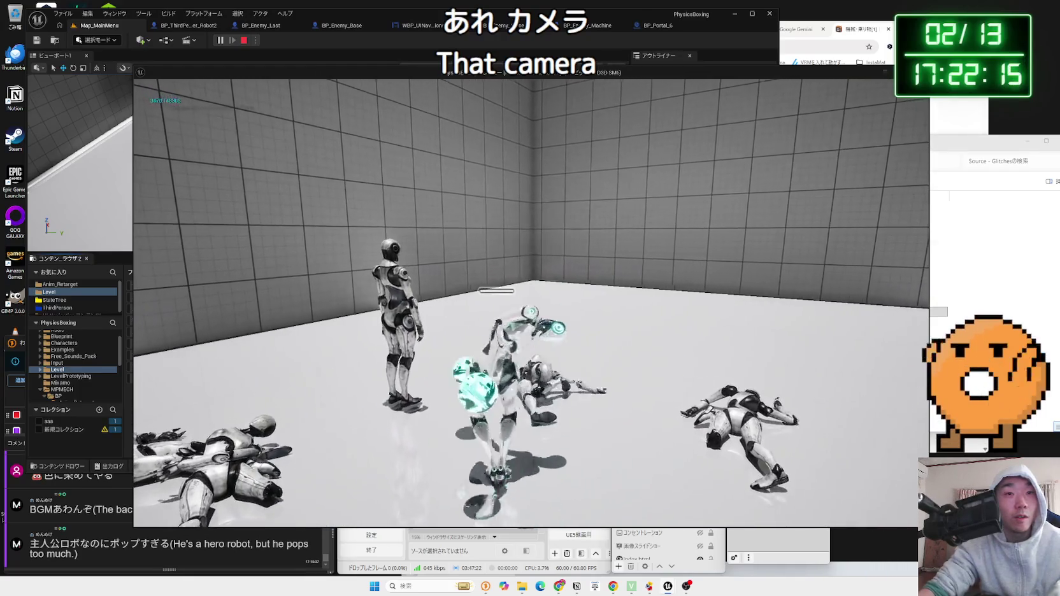
pyautogui.press('w')
pyautogui.press('w')
pyautogui.press('w')
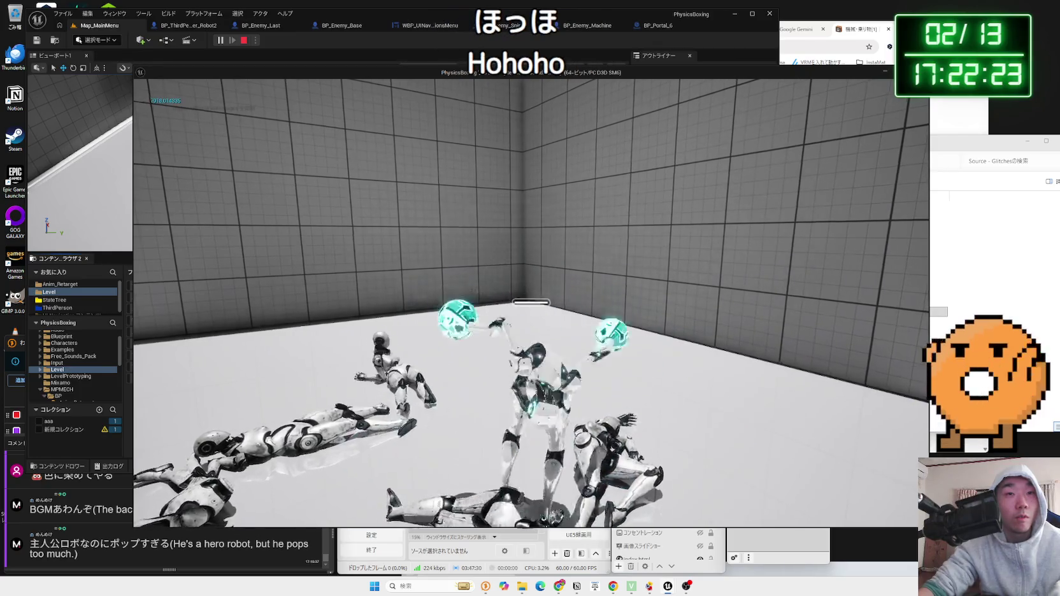
# Line up with the wall ring and walk the robot through it into the next room
pyautogui.press('w')
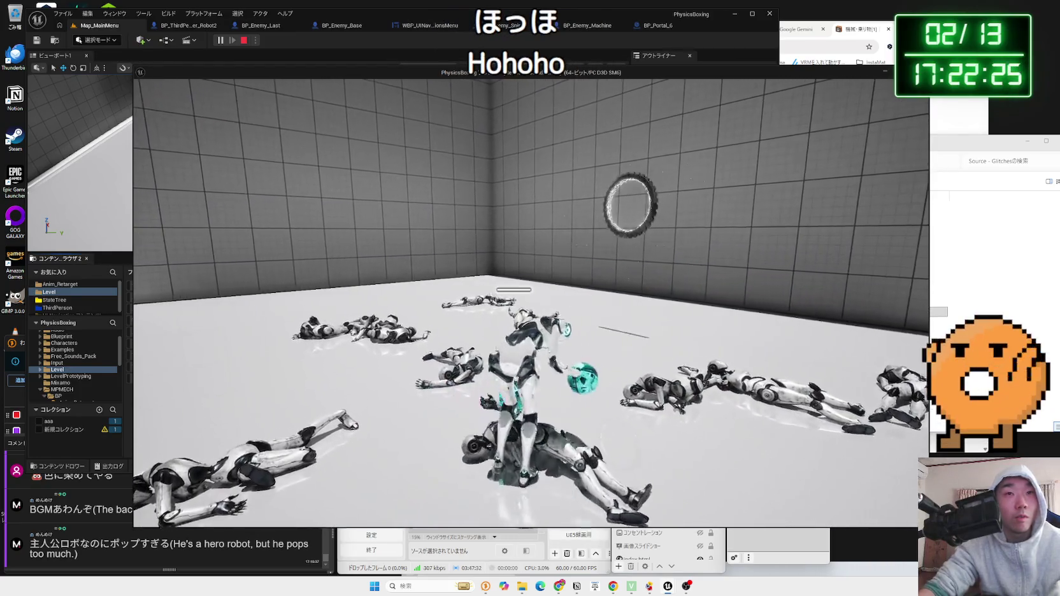
pyautogui.press('w')
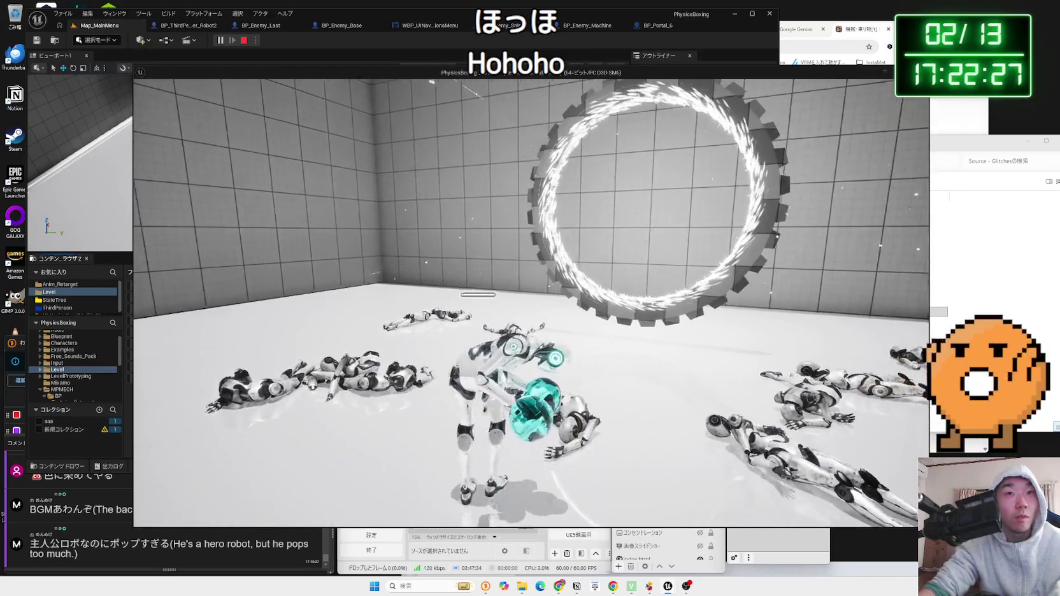
pyautogui.press('w')
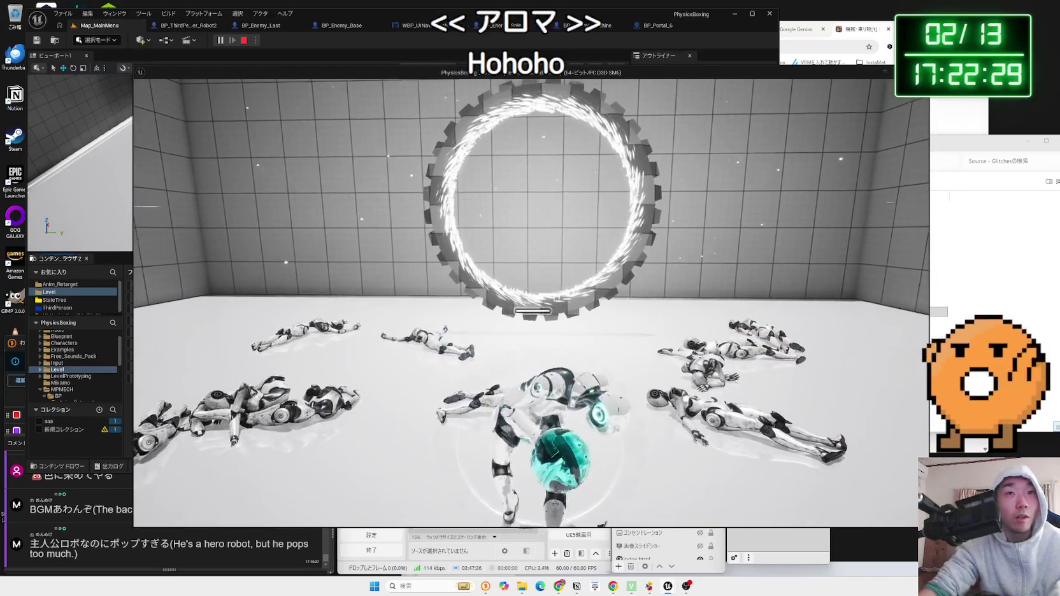
pyautogui.press('s')
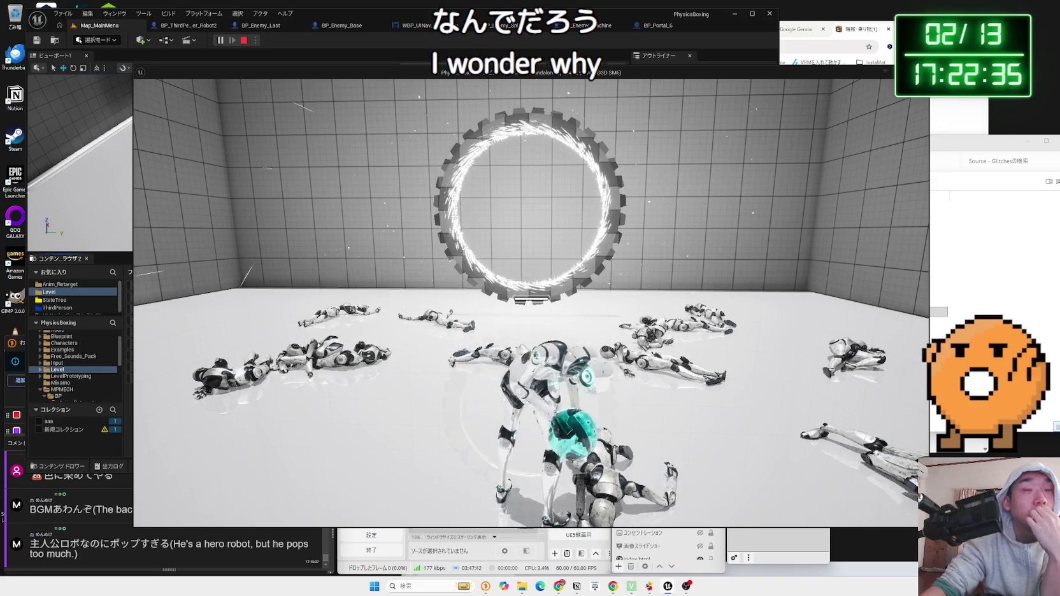
pyautogui.press('w')
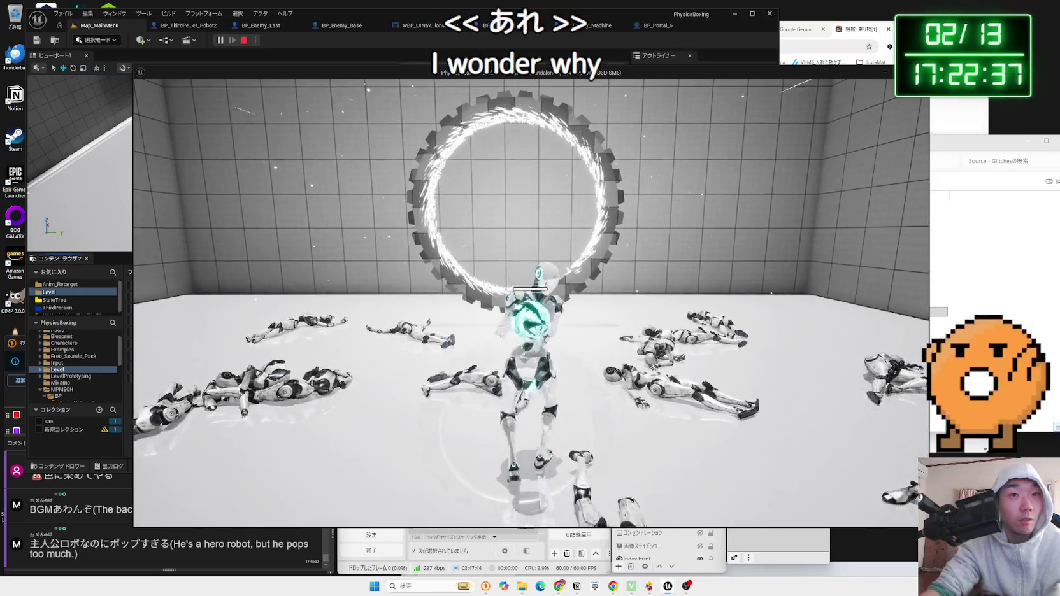
pyautogui.press('w')
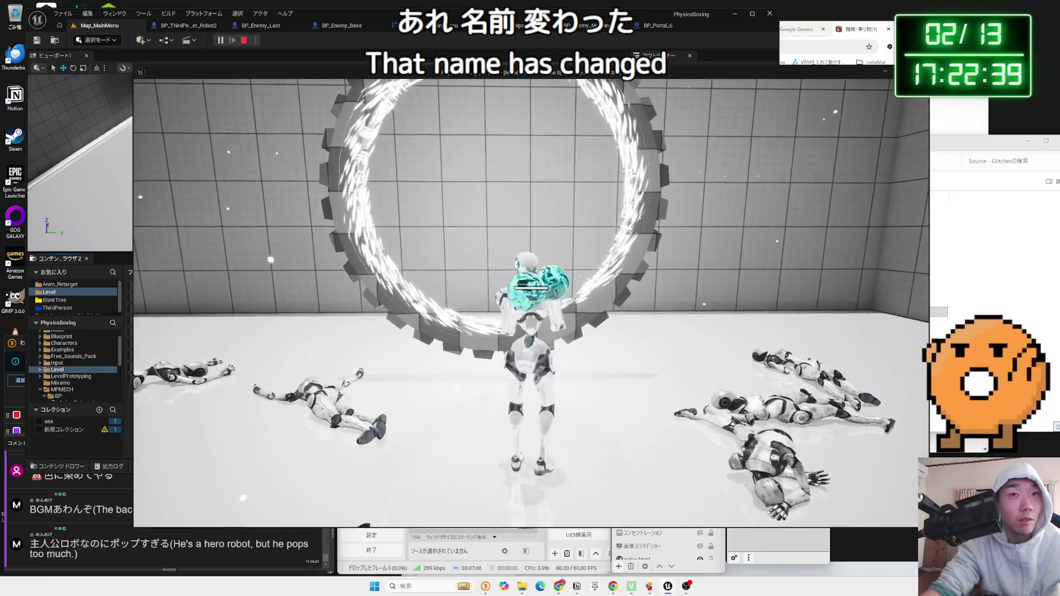
pyautogui.press('w')
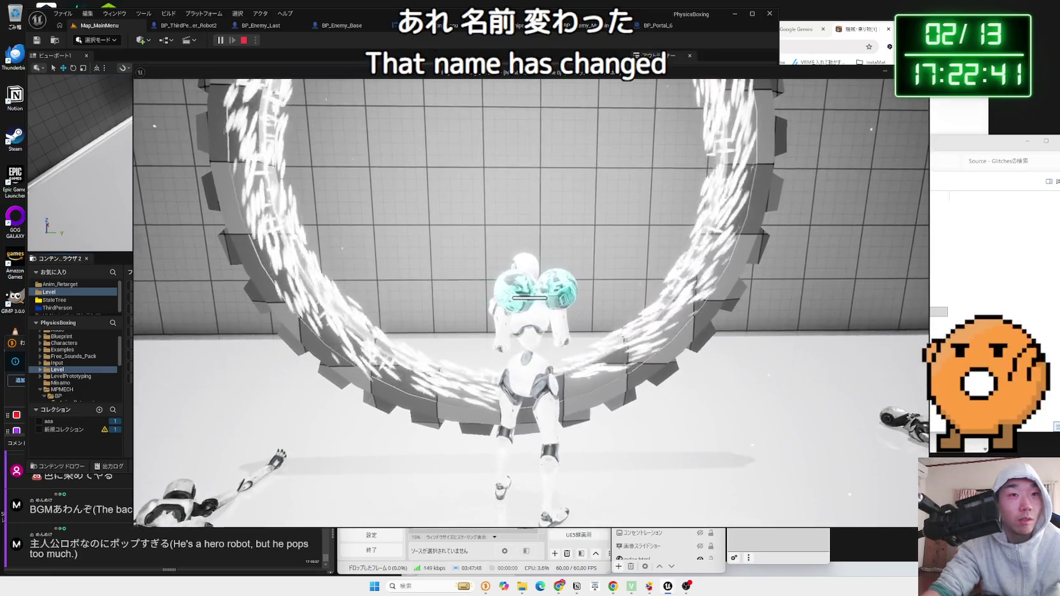
pyautogui.press('w')
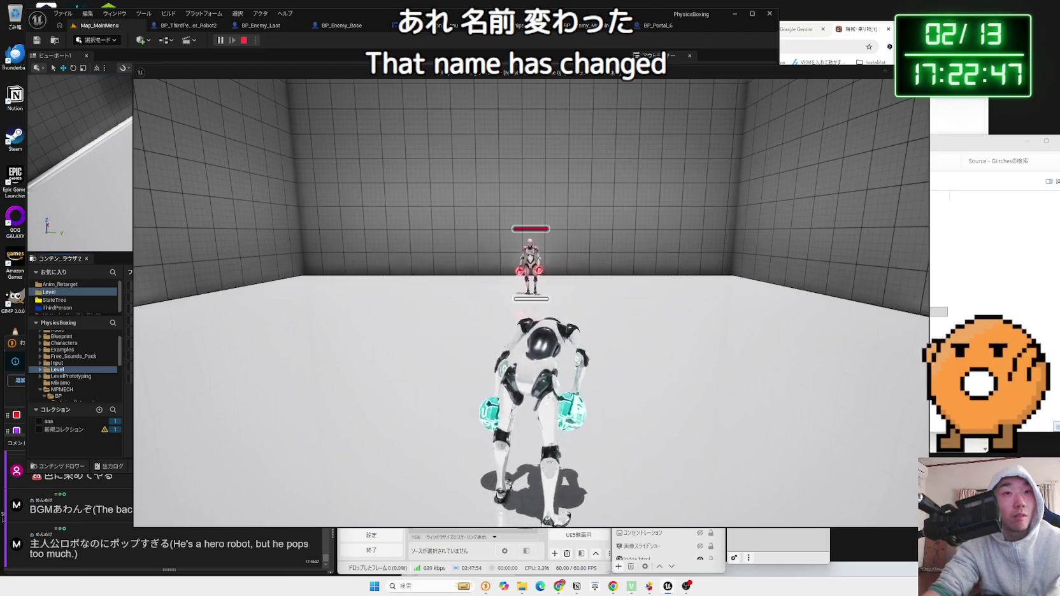
# Stop the play-in-editor session and bring up the BP_Portal_6 blueprint
pyautogui.press('Escape')
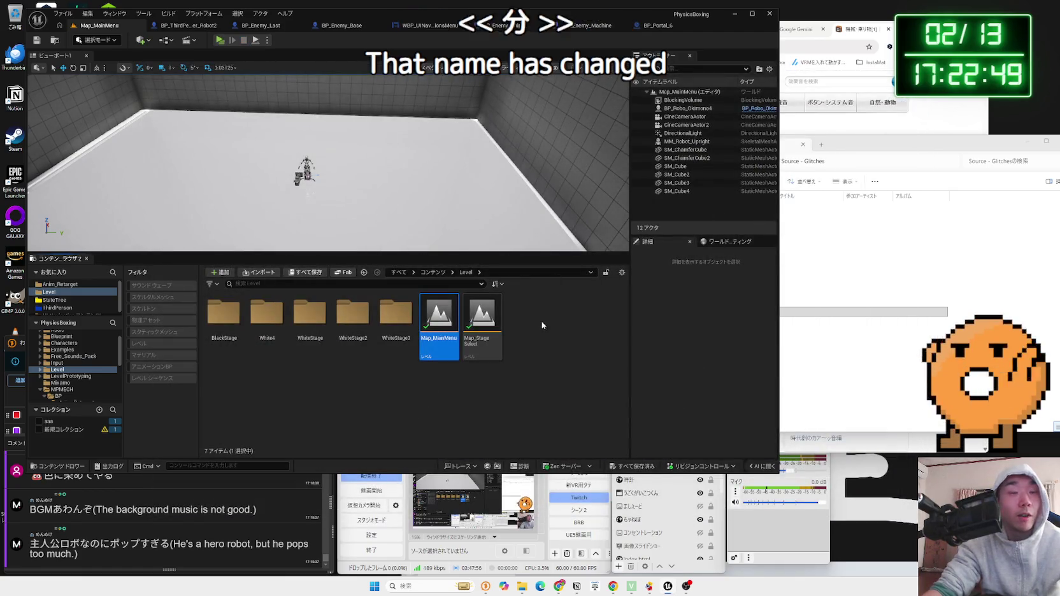
pyautogui.click(576, 399)
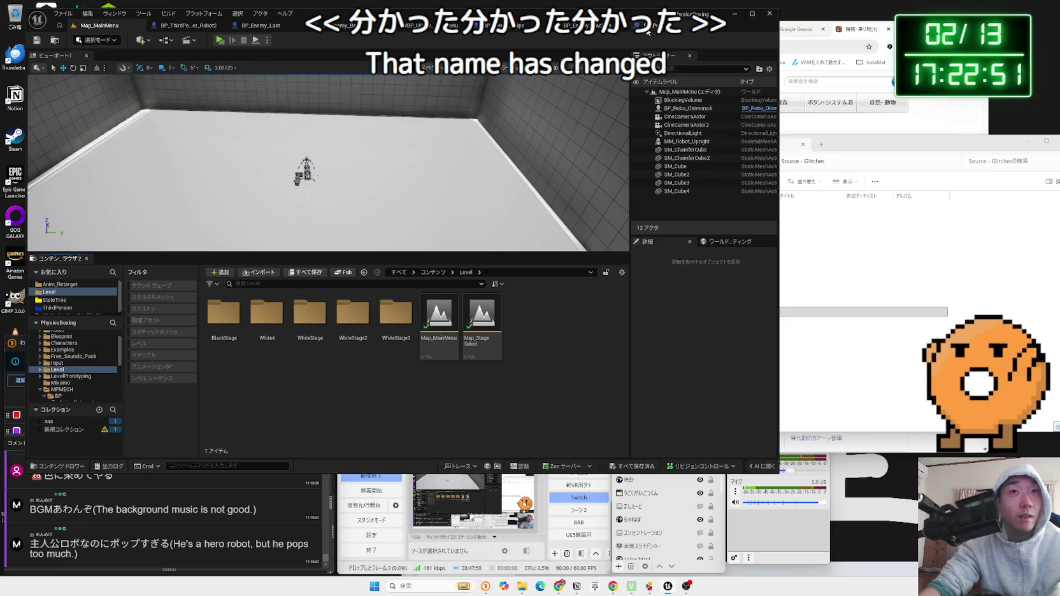
pyautogui.click(648, 31)
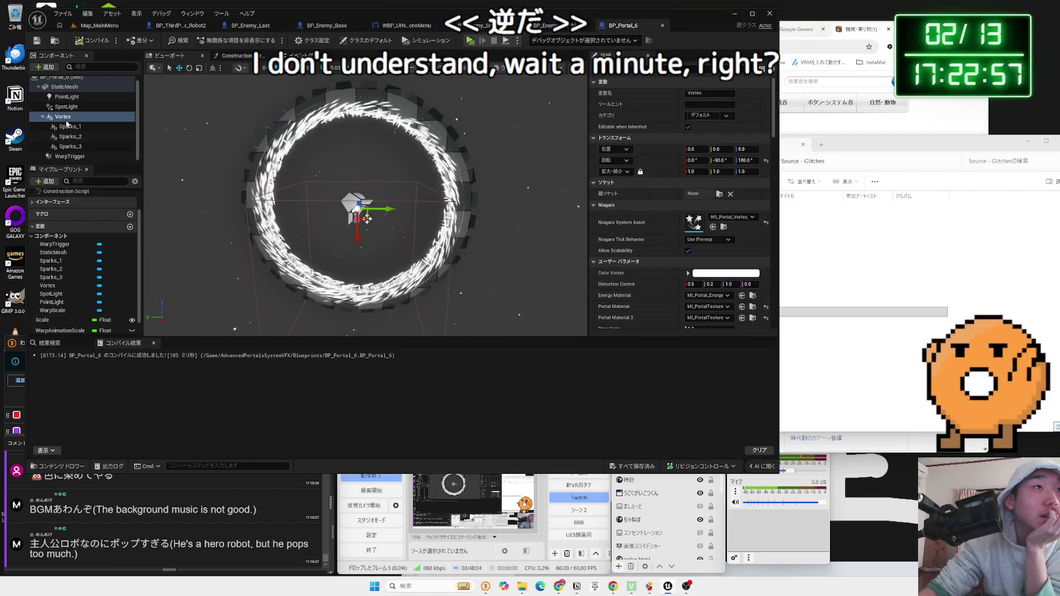
# Filter for 'visible' and make BP_Portal_6's Vortex component visible by default
pyautogui.write('visible')
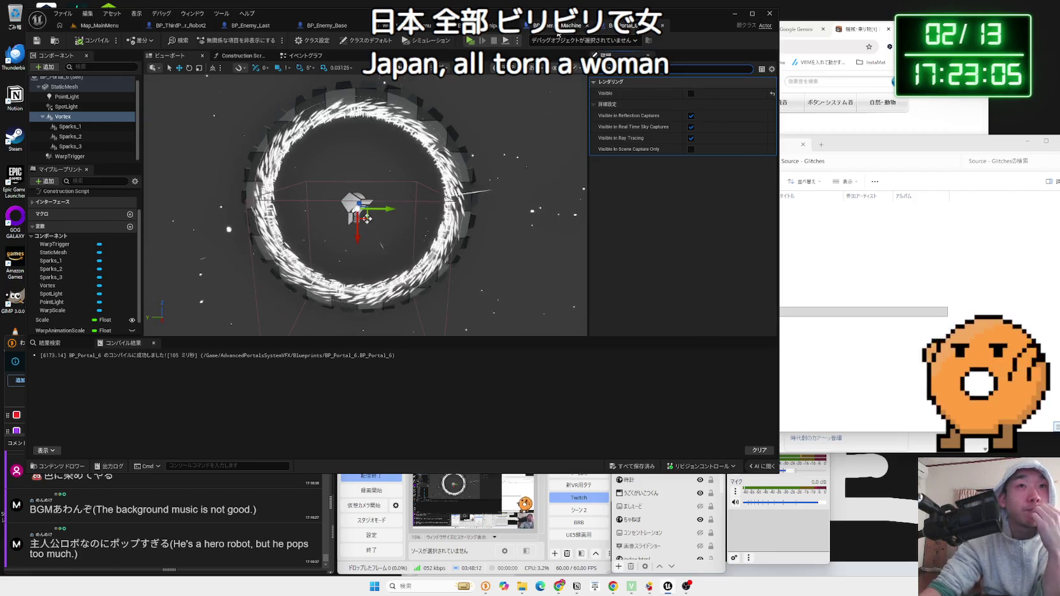
pyautogui.click(299, 55)
pyautogui.scroll(2, 410, 156)
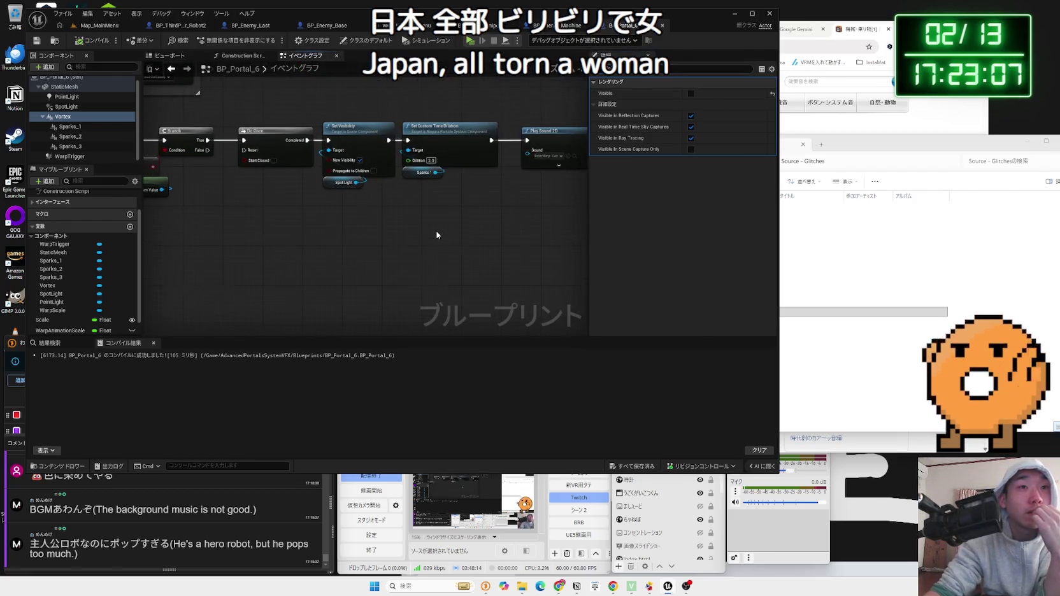
pyautogui.moveTo(416, 216)
pyautogui.mouseDown()
pyautogui.moveTo(311, 255)
pyautogui.moveTo(473, 241)
pyautogui.moveTo(439, 268)
pyautogui.moveTo(306, 311)
pyautogui.mouseUp()
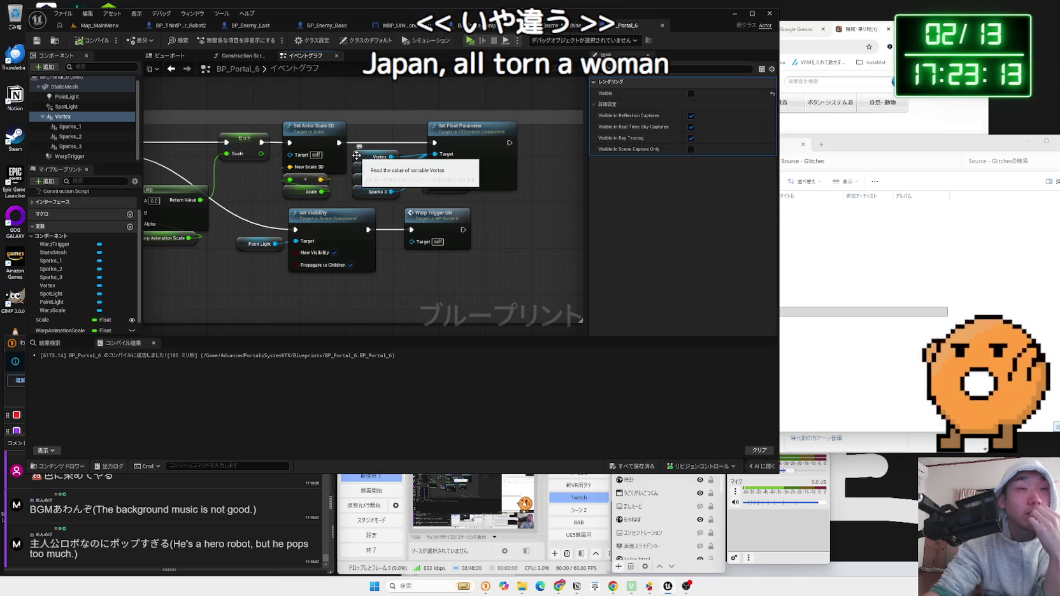
pyautogui.click(690, 94)
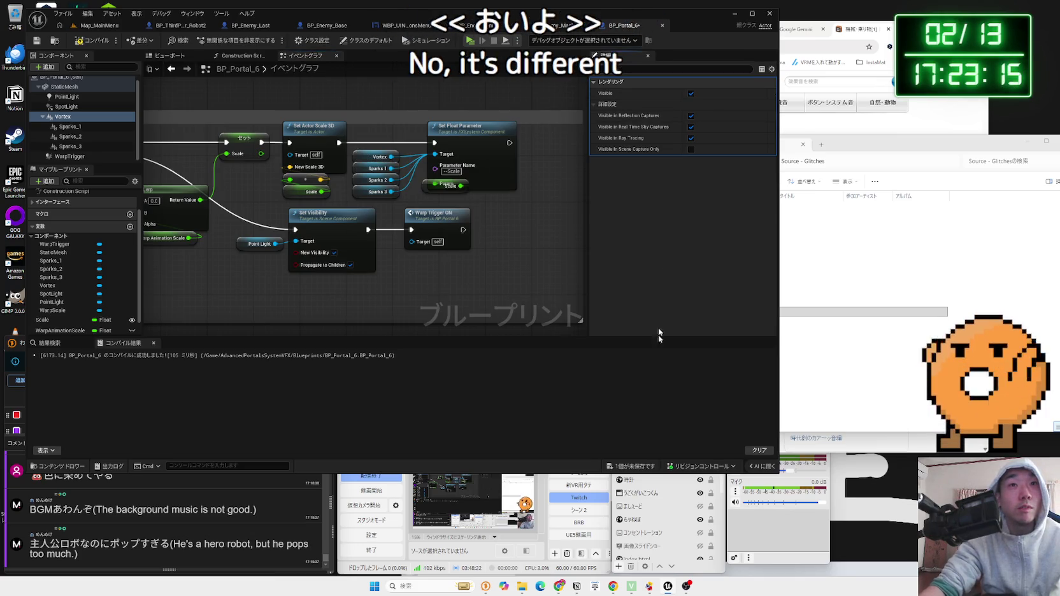
pyautogui.click(653, 391)
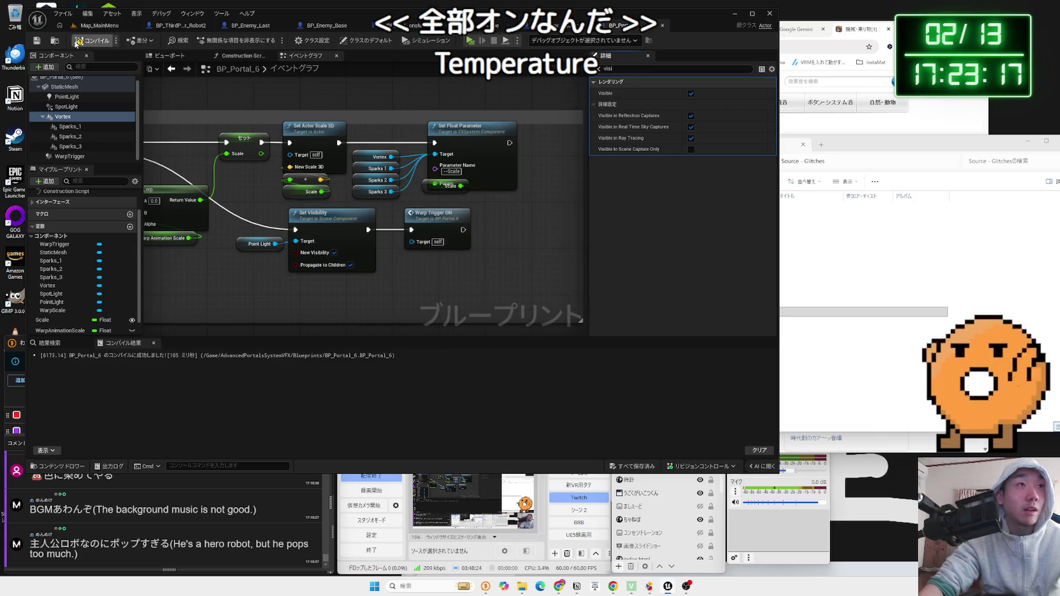
# Return to the level editor and open the Map_StageSelect level
pyautogui.click(99, 25)
pyautogui.click(491, 322)
pyautogui.doubleClick(491, 322)
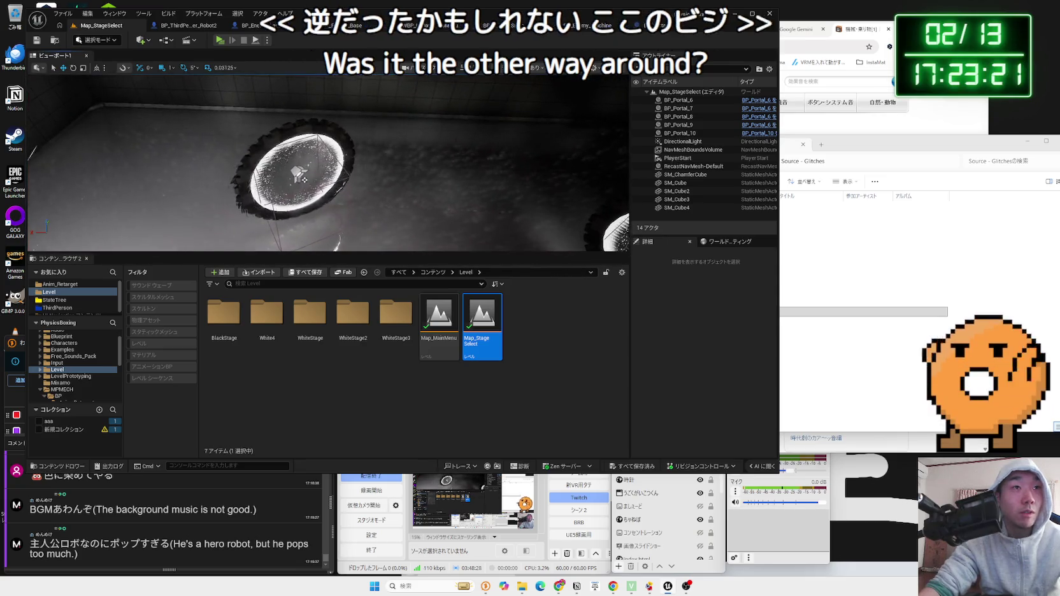
# Select BP_Portal_7, glance at the level blueprint's event graph, and return to Map_StageSelect
pyautogui.click(299, 168)
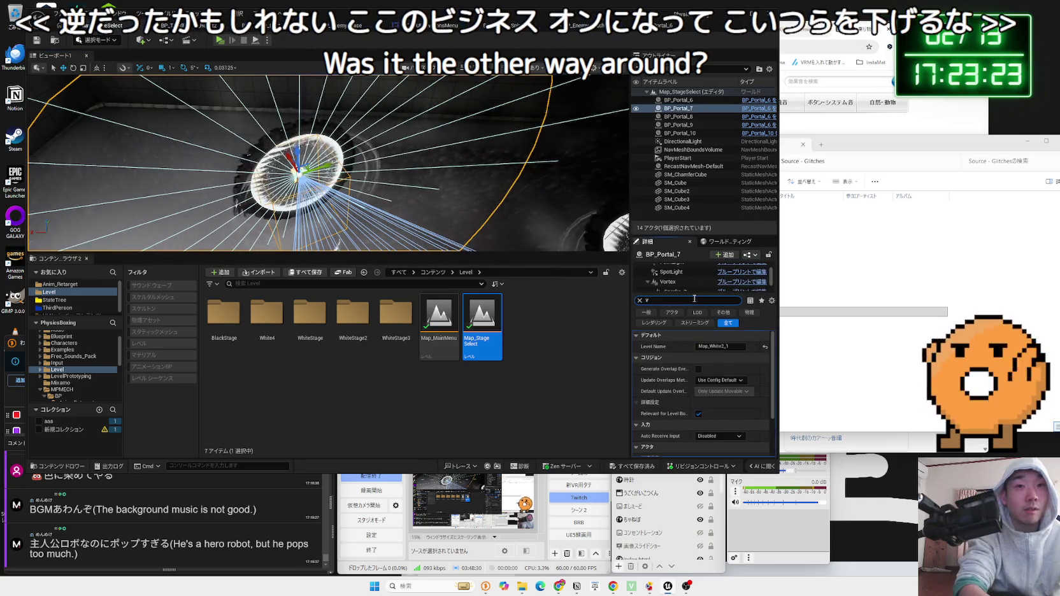
pyautogui.write('vis')
pyautogui.click(639, 300)
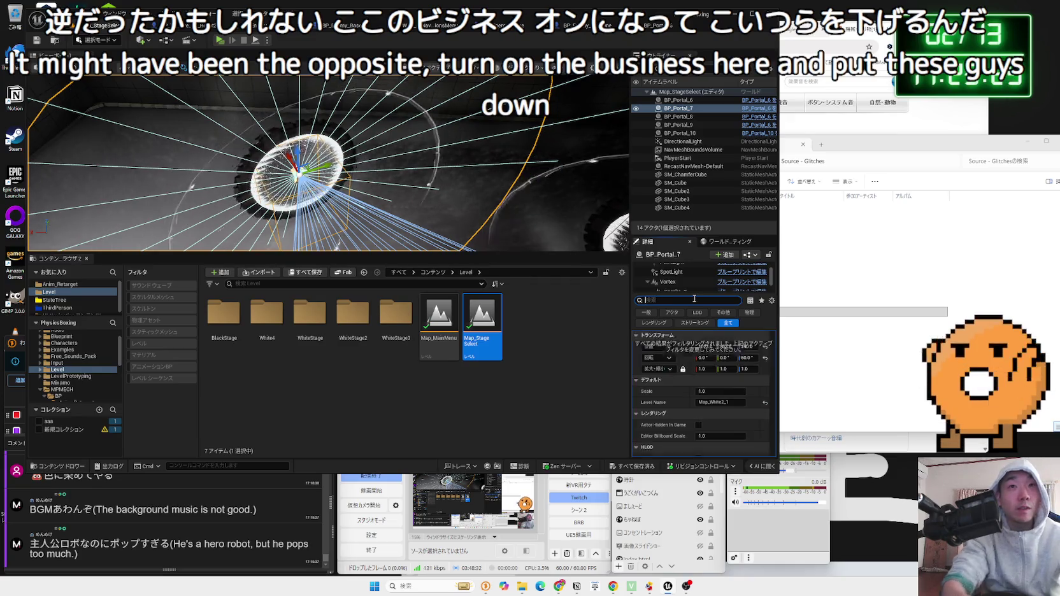
pyautogui.click(166, 40)
pyautogui.click(428, 141)
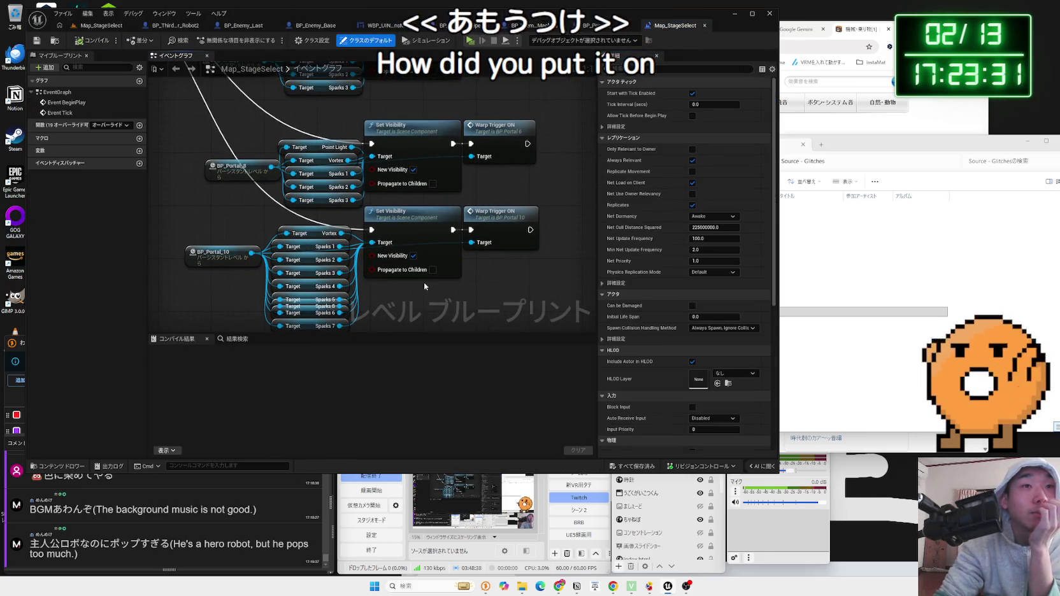
pyautogui.click(100, 26)
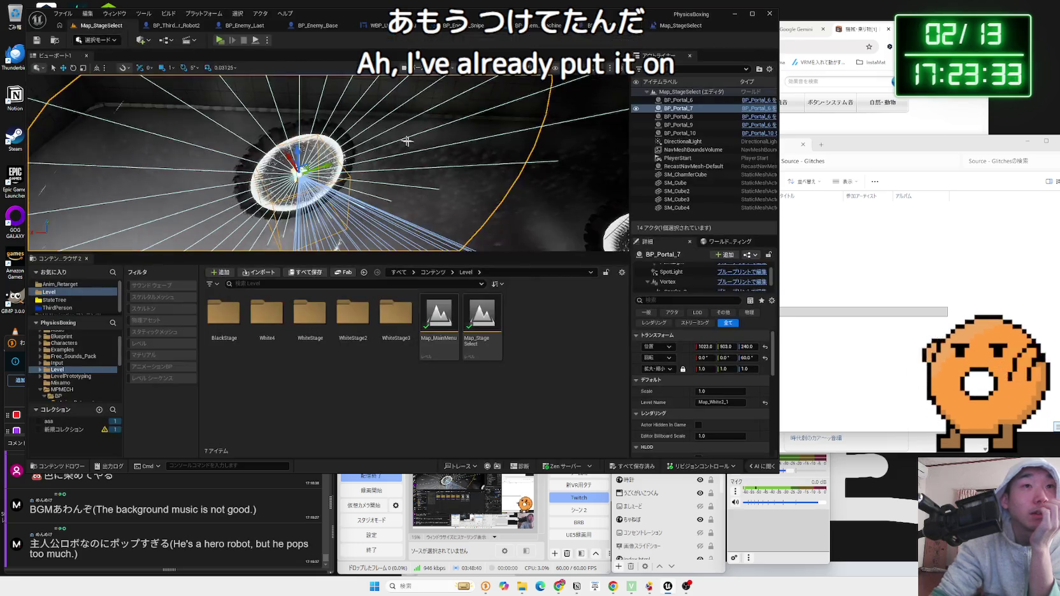
# Filter for 'visi' and inspect the Vortex components of BP_Portal_7, BP_Portal_9 and BP_Portal_8
pyautogui.click(681, 301)
pyautogui.write('visi')
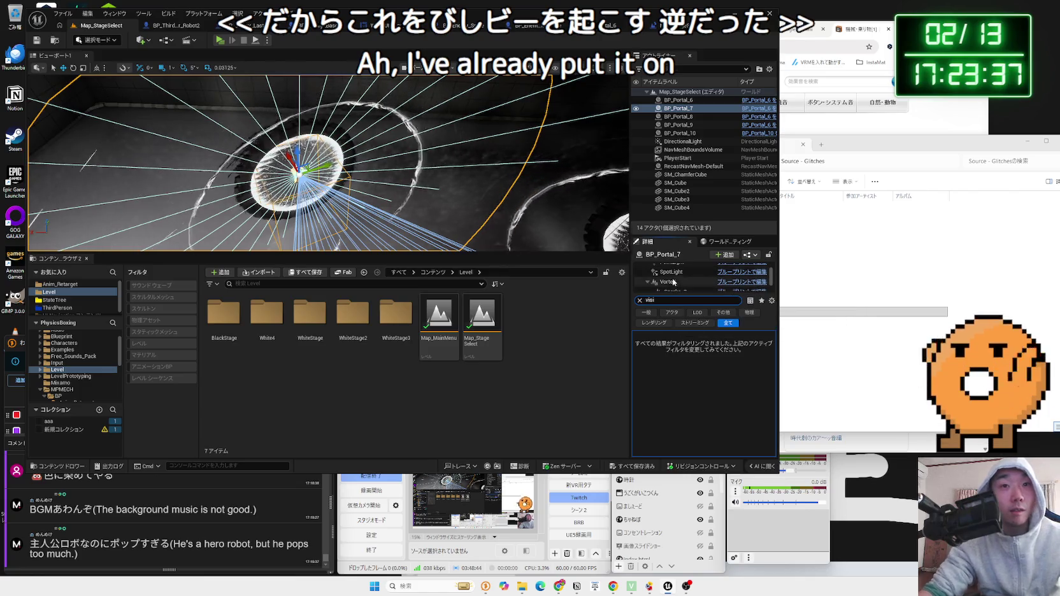
pyautogui.click(675, 281)
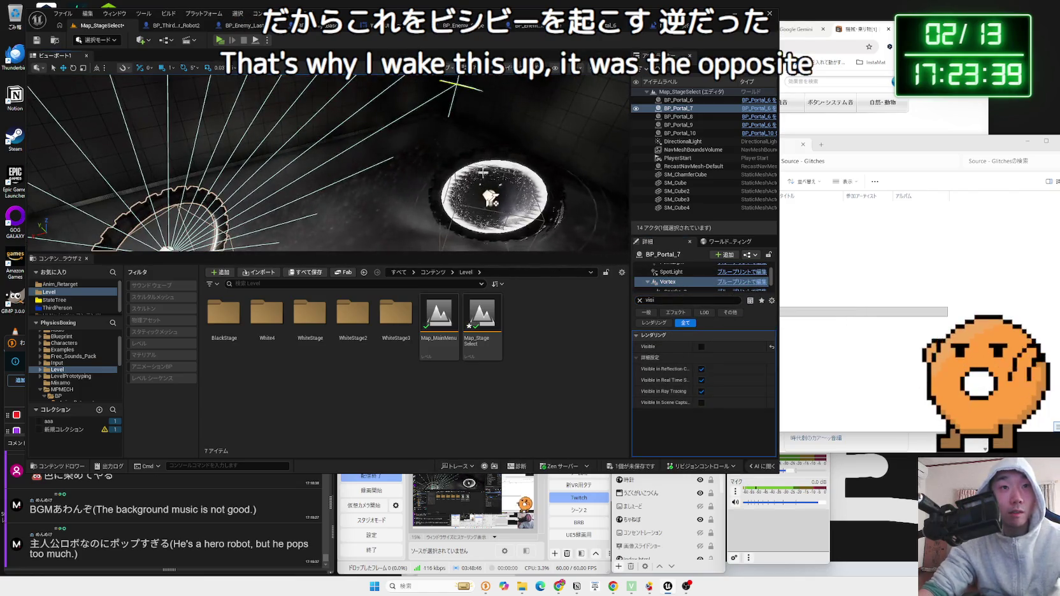
pyautogui.doubleClick(679, 124)
pyautogui.click(673, 269)
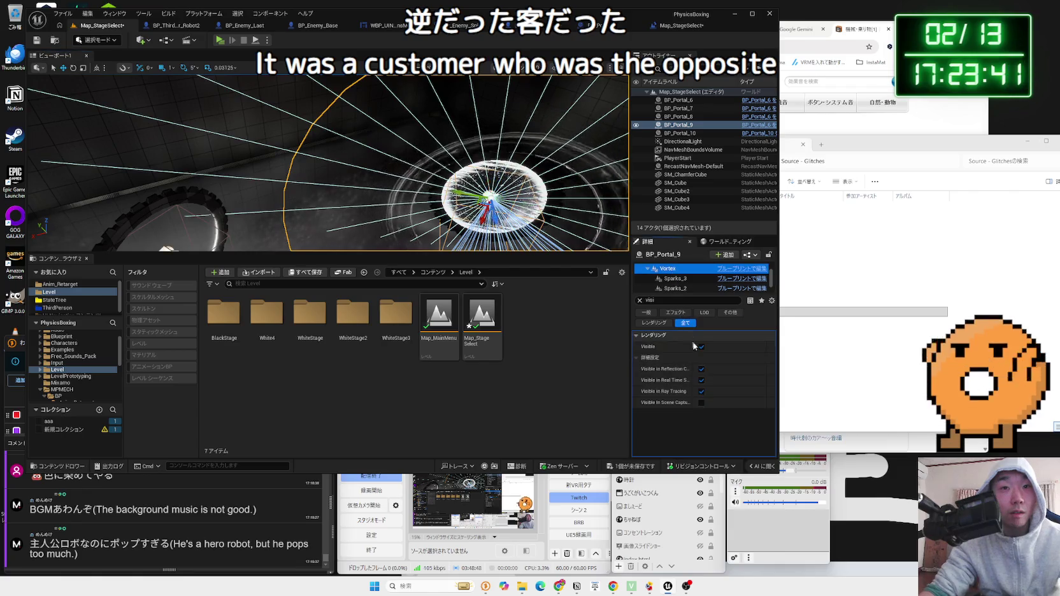
pyautogui.doubleClick(678, 117)
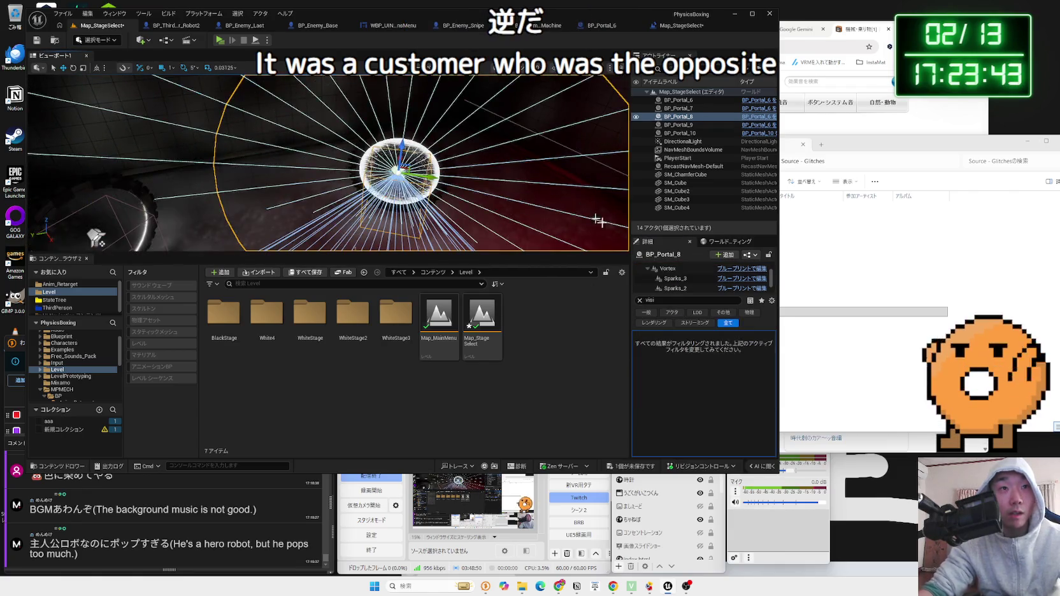
pyautogui.click(679, 270)
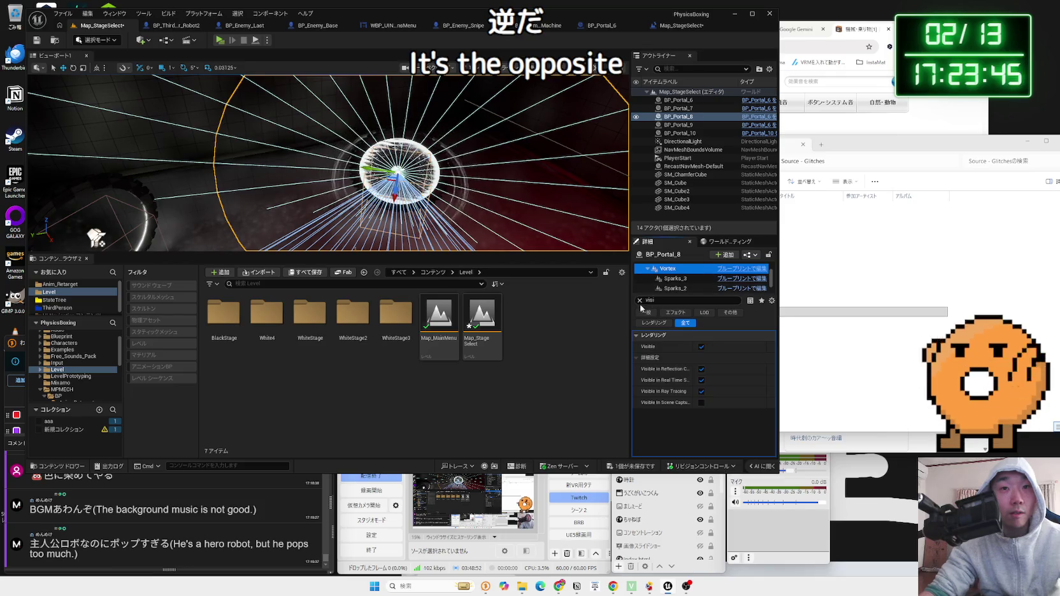
# Uncheck Visible on BP_Portal_8's Vortex and save Map_StageSelect
pyautogui.click(639, 300)
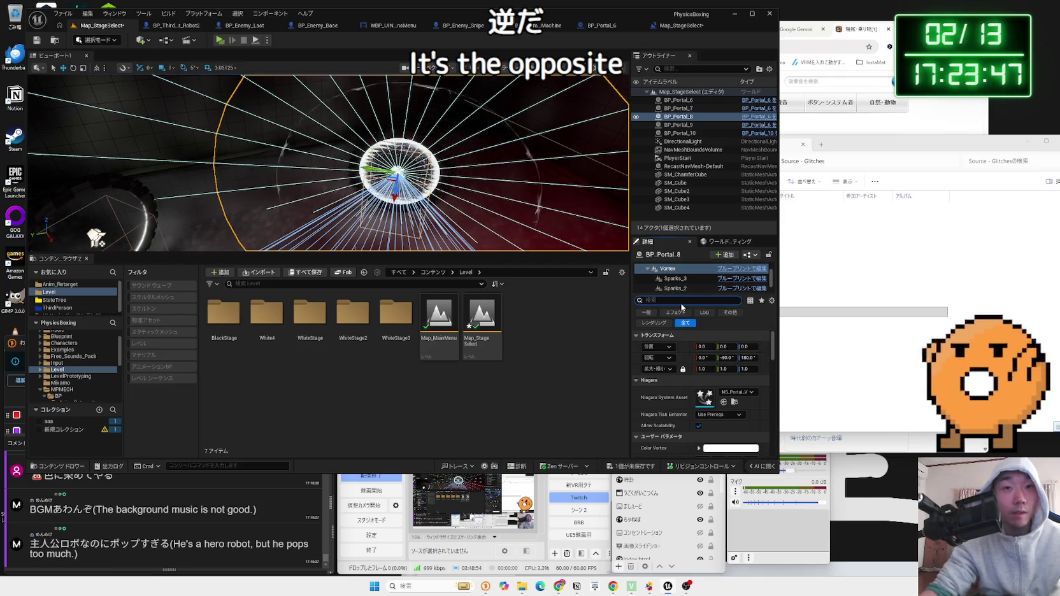
pyautogui.write('visi')
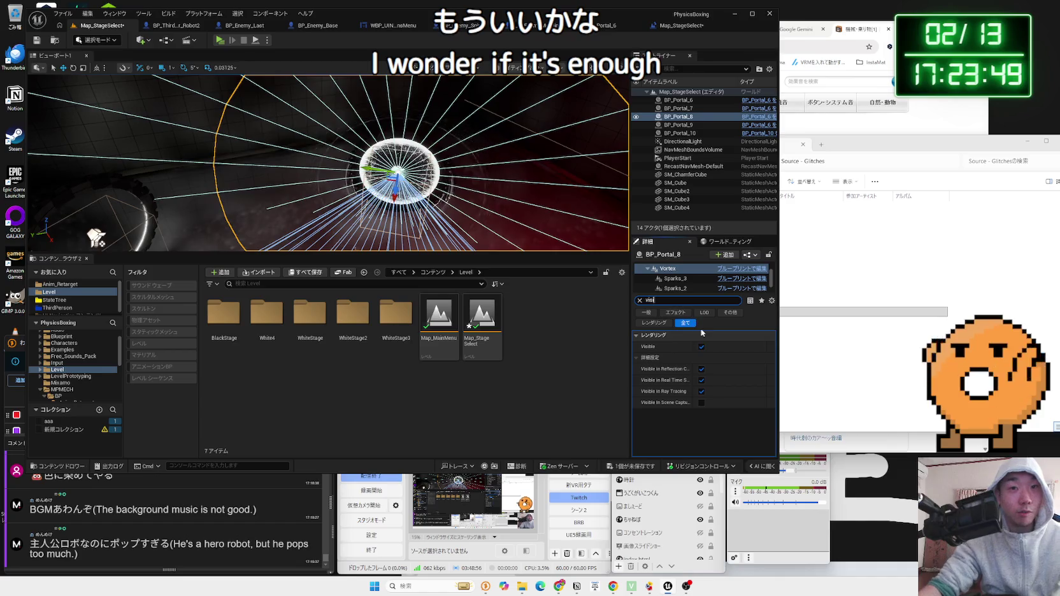
pyautogui.click(701, 347)
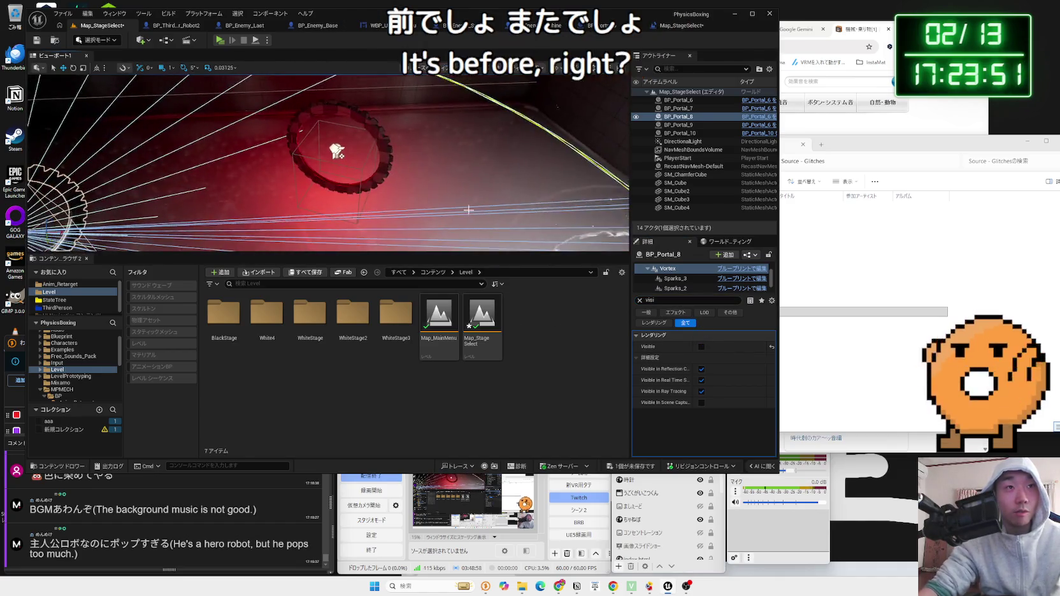
pyautogui.click(631, 466)
pyautogui.click(584, 383)
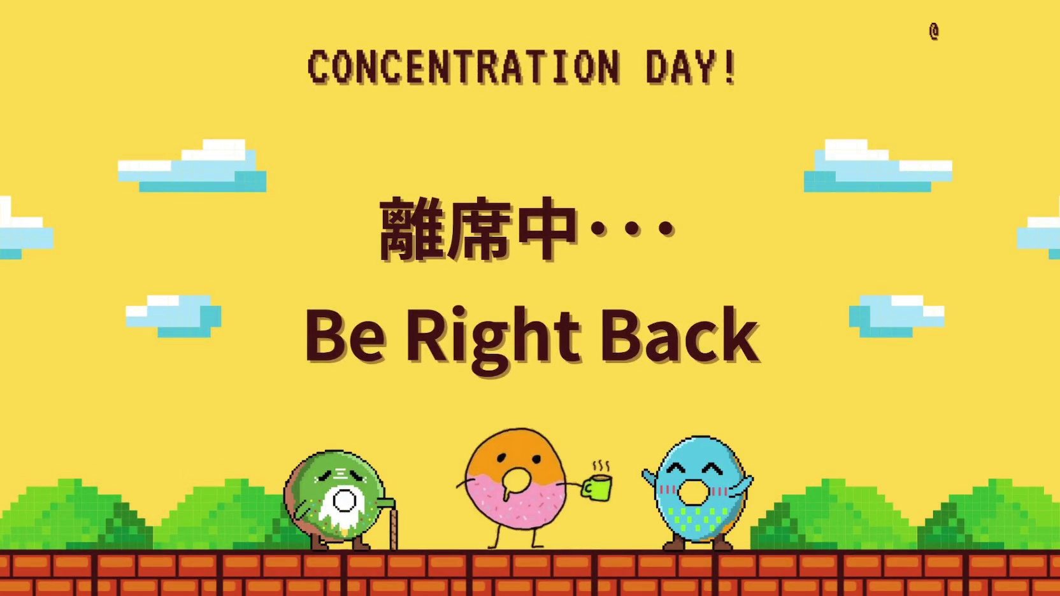
# Switch OBS from the Be Right Back scene to the desktop capture scene
pyautogui.click(572, 498)
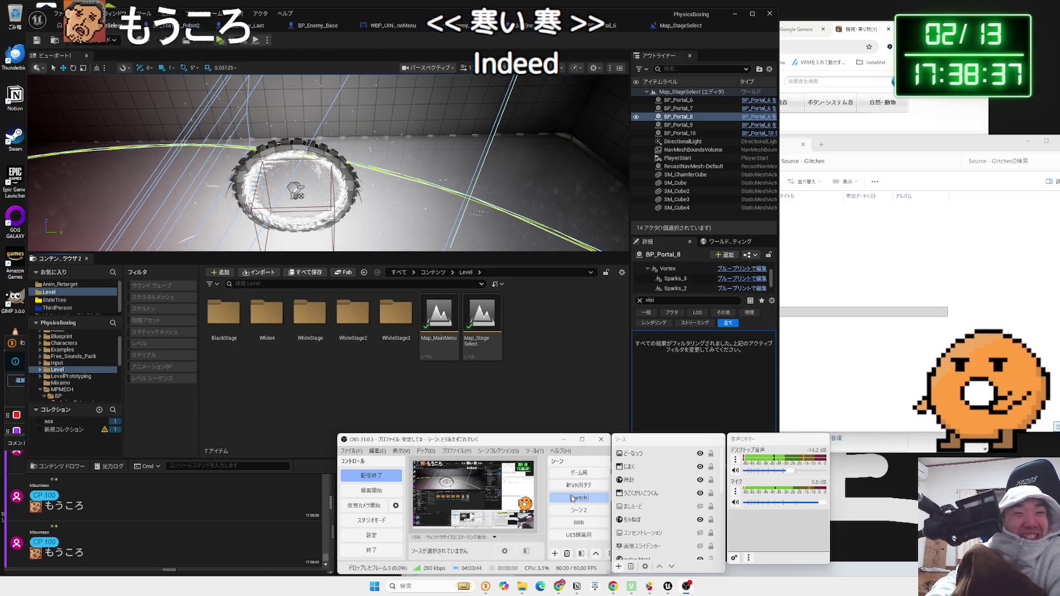
pyautogui.hotkey('alt', 'p')
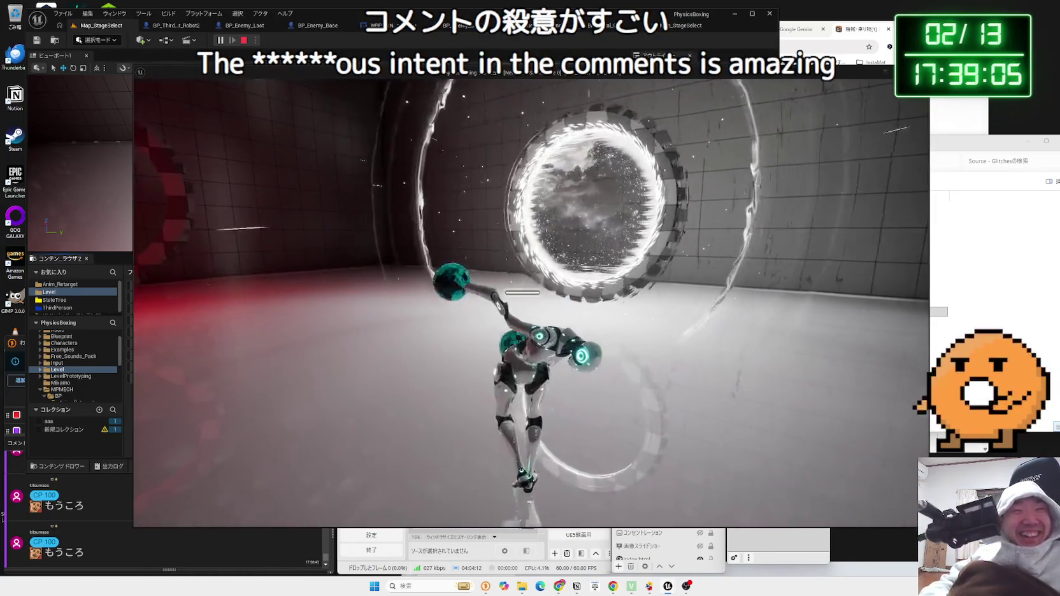
pyautogui.press('Escape')
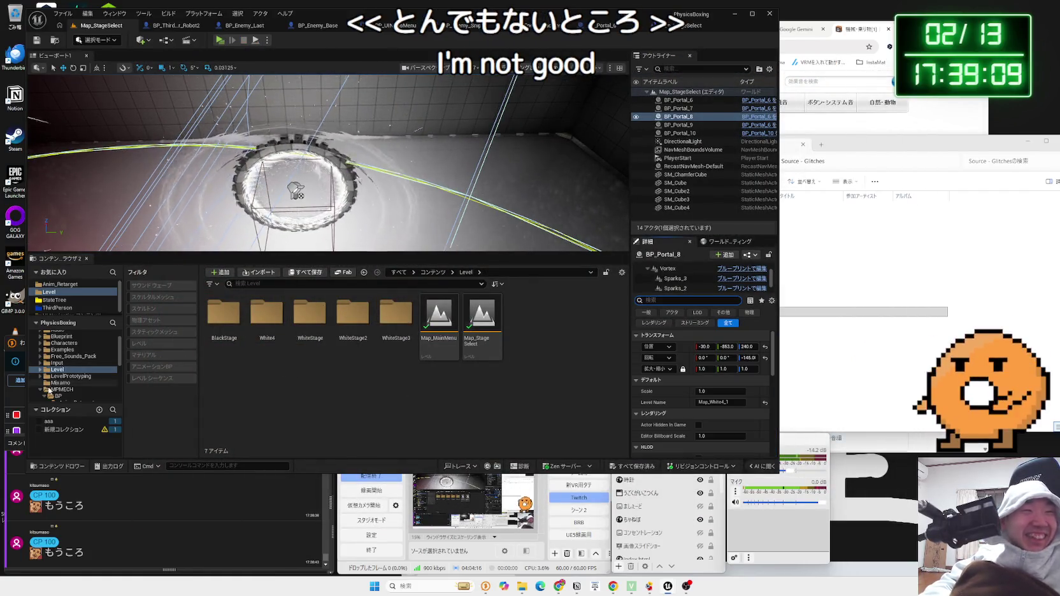
# Browse the Audio, Level and WhiteStage folders in the Content Browser
pyautogui.scroll(2, 63, 375)
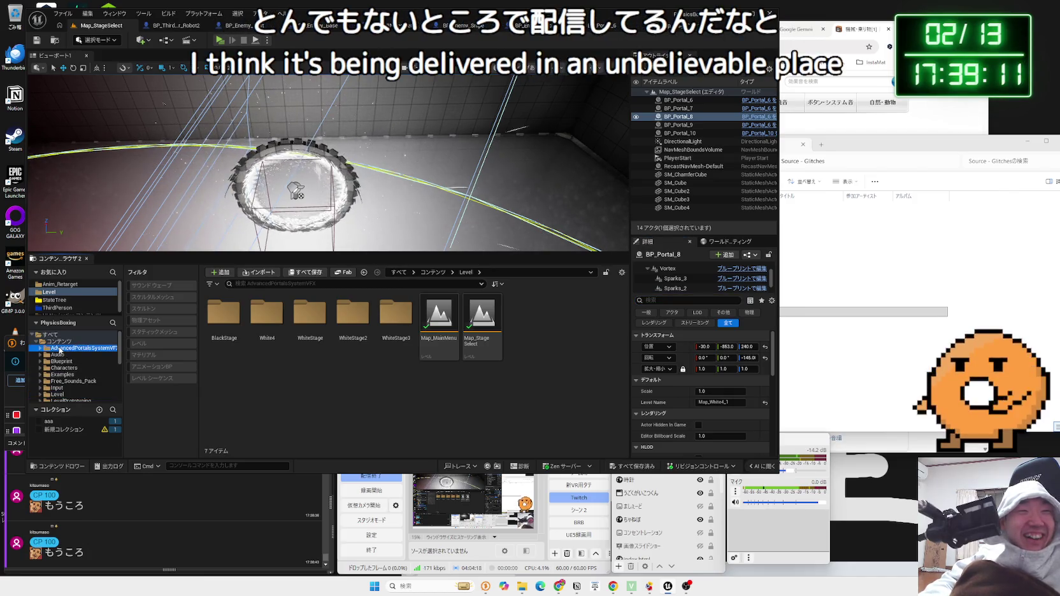
pyautogui.click(56, 355)
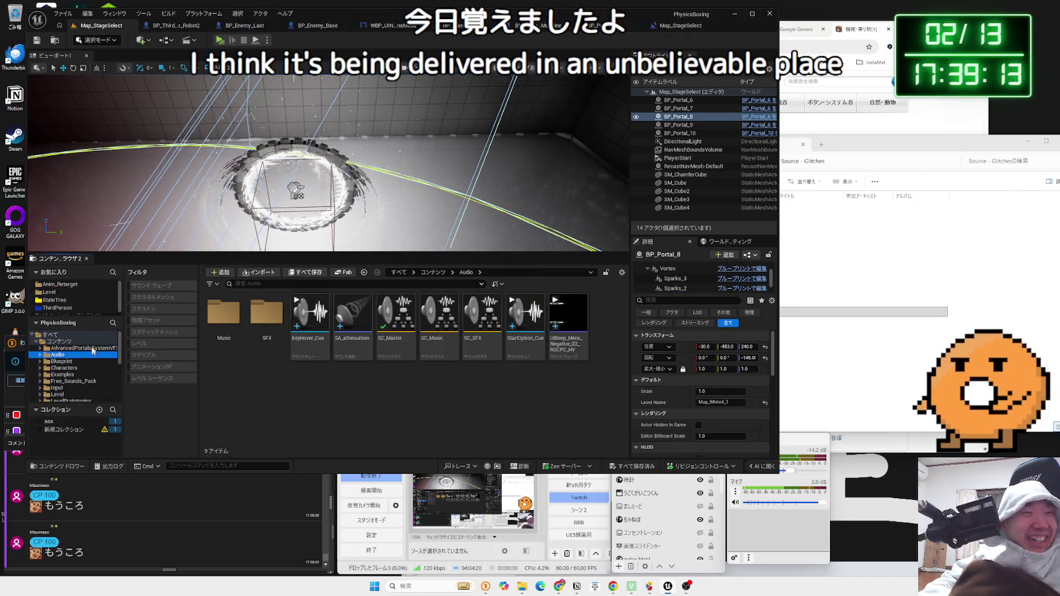
pyautogui.click(49, 292)
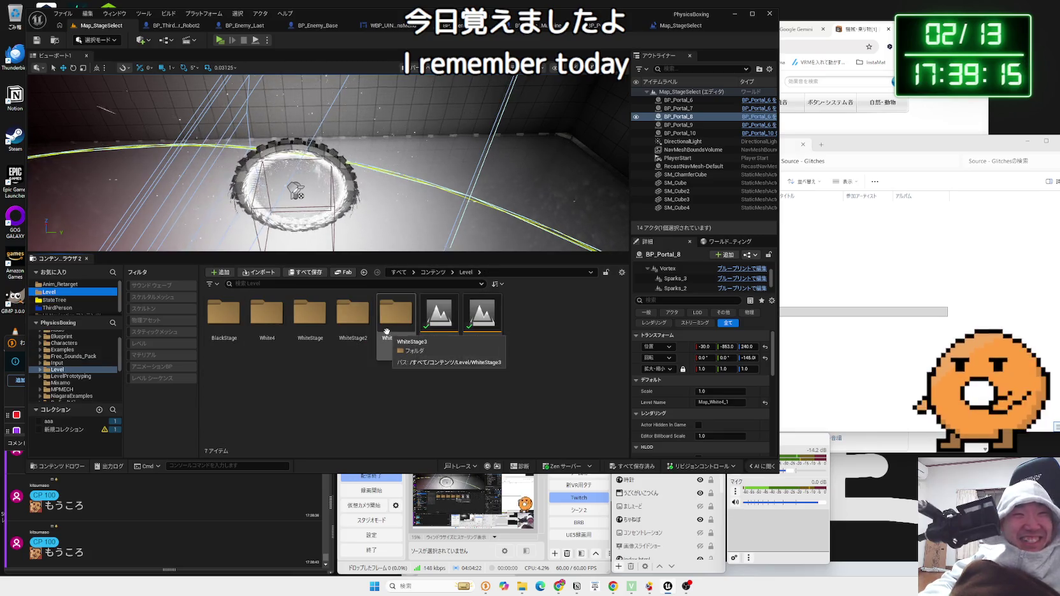
pyautogui.doubleClick(299, 322)
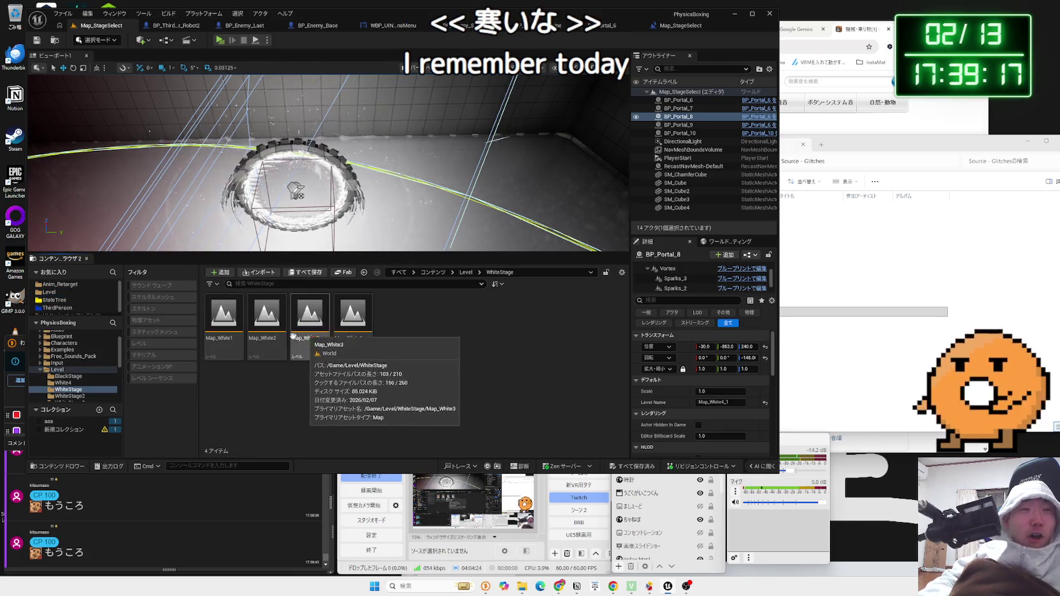
pyautogui.hotkey('alt', 'Left')
# Open Map_Black3 from BlackStage and play-test it, walking the robot forward
pyautogui.doubleClick(233, 328)
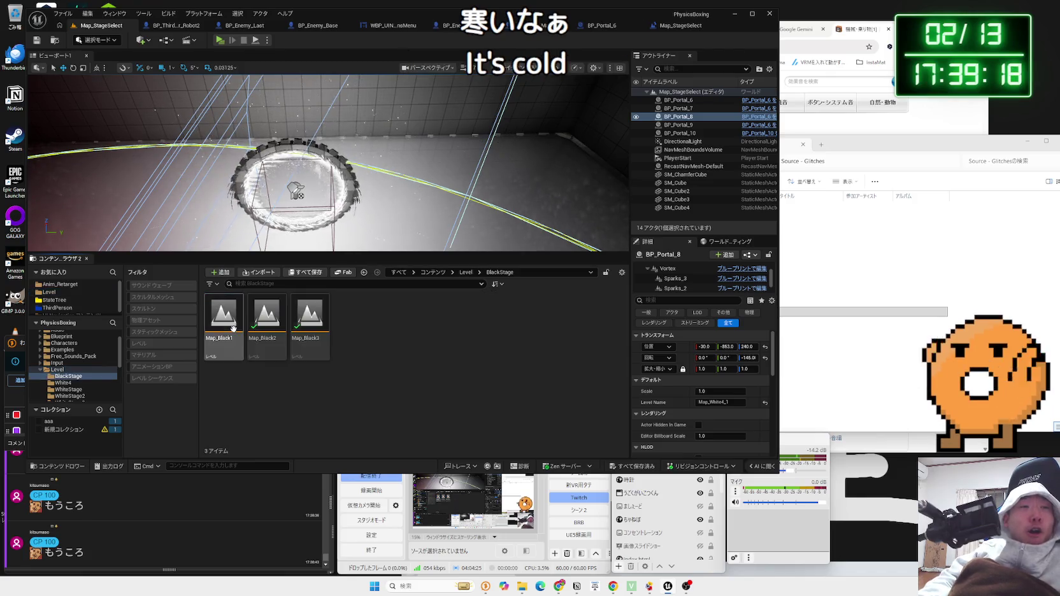
pyautogui.doubleClick(315, 334)
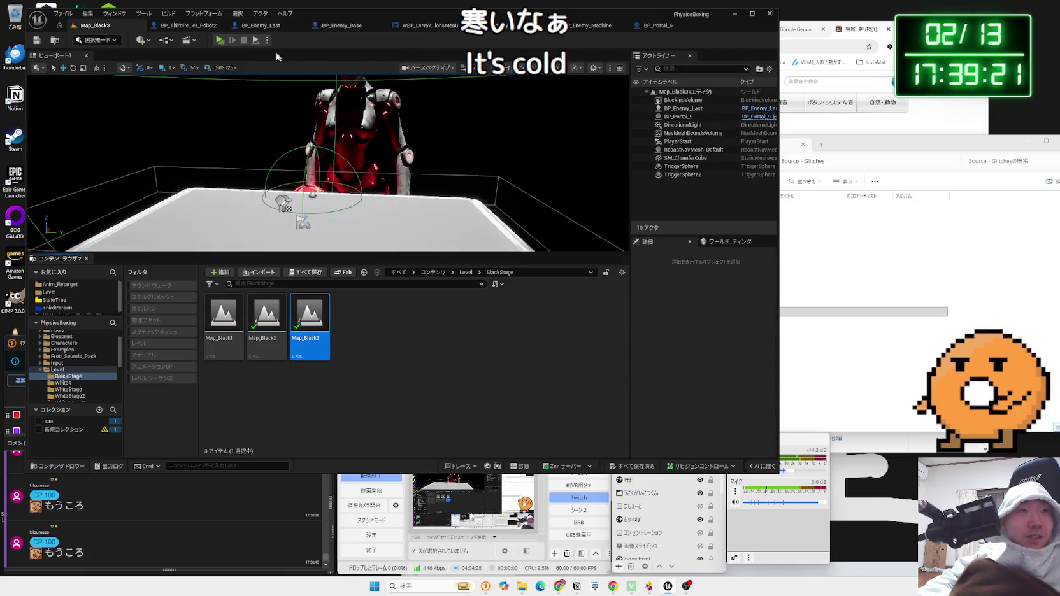
pyautogui.click(219, 40)
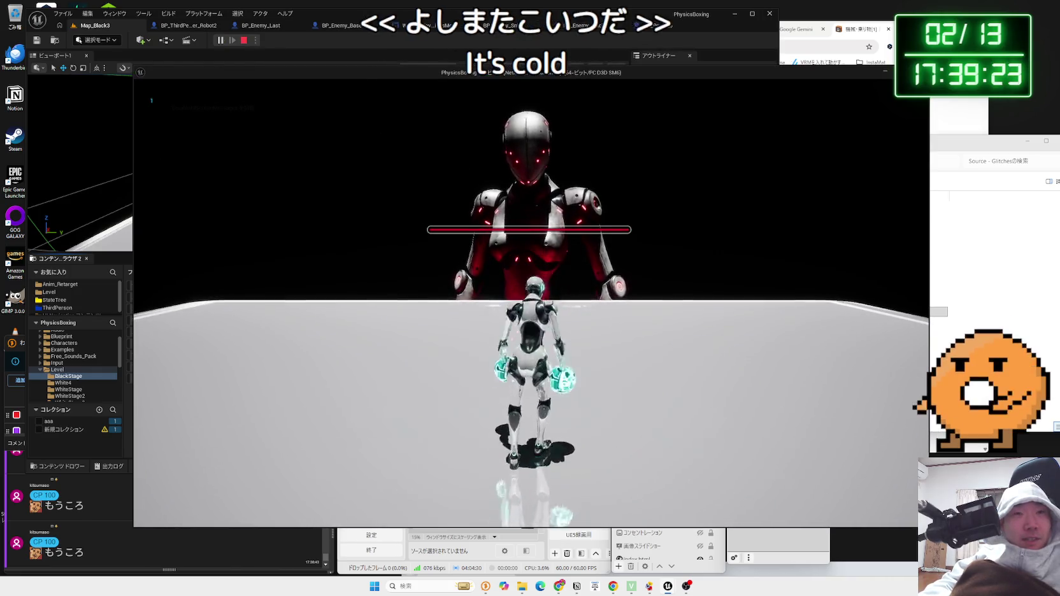
pyautogui.press('w')
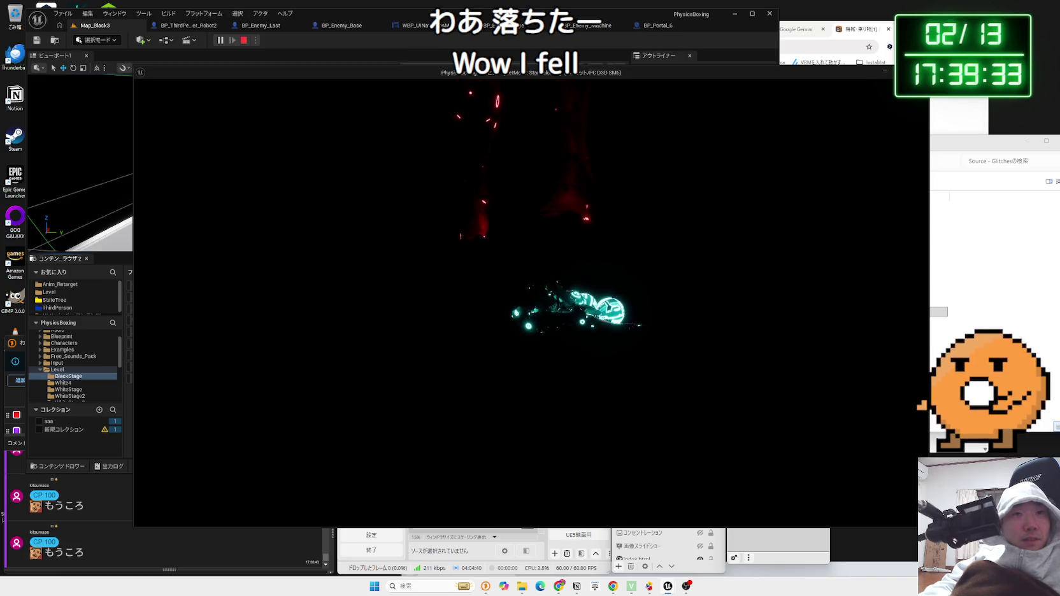
# Walk the respawned player robot forward until it stands right in front of the red boss
pyautogui.press('w')
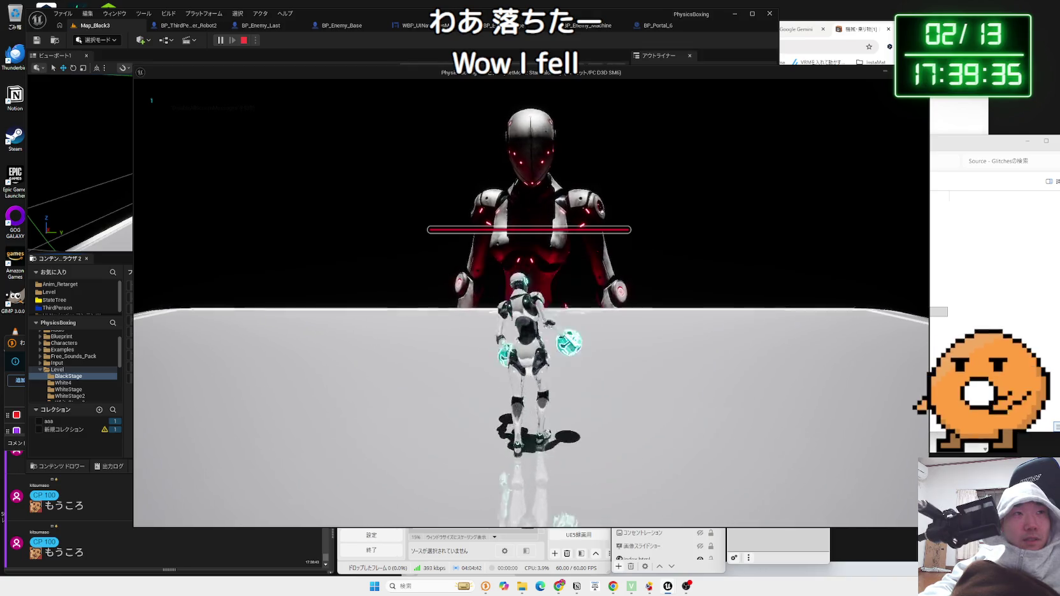
pyautogui.press('w')
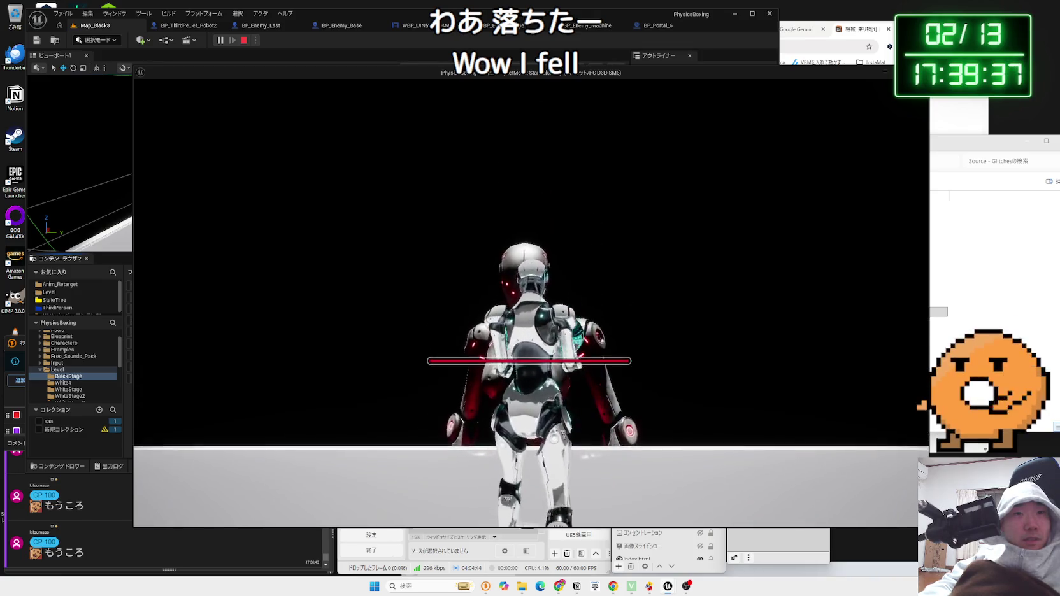
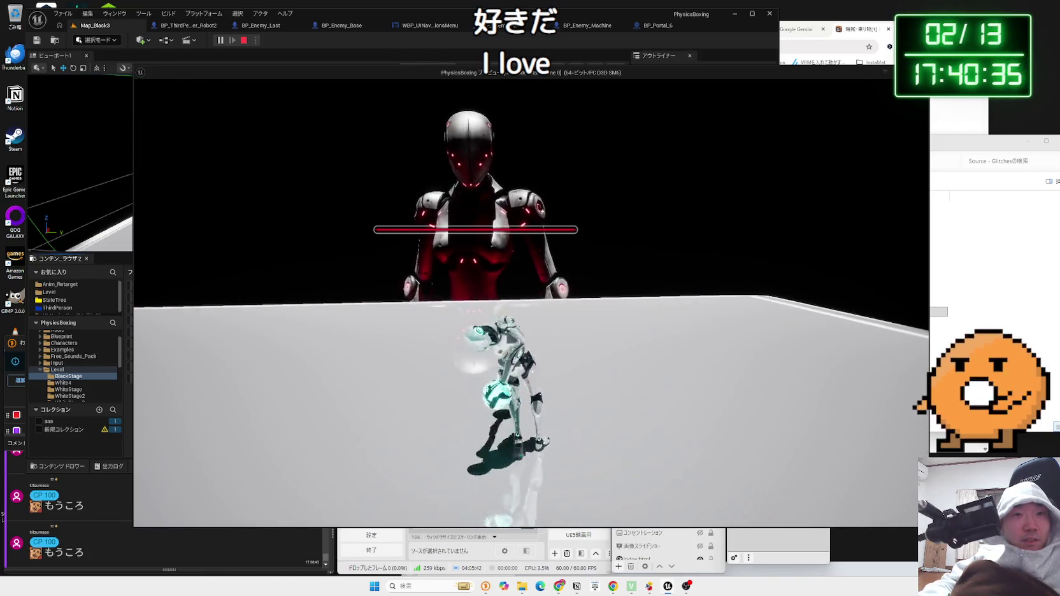
# Stop the play session and open BP_Enemy_Last's blueprint to review its overlap and EventHealthZero nodes
pyautogui.press('Escape')
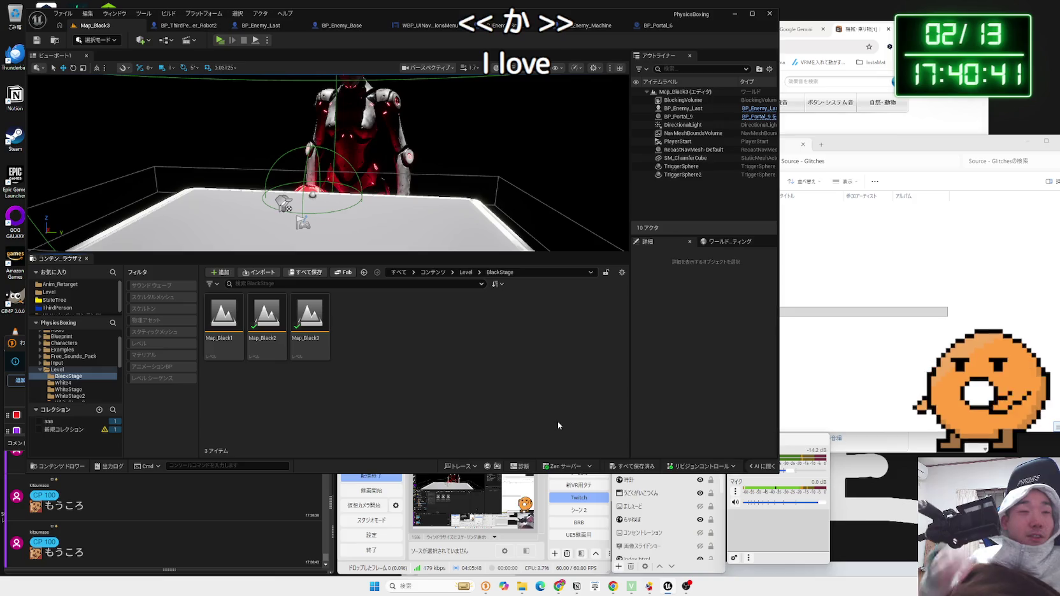
pyautogui.click(683, 109)
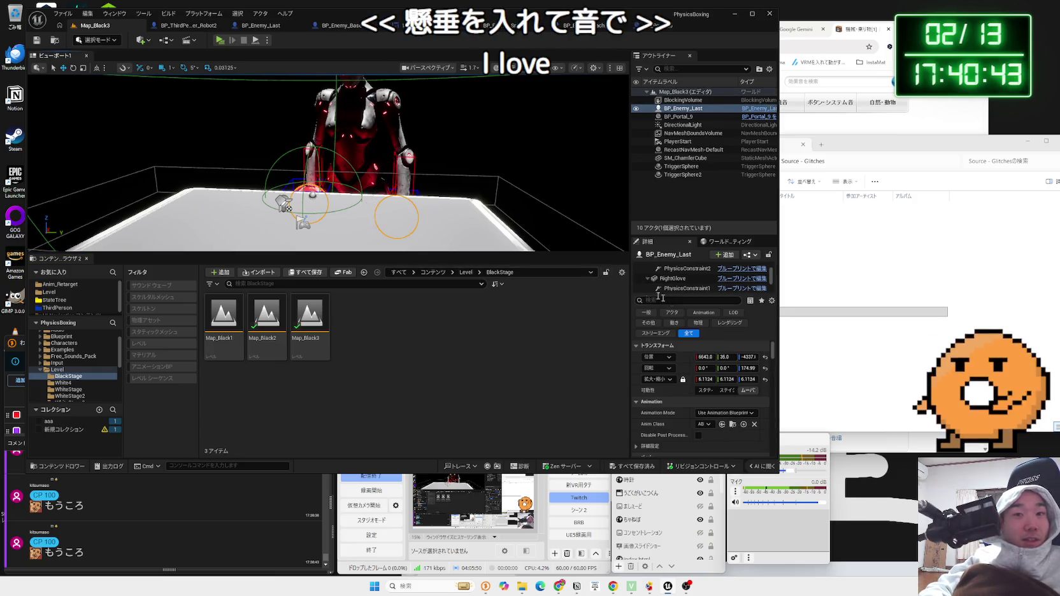
pyautogui.click(751, 109)
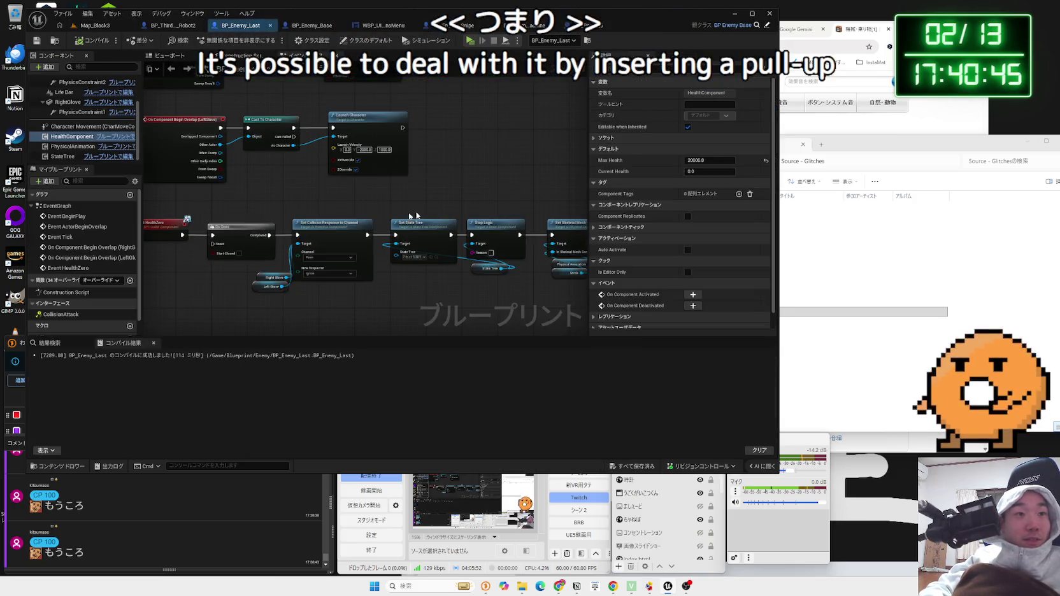
pyautogui.scroll(-3, 401, 262)
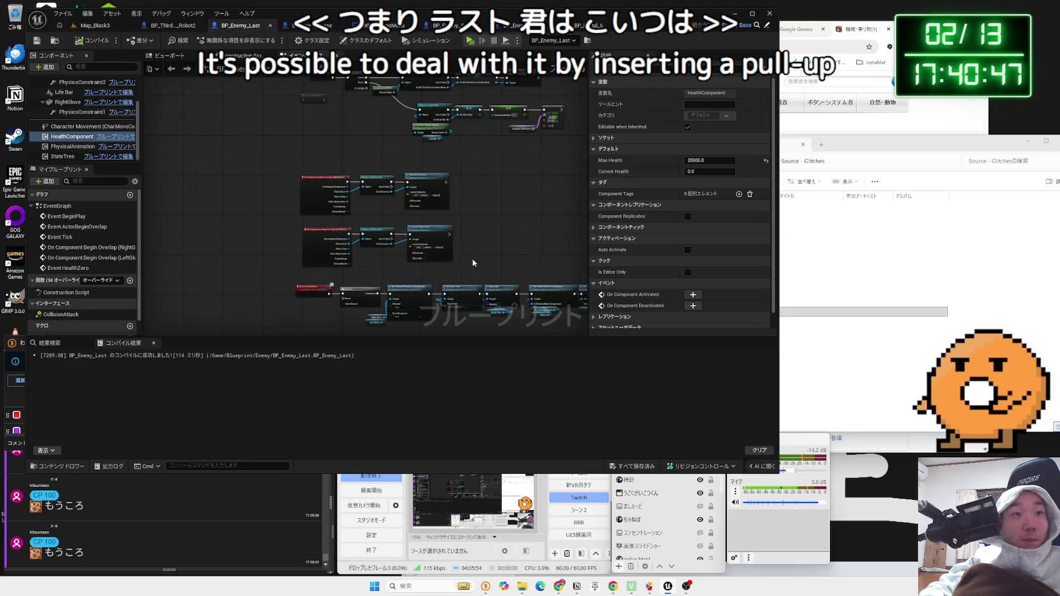
pyautogui.moveTo(398, 264); pyautogui.dragTo(432, 320)
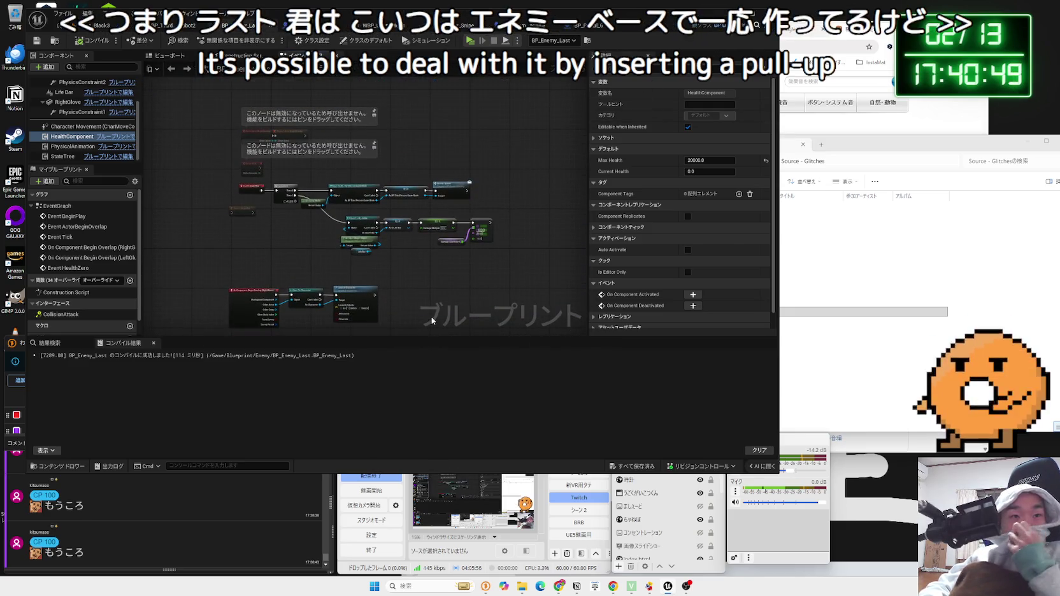
pyautogui.moveTo(439, 276)
pyautogui.mouseDown()
pyautogui.moveTo(397, 144)
pyautogui.moveTo(380, 166)
pyautogui.moveTo(394, 165)
pyautogui.mouseUp()
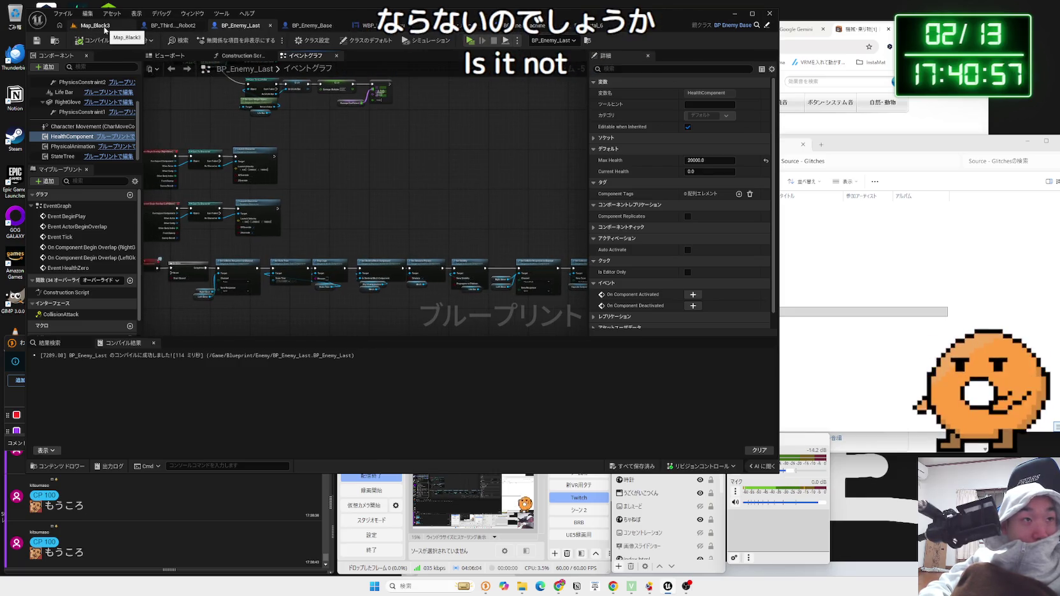
# Play Map_Black3, check the Audio options, back out to the pause menu, and stop playing
pyautogui.click(119, 29)
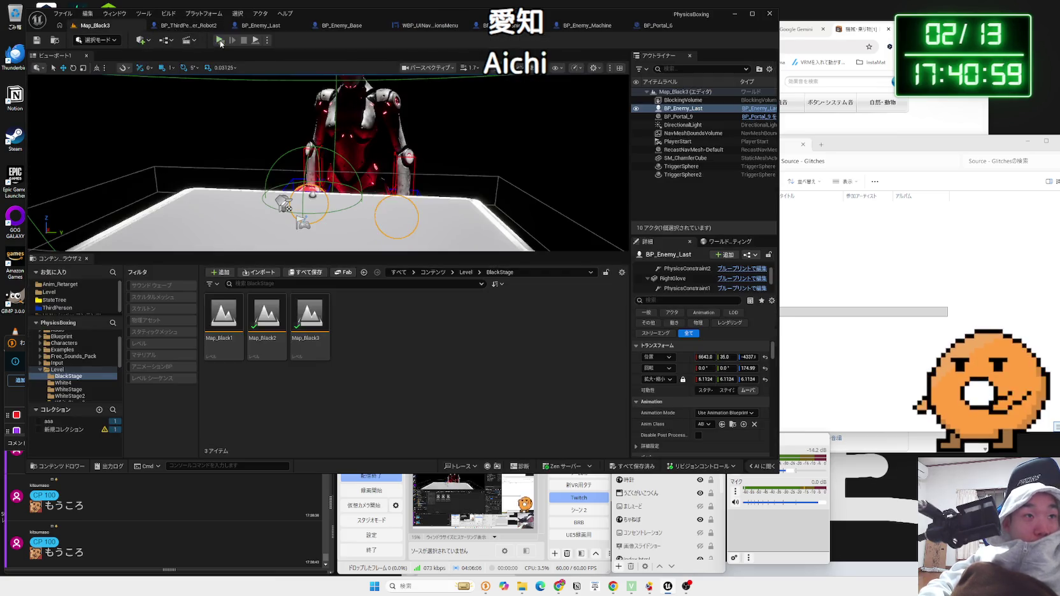
pyautogui.hotkey('alt', 'p')
pyautogui.click(266, 299)
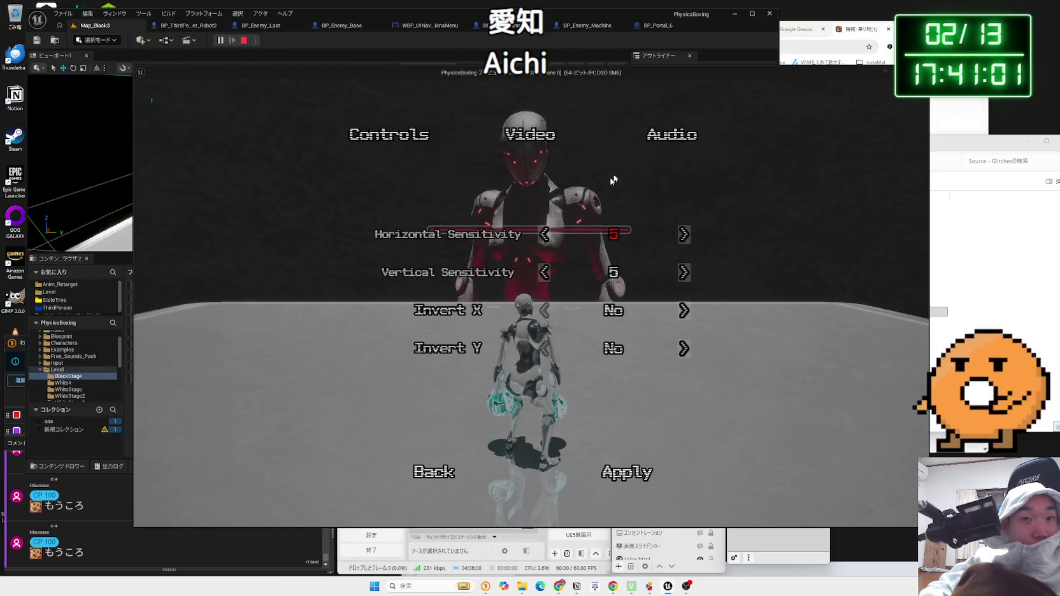
pyautogui.click(614, 153)
pyautogui.click(447, 469)
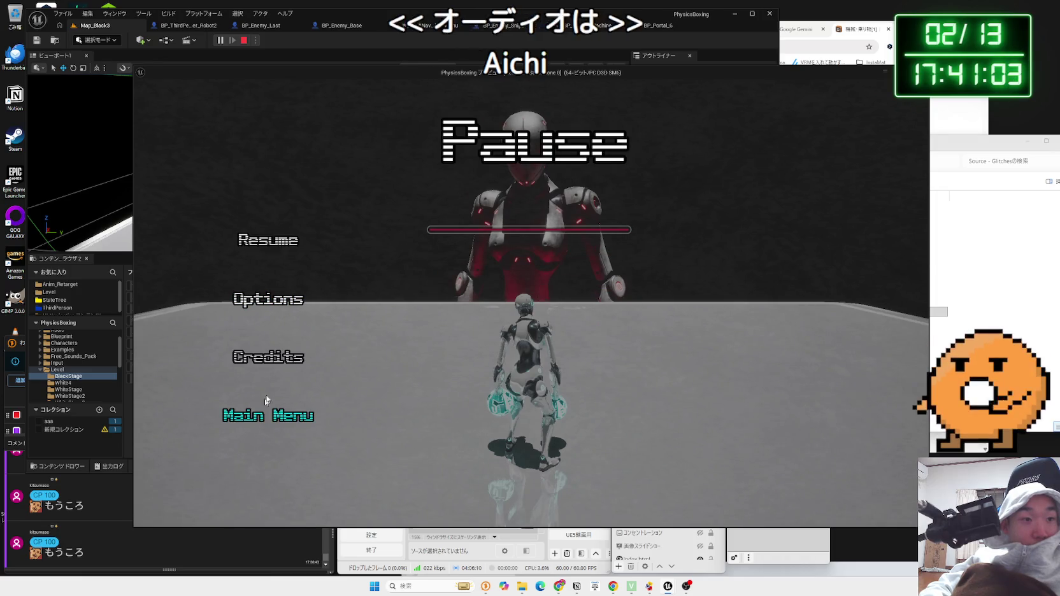
pyautogui.click(274, 417)
pyautogui.click(482, 338)
pyautogui.press('Escape')
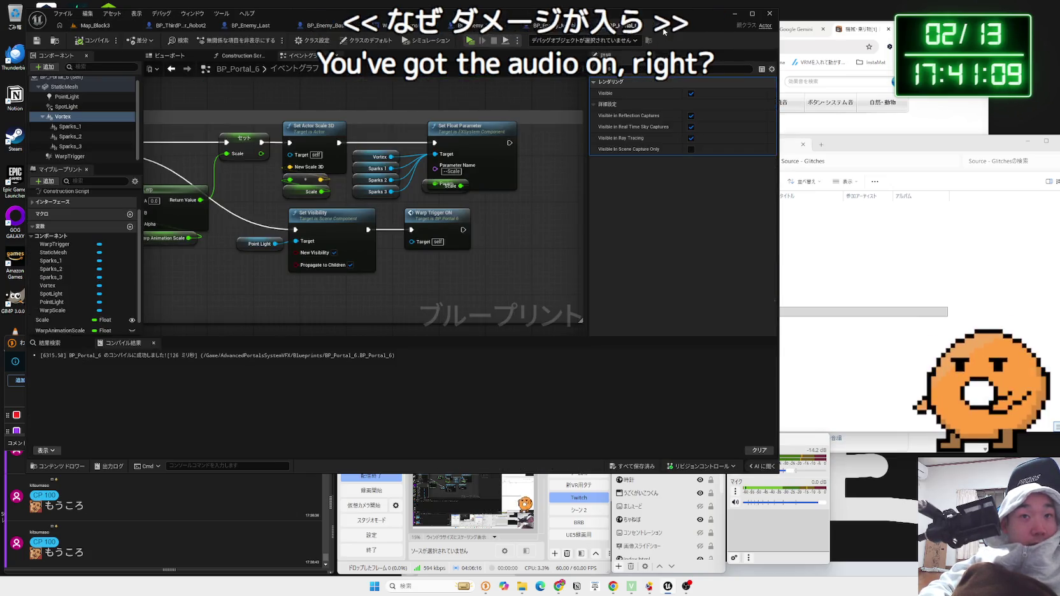
# Flip through the open blueprints, reviewing BP_ThirdPersonCharacter_Robot2's グローブの処理 hit-handling block
pyautogui.click(532, 26)
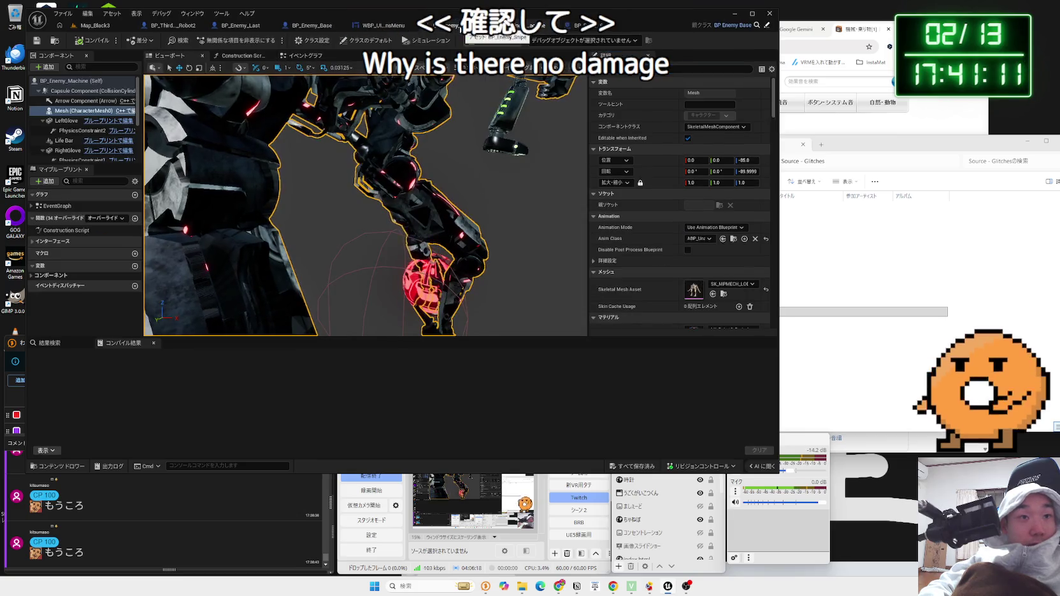
pyautogui.click(460, 29)
pyautogui.click(382, 26)
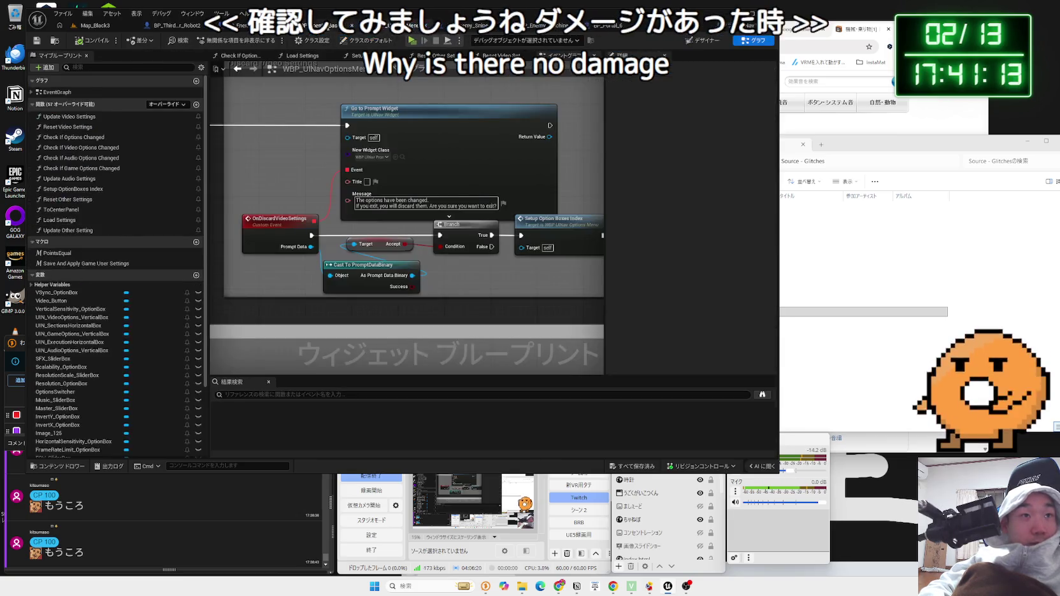
pyautogui.click(331, 25)
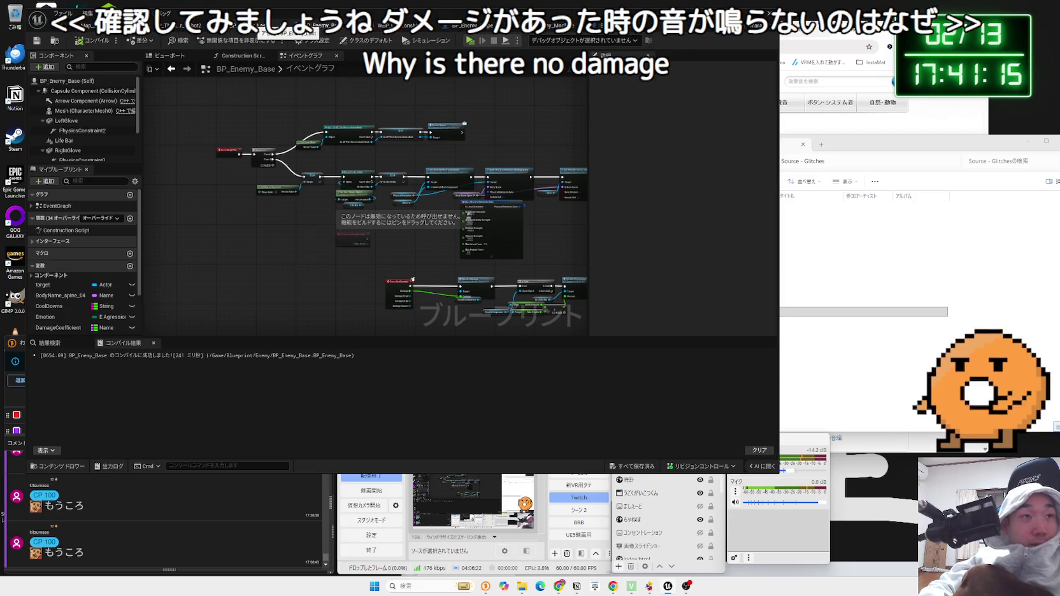
pyautogui.click(207, 28)
pyautogui.moveTo(278, 109)
pyautogui.mouseDown()
pyautogui.moveTo(350, 152)
pyautogui.moveTo(449, 147)
pyautogui.moveTo(530, 120)
pyautogui.mouseUp()
pyautogui.scroll(-3, 444, 141)
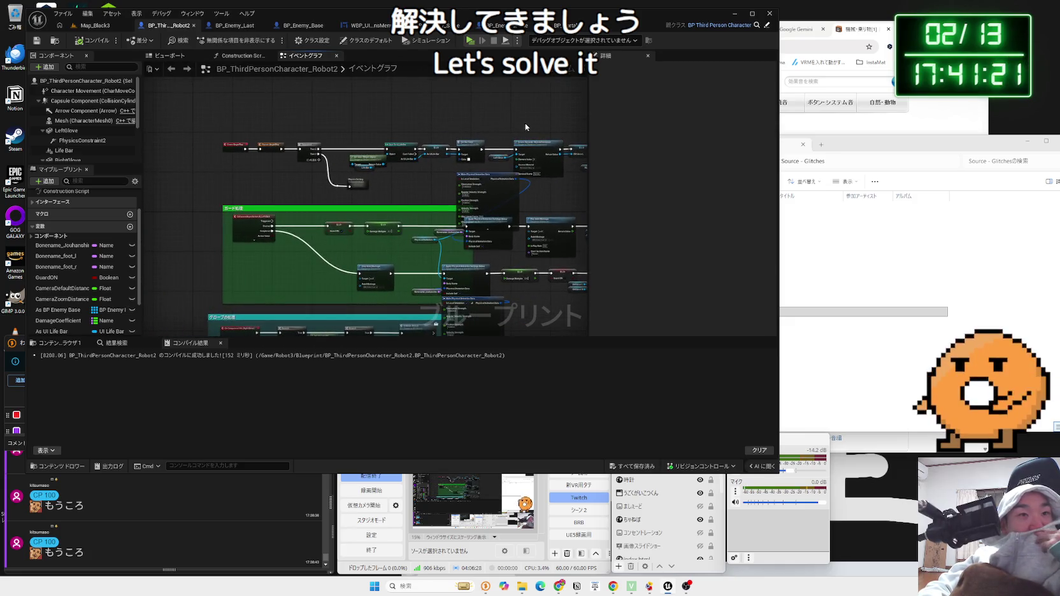
pyautogui.scroll(5, 395, 319)
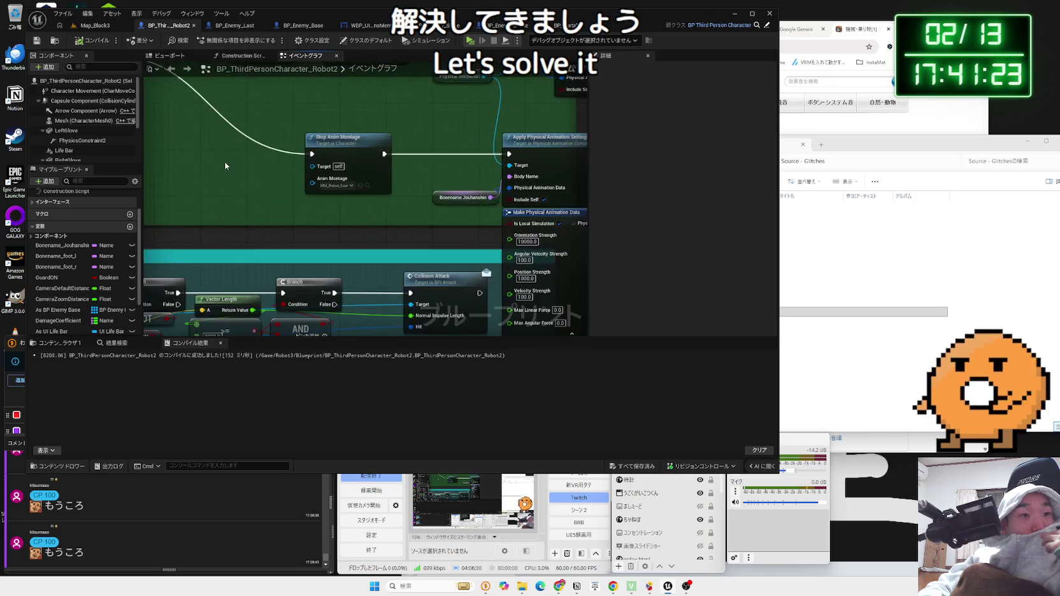
pyautogui.scroll(-3, 225, 166)
pyautogui.moveTo(475, 228); pyautogui.dragTo(353, 199)
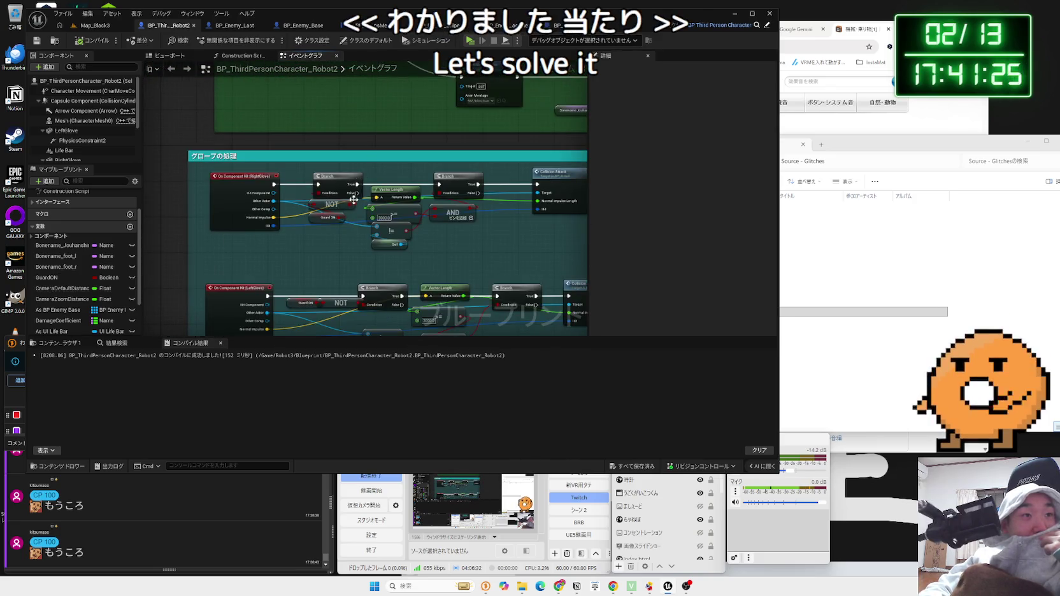
# In BP_Enemy_Last, pull a connection from LeftGlove's Launch Character to list attachable nodes, then dismiss it
pyautogui.click(234, 26)
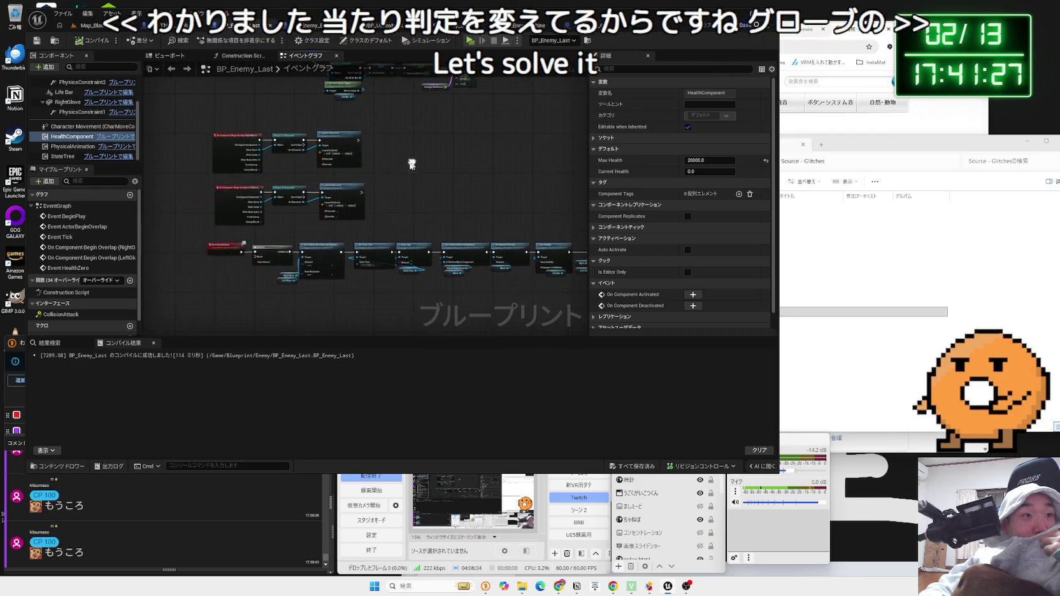
pyautogui.scroll(3, 411, 164)
pyautogui.scroll(1, 376, 207)
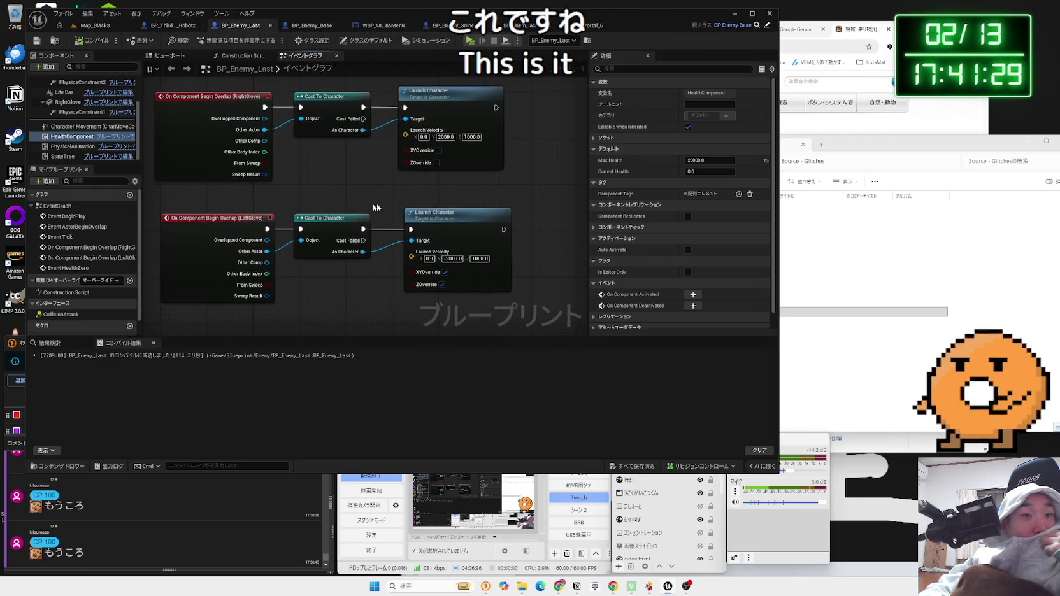
pyautogui.scroll(-2, 376, 208)
pyautogui.scroll(1, 347, 189)
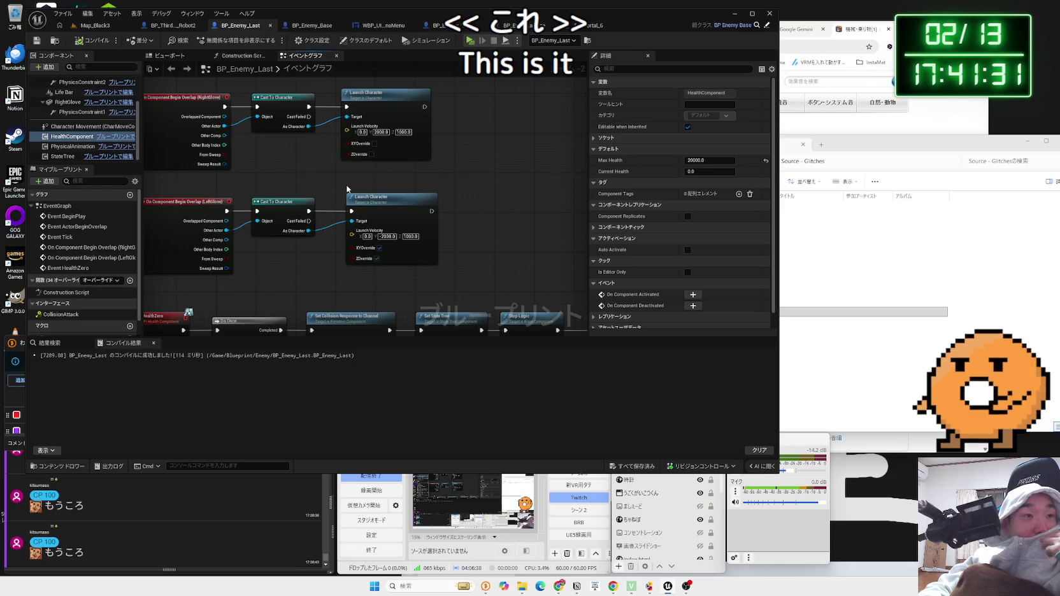
pyautogui.moveTo(432, 211); pyautogui.dragTo(468, 212)
pyautogui.press('Escape')
# Browse 効果音ラボ's ロボット・メカ sounds and download 巨大ロボットが倒れる
pyautogui.click(838, 50)
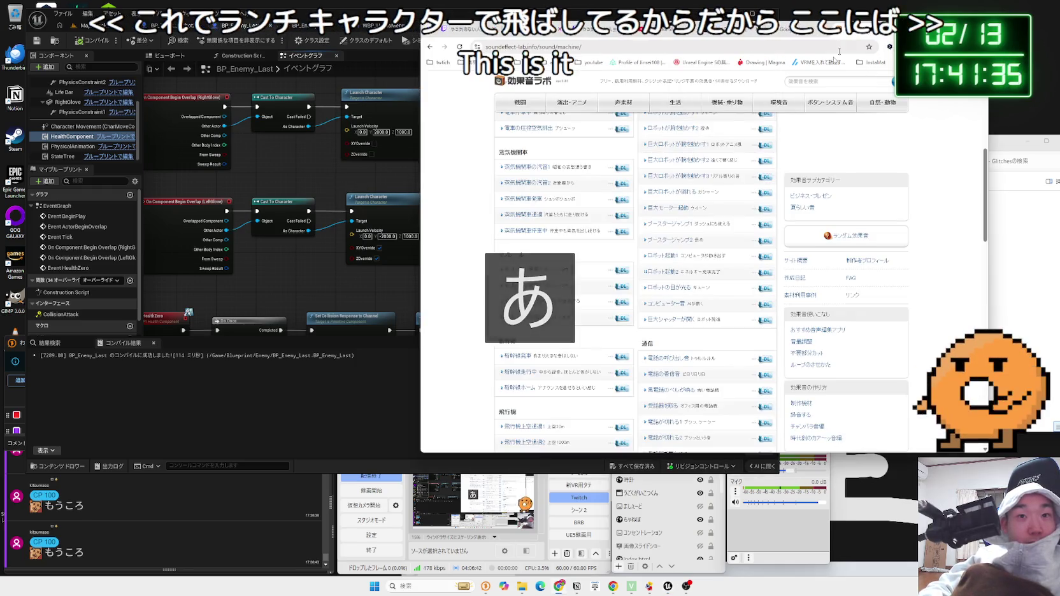
pyautogui.scroll(3, 709, 219)
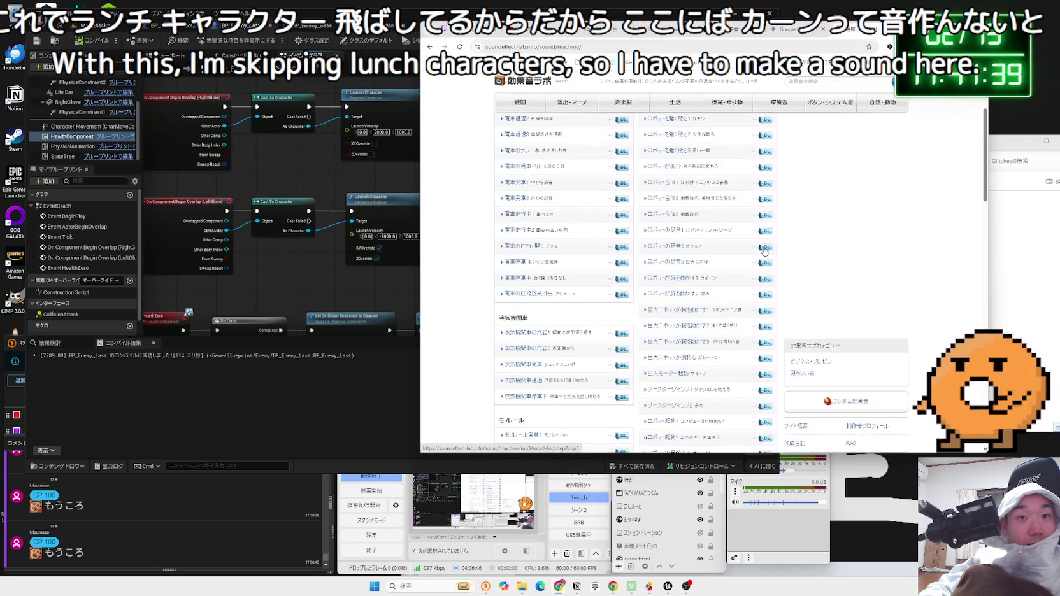
pyautogui.scroll(2, 764, 250)
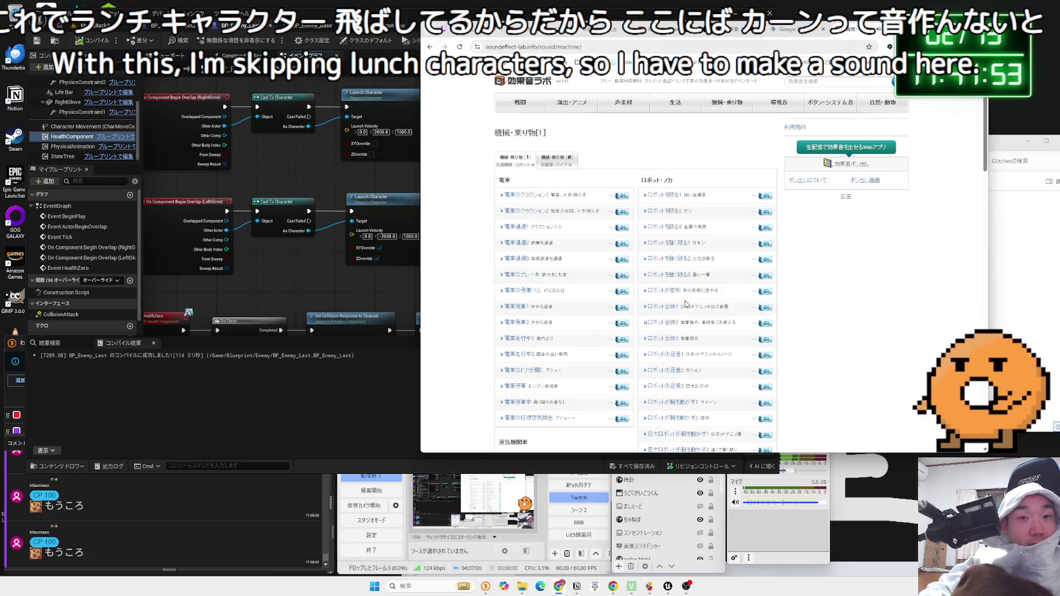
pyautogui.scroll(-1, 685, 304)
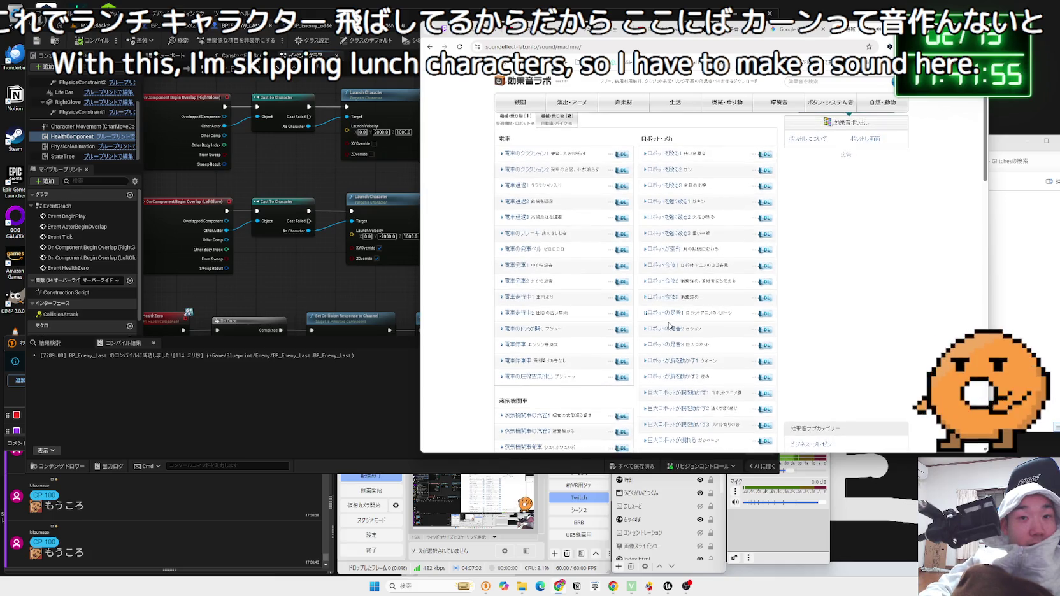
pyautogui.scroll(-2, 668, 332)
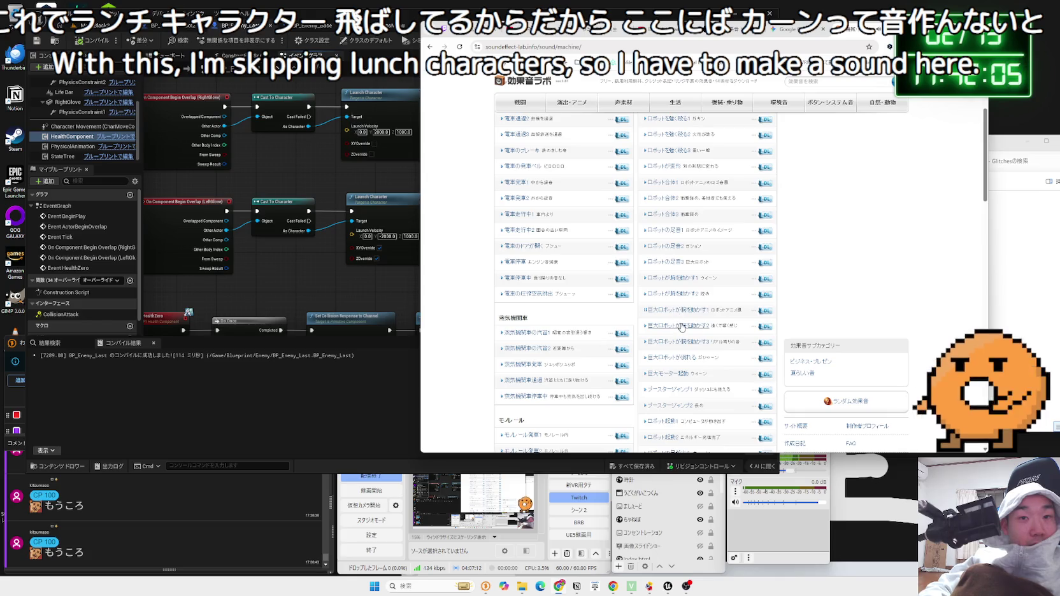
pyautogui.scroll(-1, 682, 327)
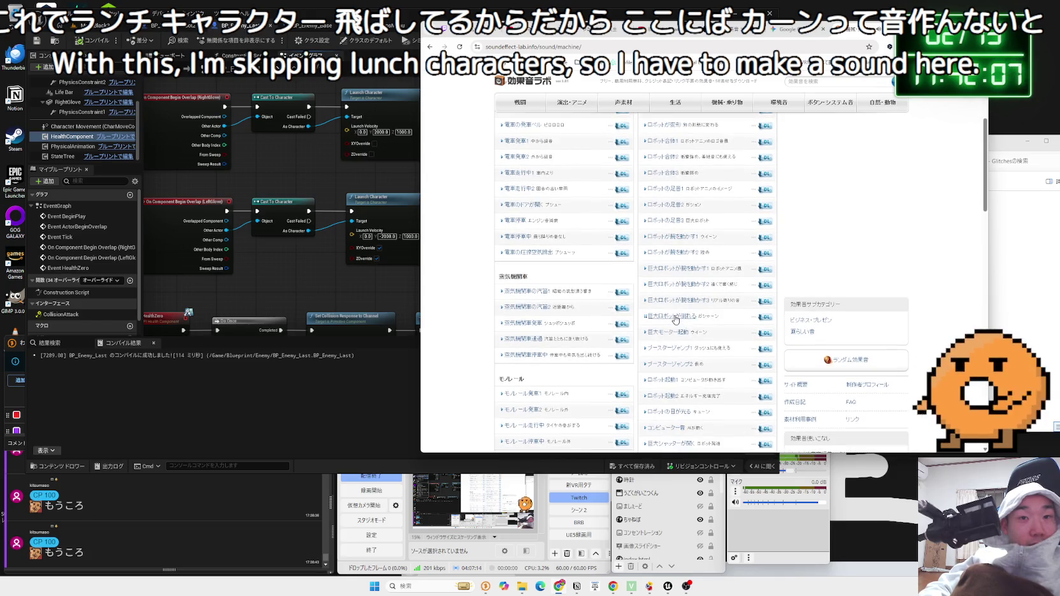
pyautogui.scroll(-1, 675, 318)
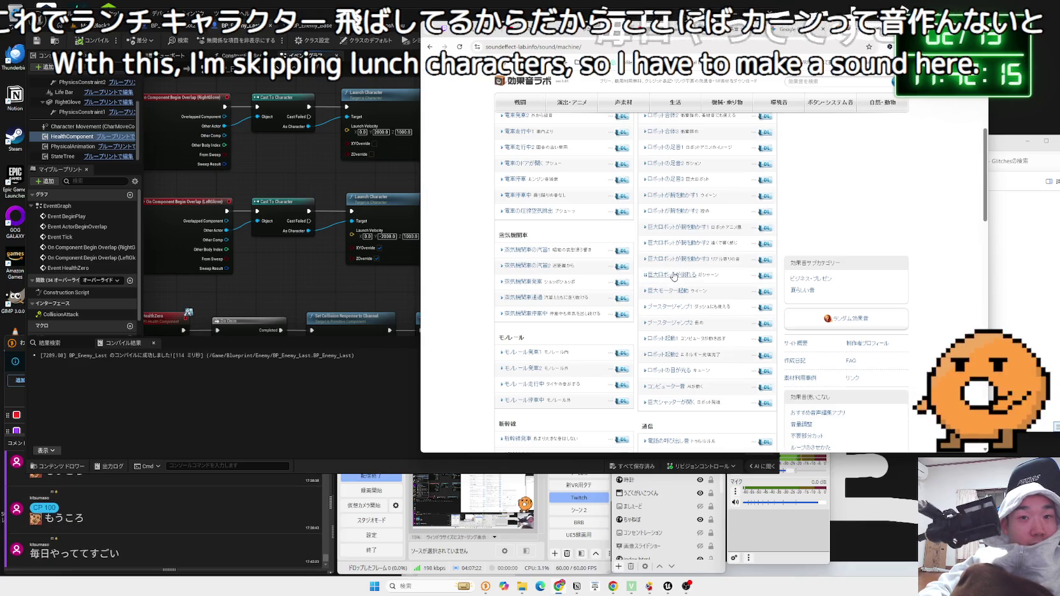
pyautogui.click(763, 276)
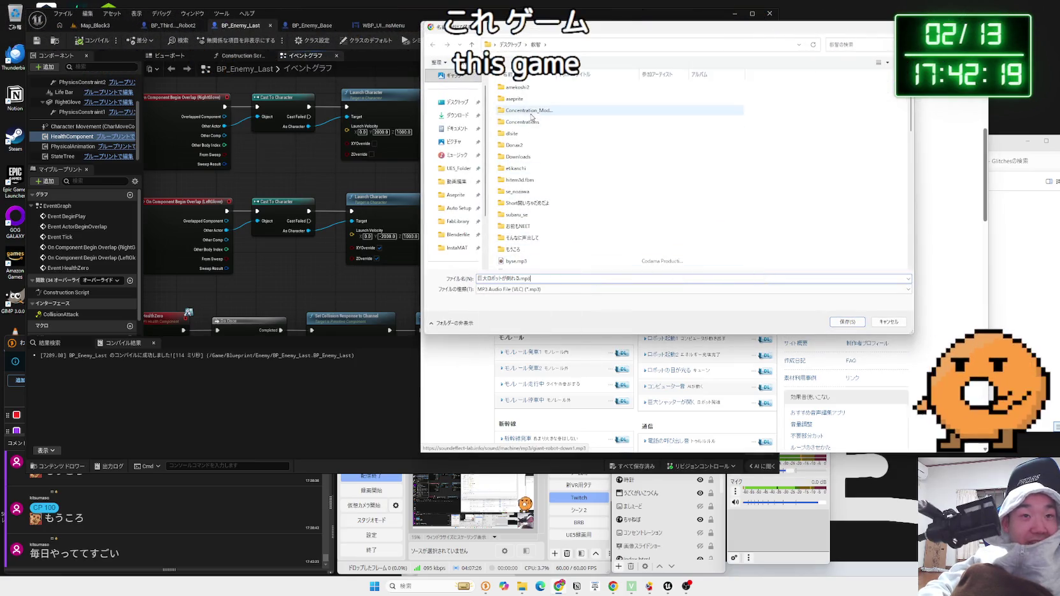
pyautogui.click(454, 180)
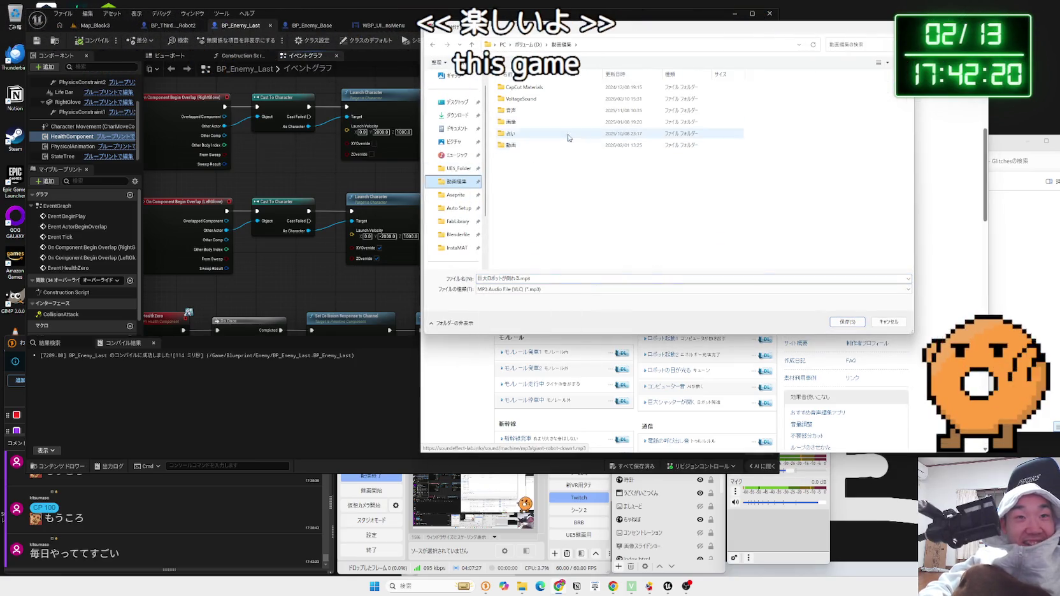
pyautogui.click(535, 121)
pyautogui.click(535, 109)
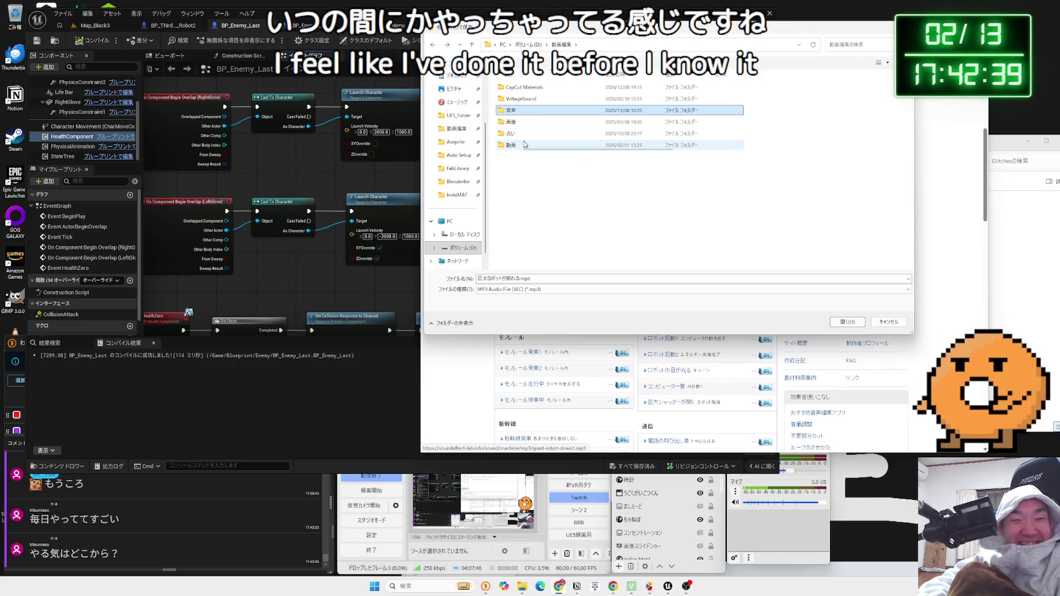
pyautogui.doubleClick(524, 145)
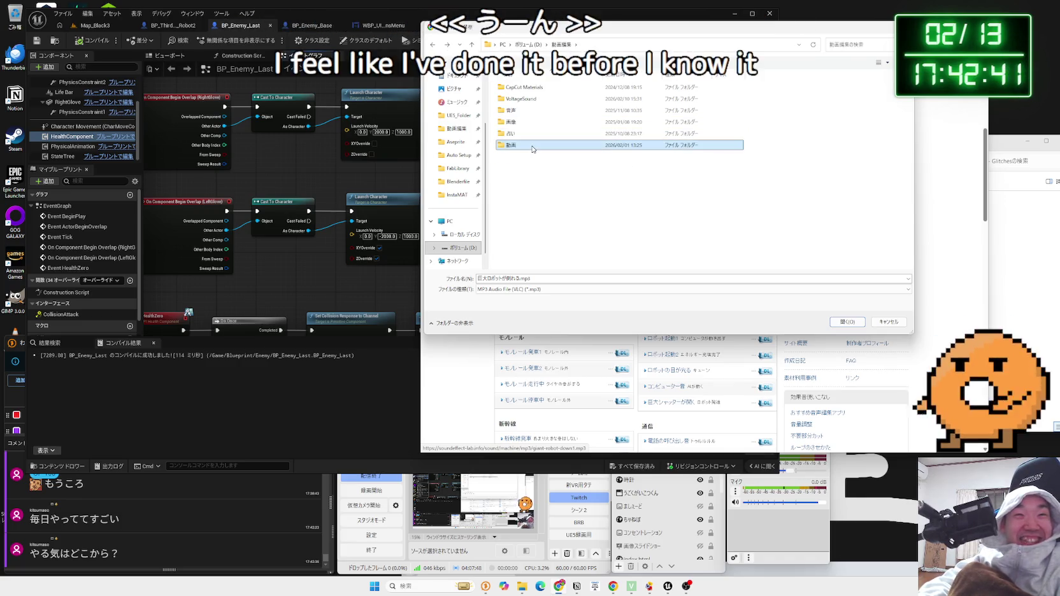
pyautogui.hotkey('alt', 'Up')
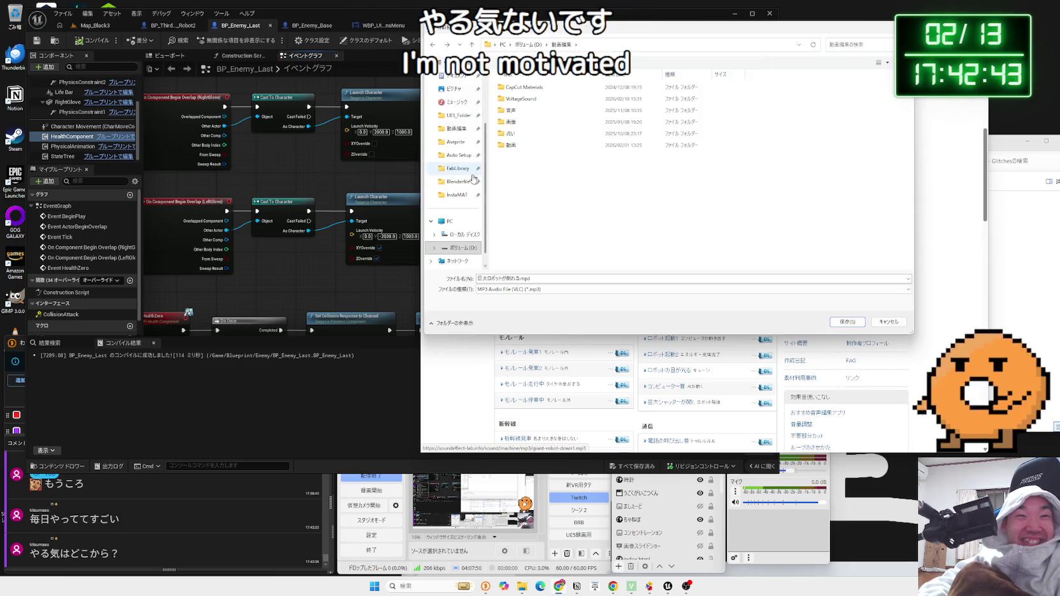
pyautogui.moveTo(423, 167); pyautogui.dragTo(414, 167)
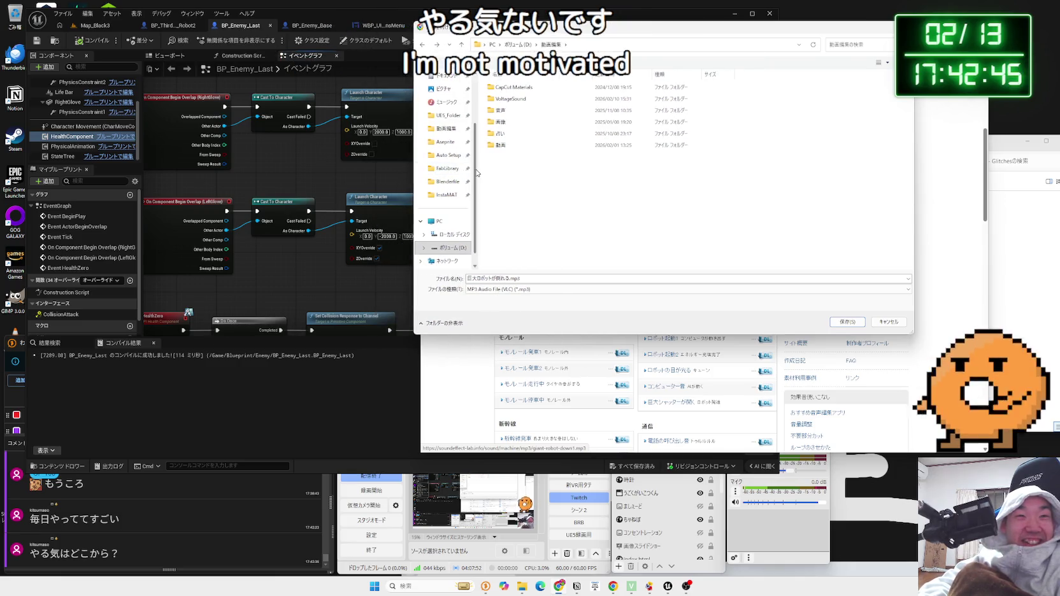
pyautogui.moveTo(479, 169)
pyautogui.mouseDown()
pyautogui.moveTo(507, 170)
pyautogui.moveTo(487, 173)
pyautogui.mouseUp()
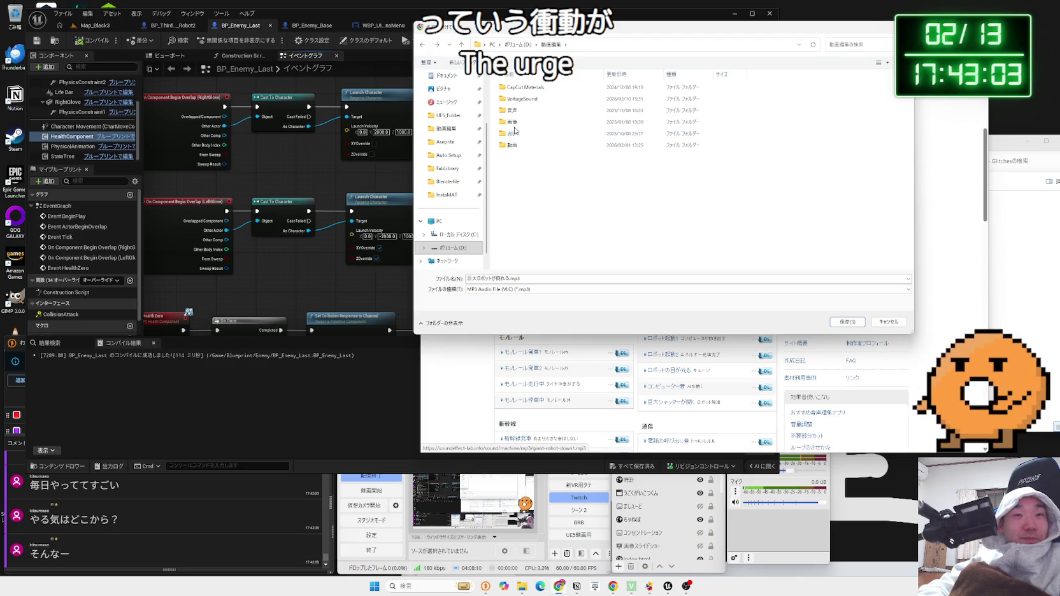
pyautogui.hotkey('alt', 'Up')
pyautogui.doubleClick(533, 139)
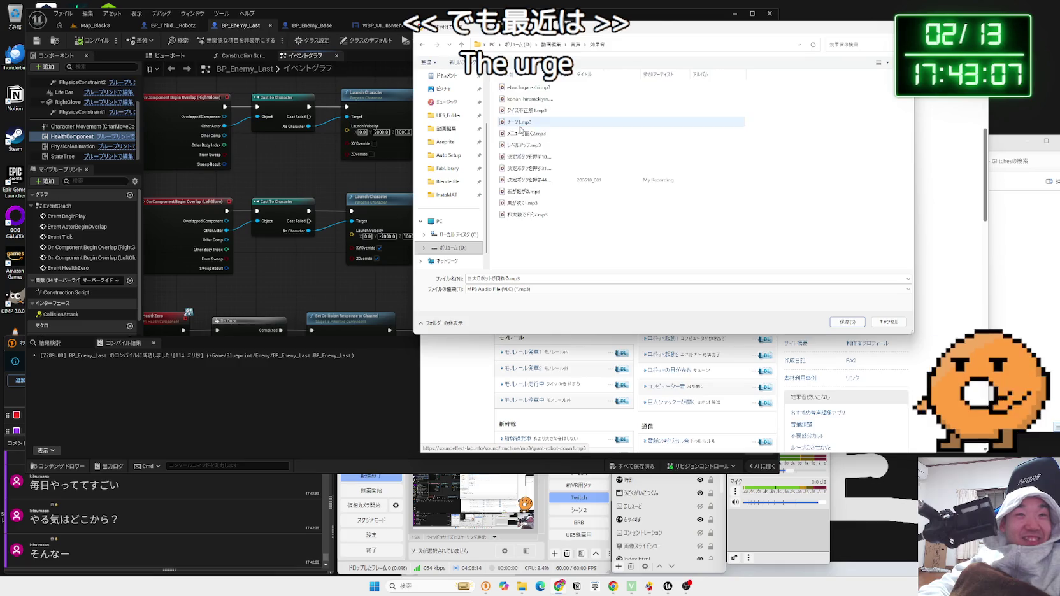
pyautogui.hotkey('alt', 'Up')
pyautogui.click(547, 180)
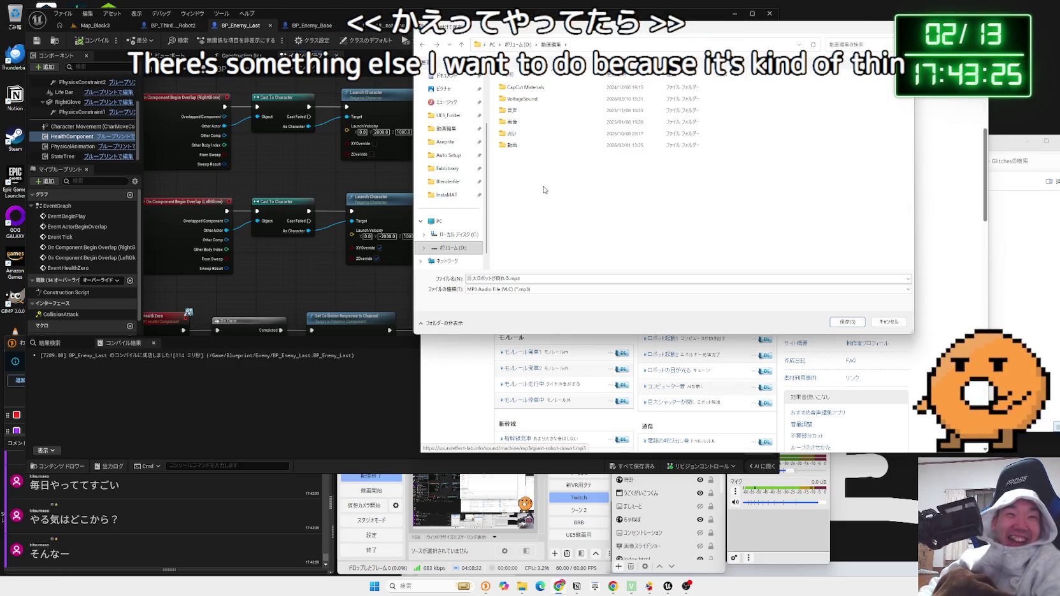
# In the save dialog, navigate into UE5_Folder > 素材, briefly checking the Plugin and Audio folders
pyautogui.click(446, 132)
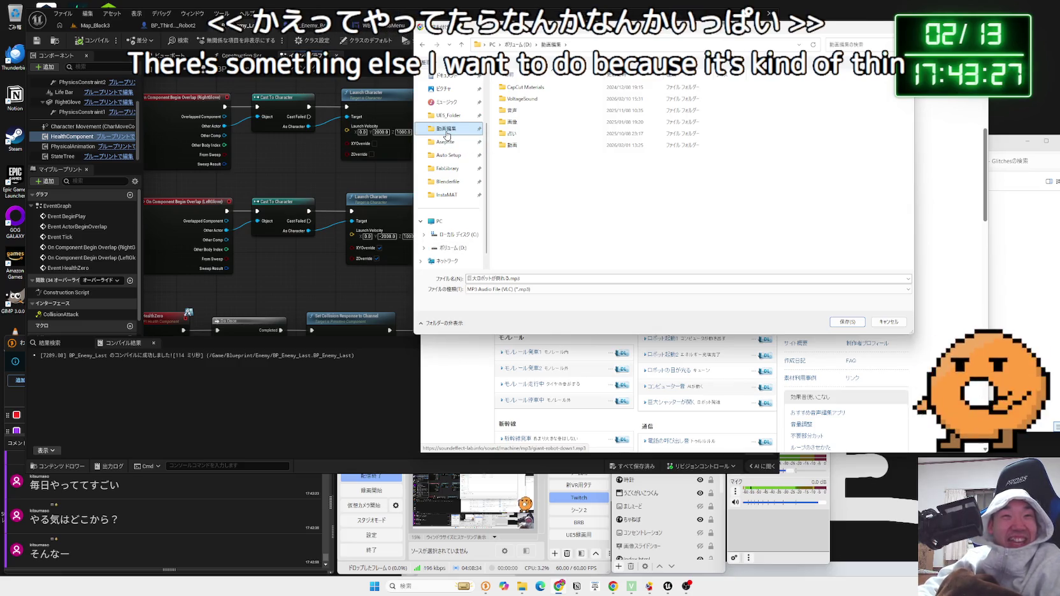
pyautogui.click(448, 117)
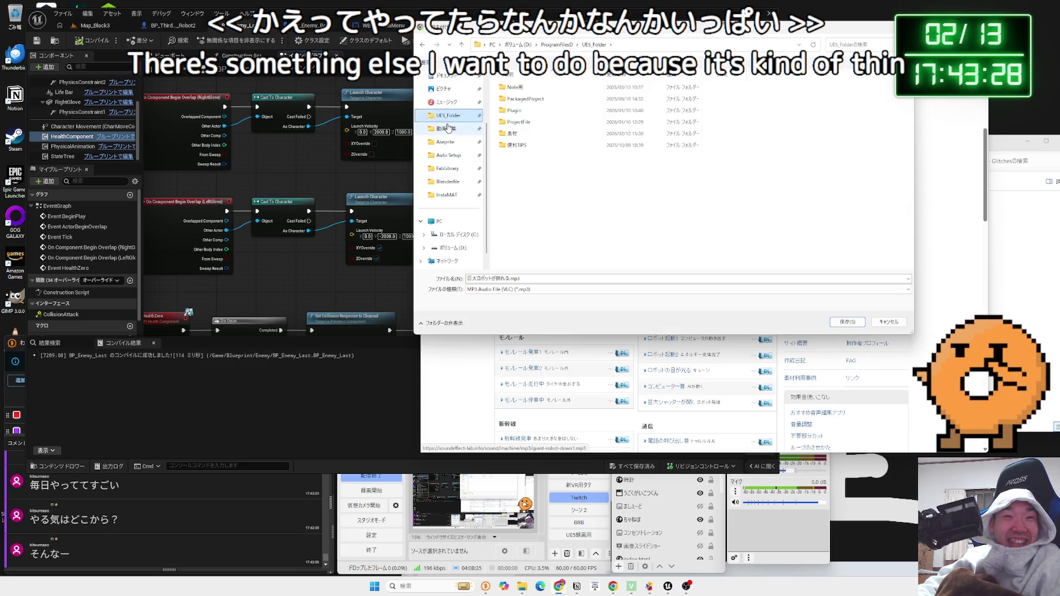
pyautogui.doubleClick(530, 111)
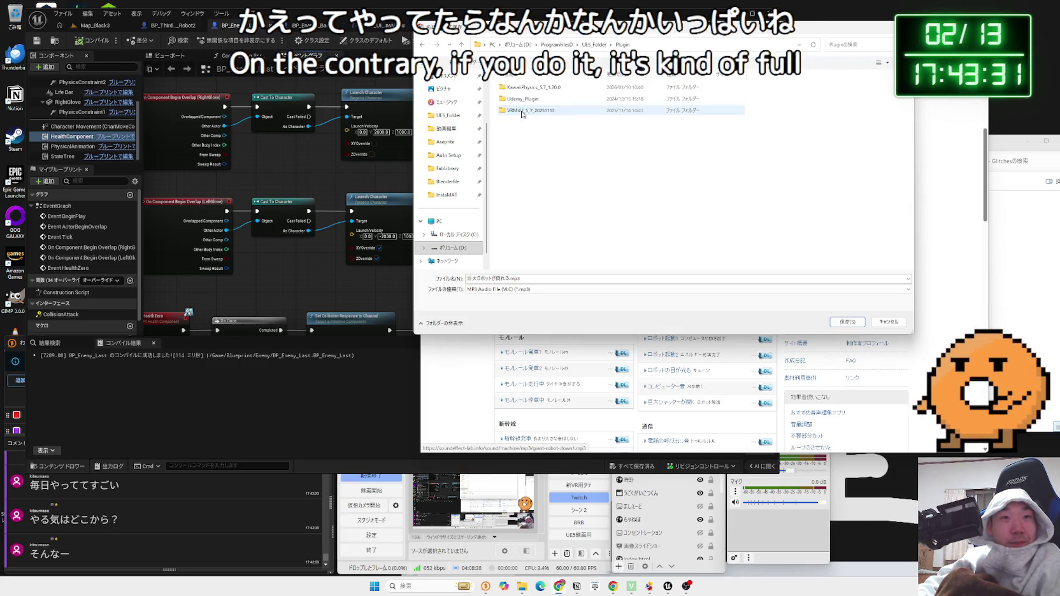
pyautogui.press('BackSpace')
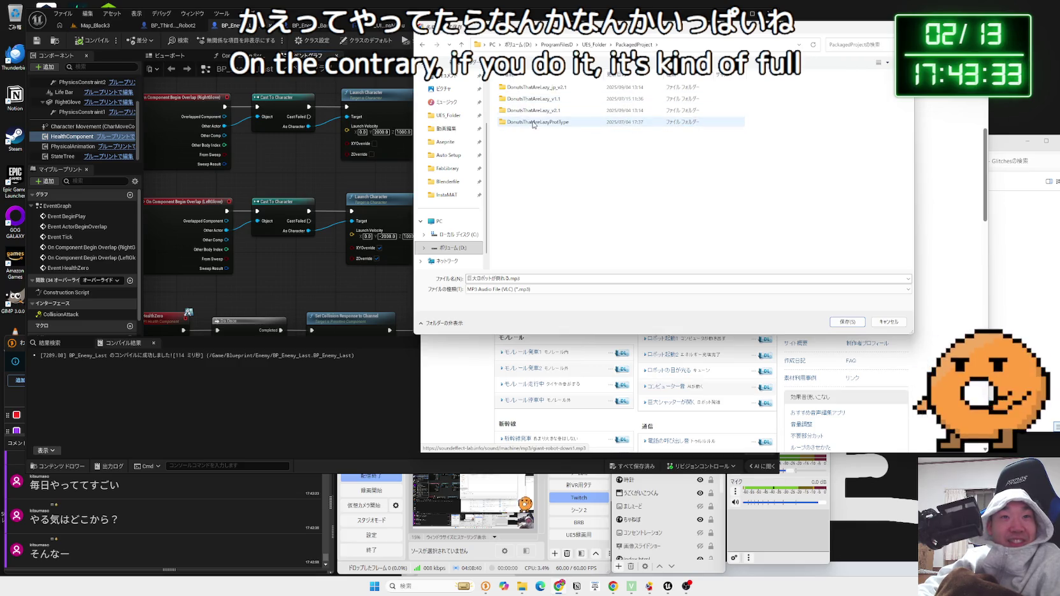
pyautogui.click(518, 89)
pyautogui.doubleClick(516, 133)
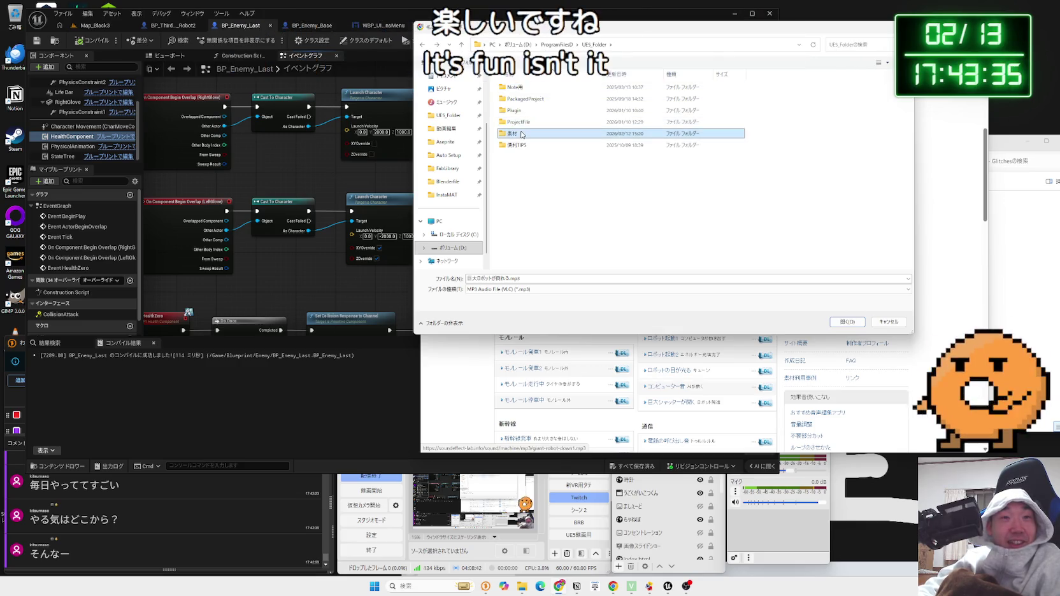
pyautogui.doubleClick(520, 123)
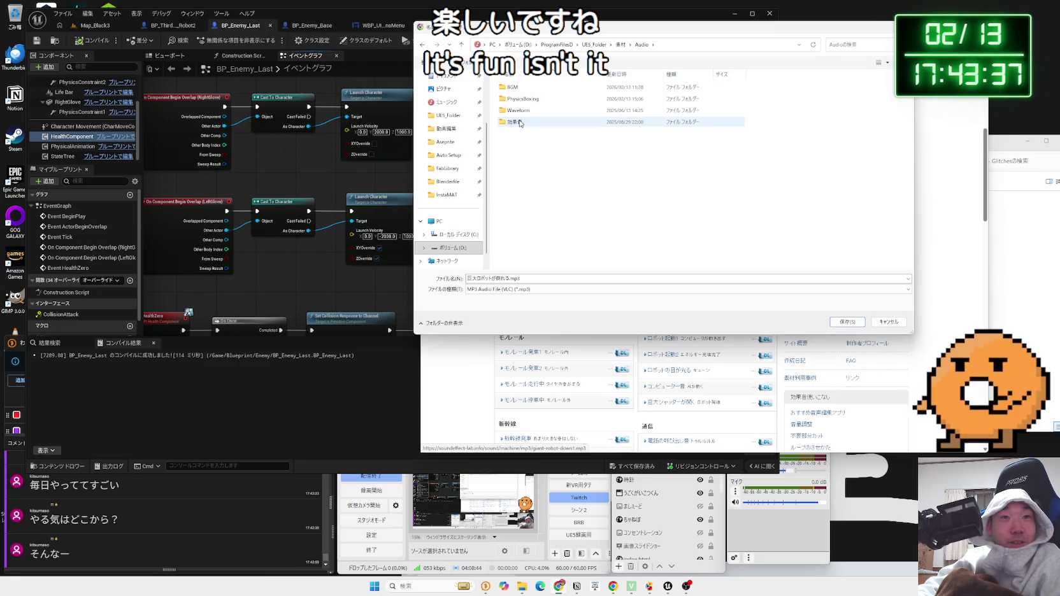
pyautogui.press('BackSpace')
pyautogui.moveTo(573, 33); pyautogui.dragTo(559, 95)
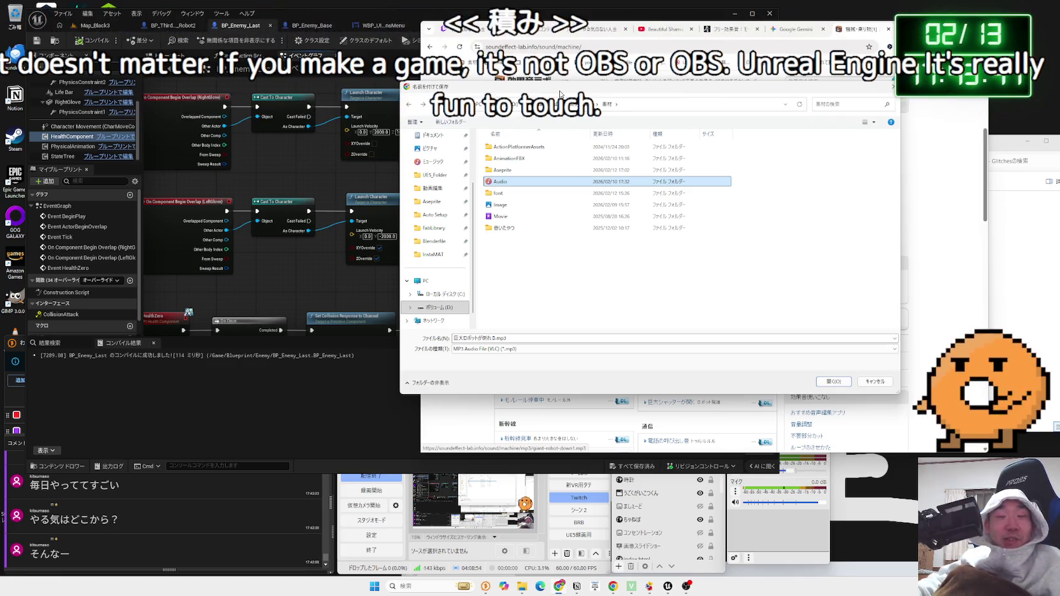
# Open 素材 > Audio > PhysicsBoxing as the save location
pyautogui.click(503, 173)
pyautogui.click(512, 158)
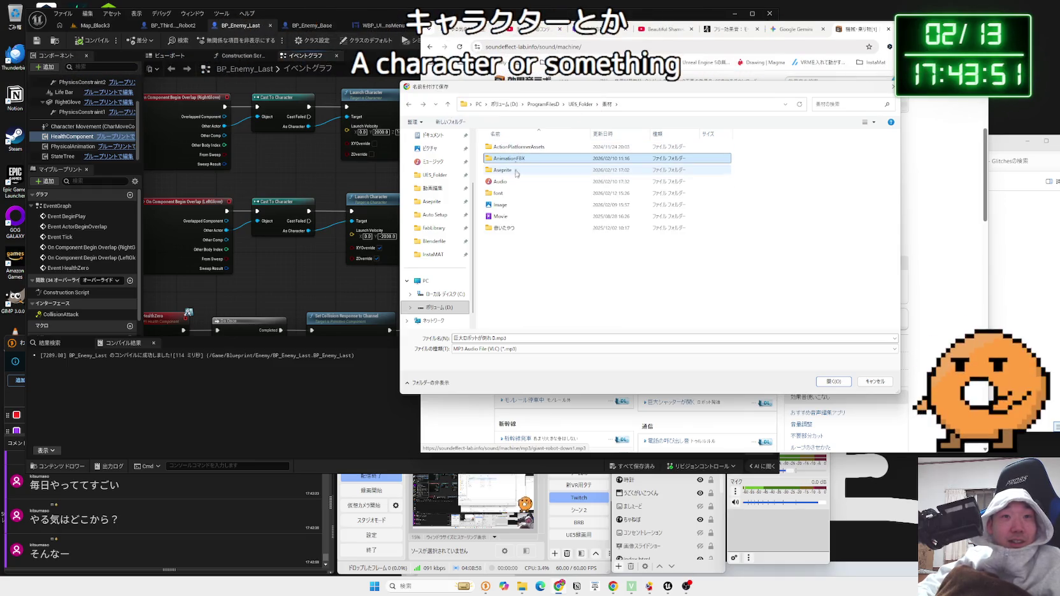
pyautogui.doubleClick(517, 182)
pyautogui.press('BackSpace')
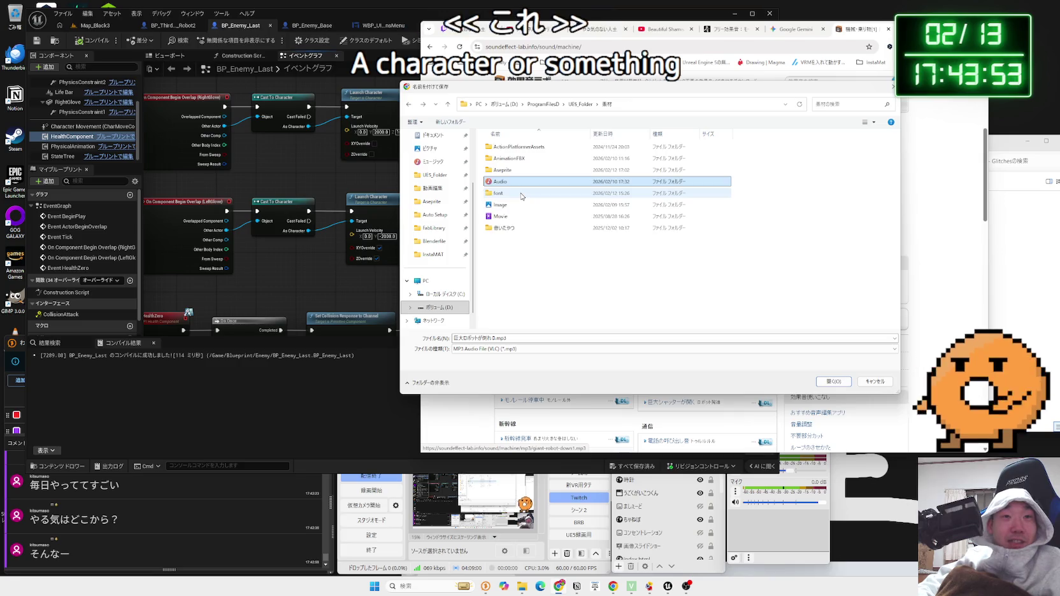
pyautogui.doubleClick(517, 182)
pyautogui.doubleClick(510, 158)
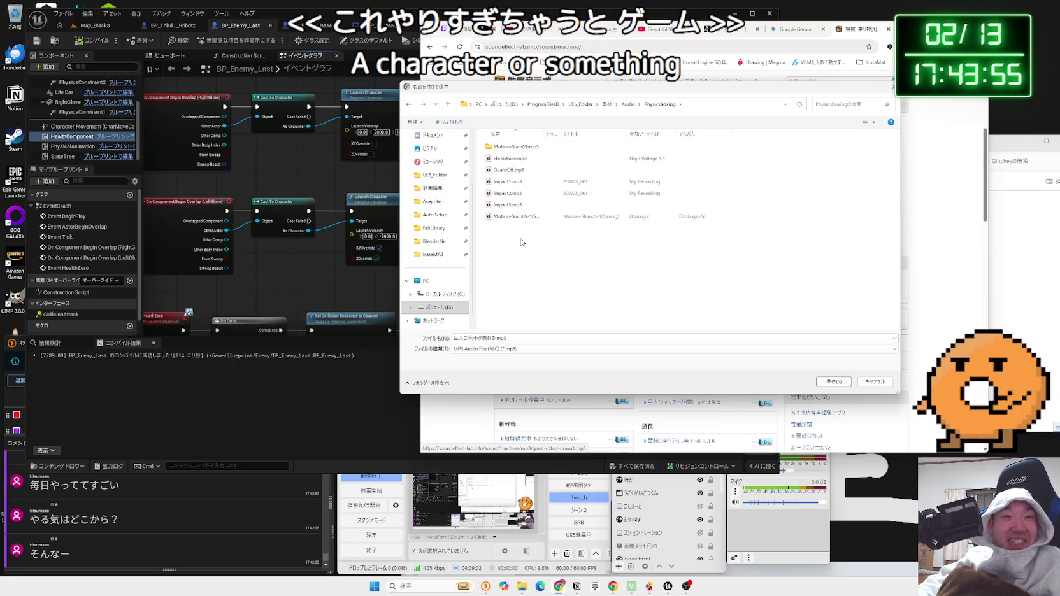
# Rename the file to LastBossAttack.mp3 and save it
pyautogui.click(493, 337)
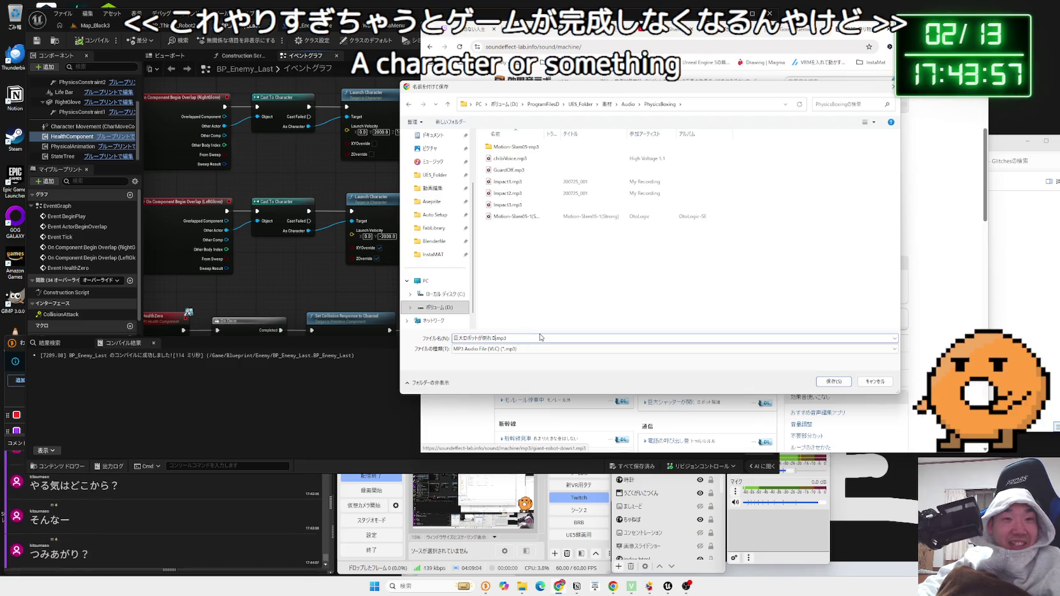
pyautogui.press('BackSpace')
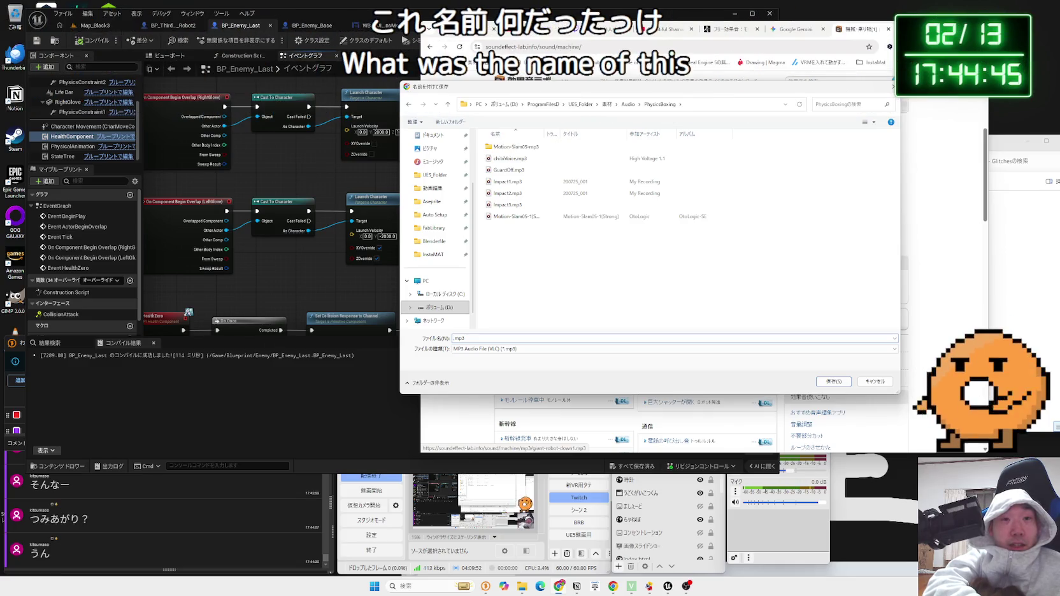
pyautogui.write('LastBossAtta')
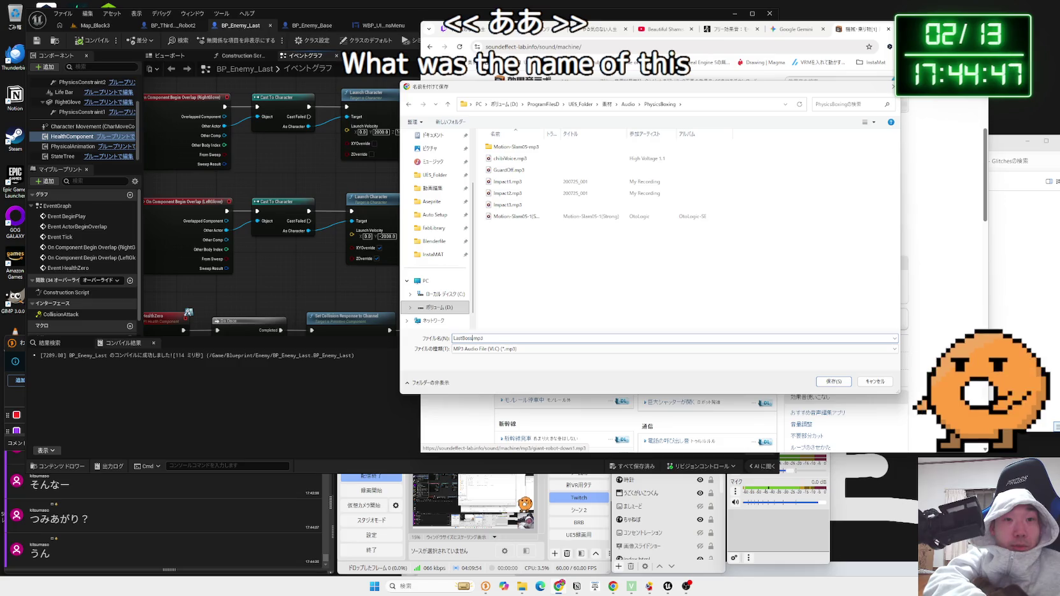
pyautogui.write('ck')
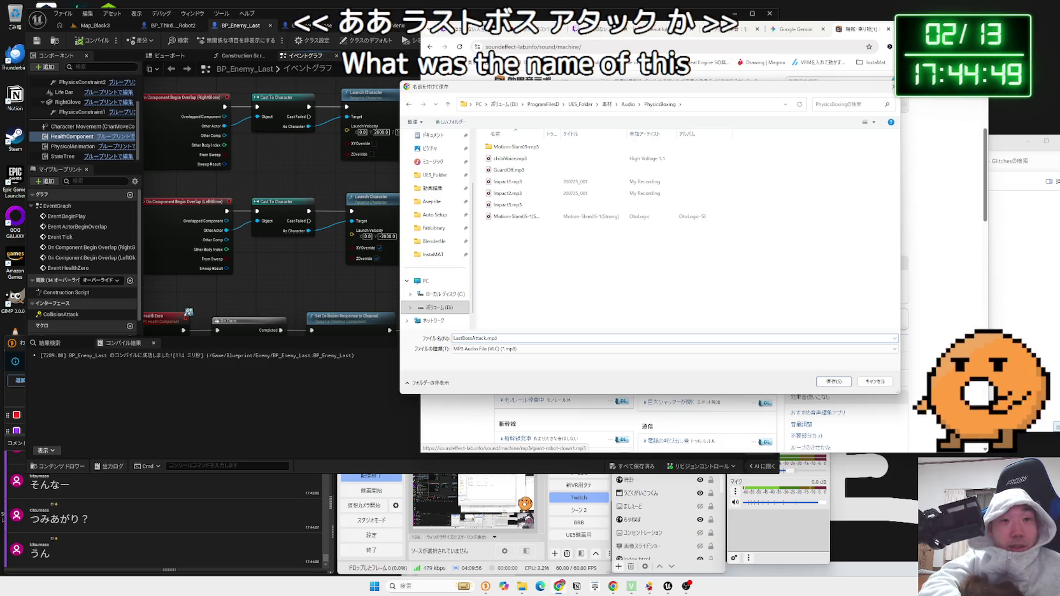
pyautogui.click(833, 382)
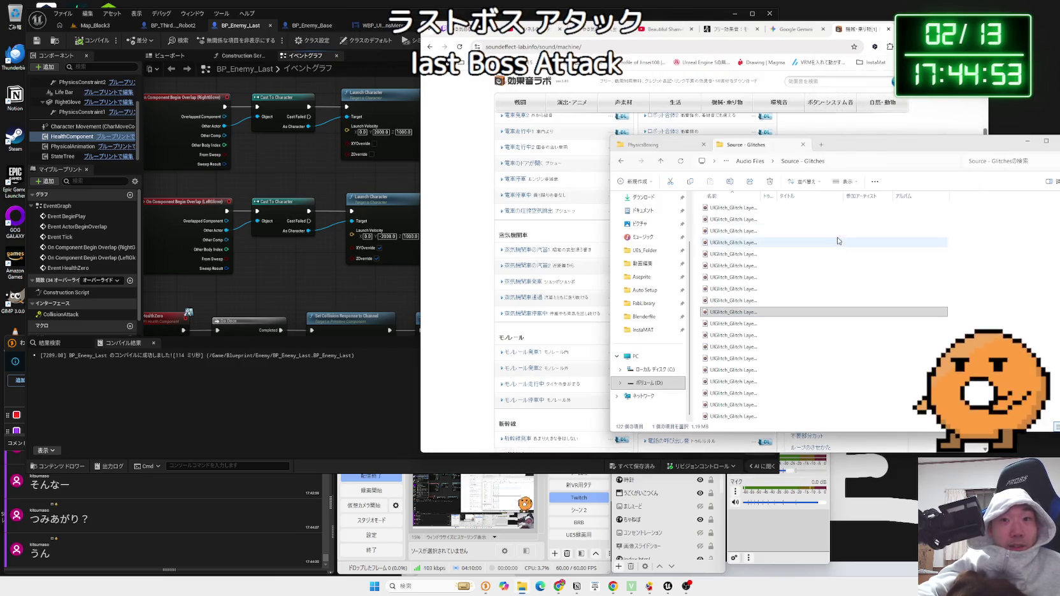
# Preview LastBossAttack.mp3 and import it into Content/Audio/SFX/Enemy
pyautogui.click(672, 149)
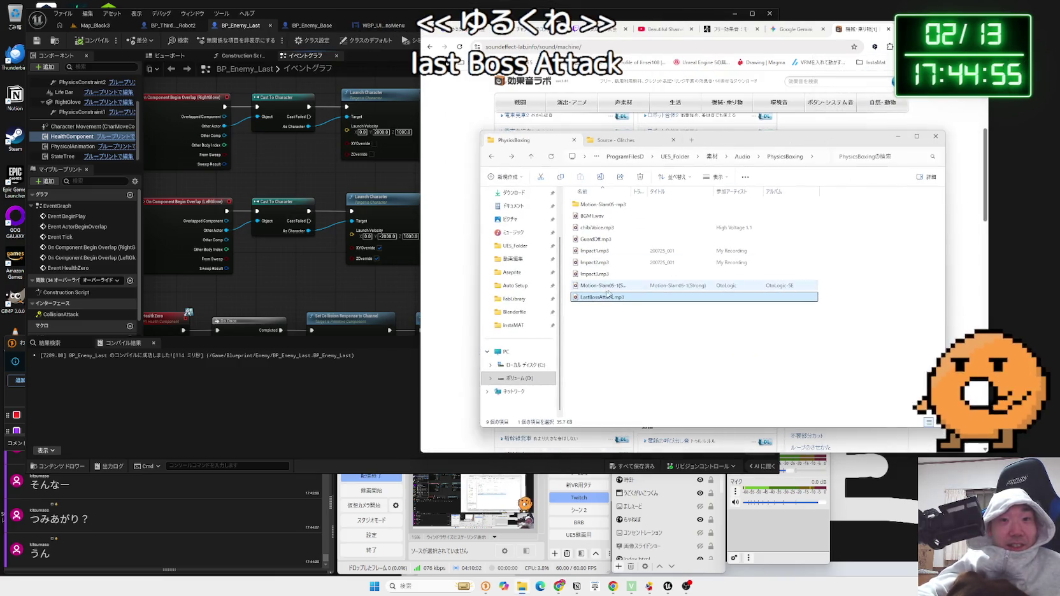
pyautogui.doubleClick(603, 289)
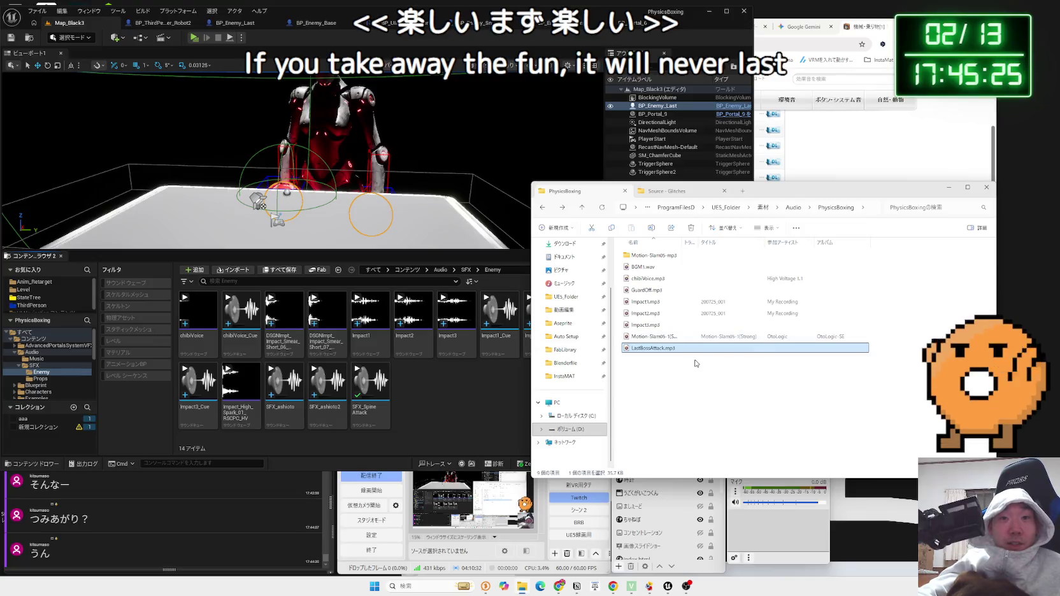
pyautogui.moveTo(648, 354); pyautogui.dragTo(429, 399)
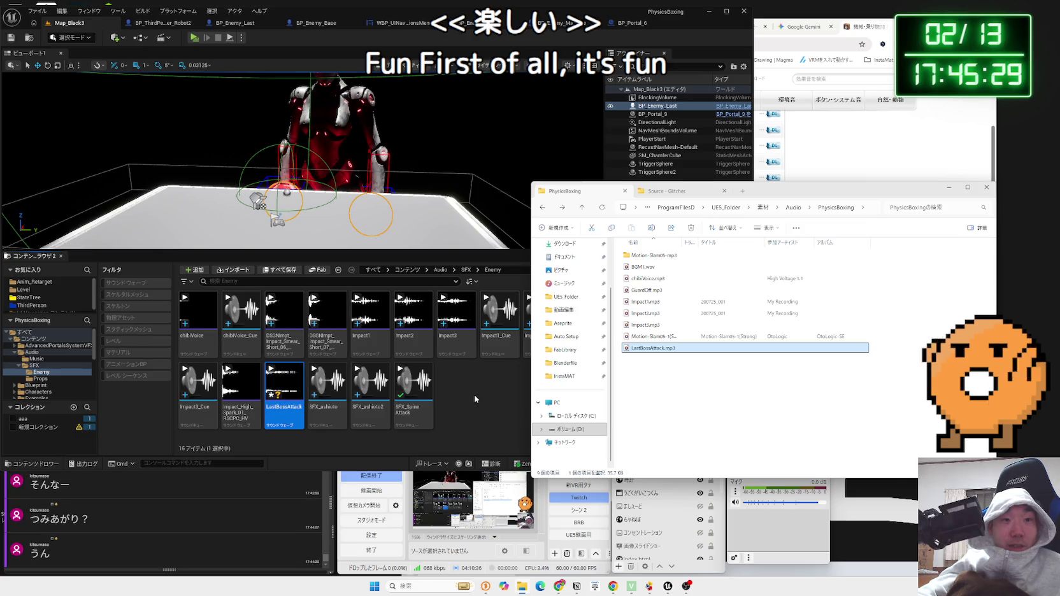
pyautogui.click(285, 382)
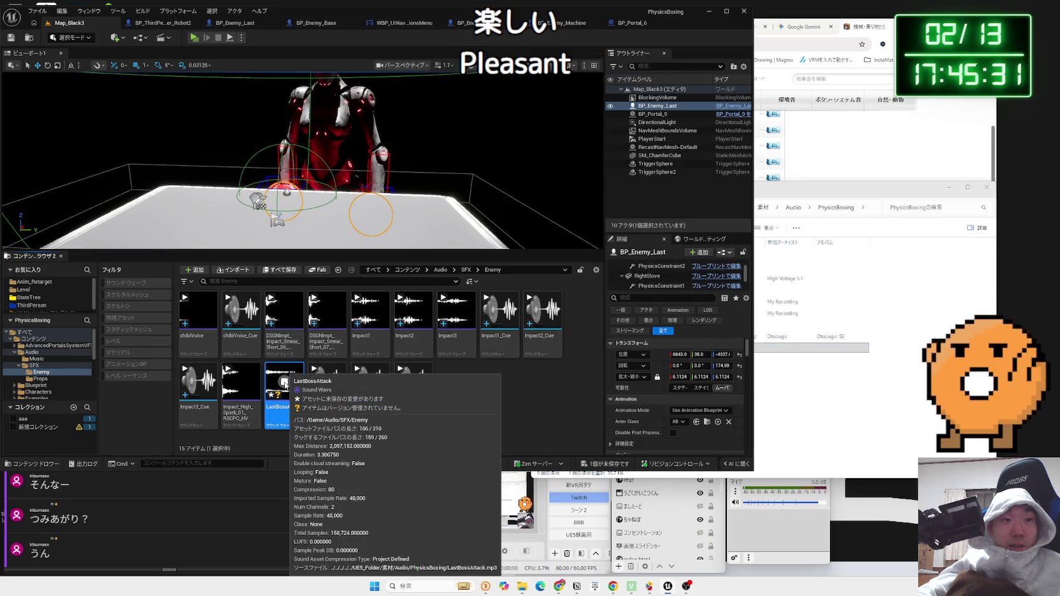
# Create LastBossAttack_Cue from the imported sound and save all new assets
pyautogui.rightClick(284, 382)
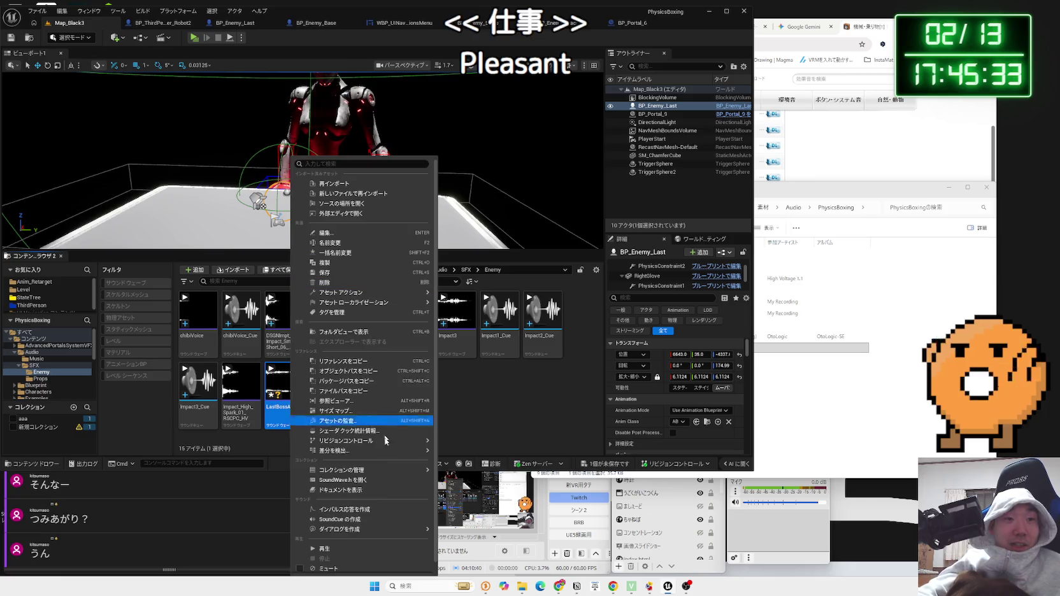
pyautogui.click(339, 519)
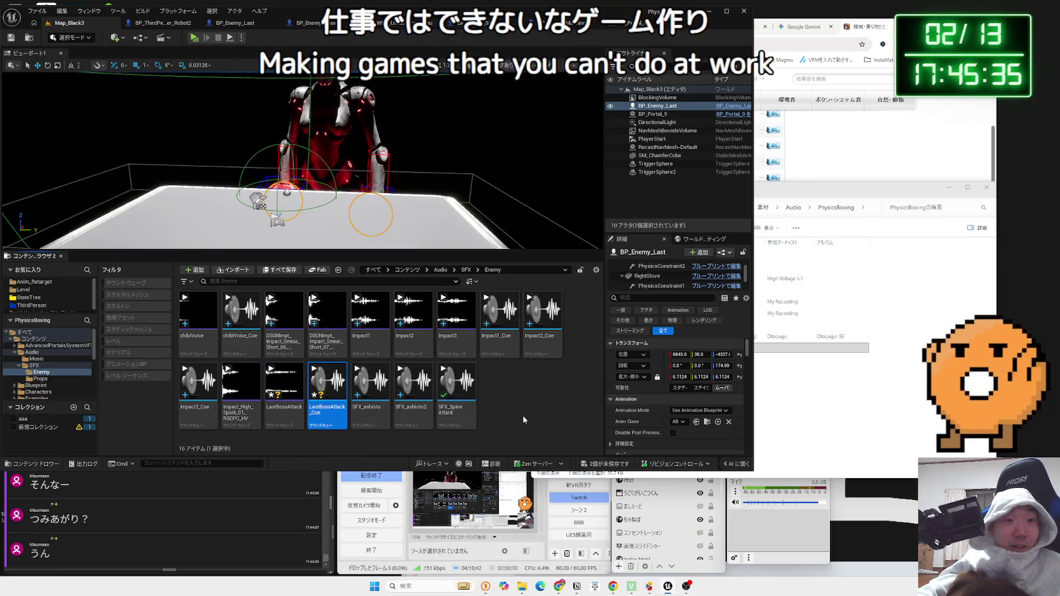
pyautogui.click(579, 451)
pyautogui.click(584, 379)
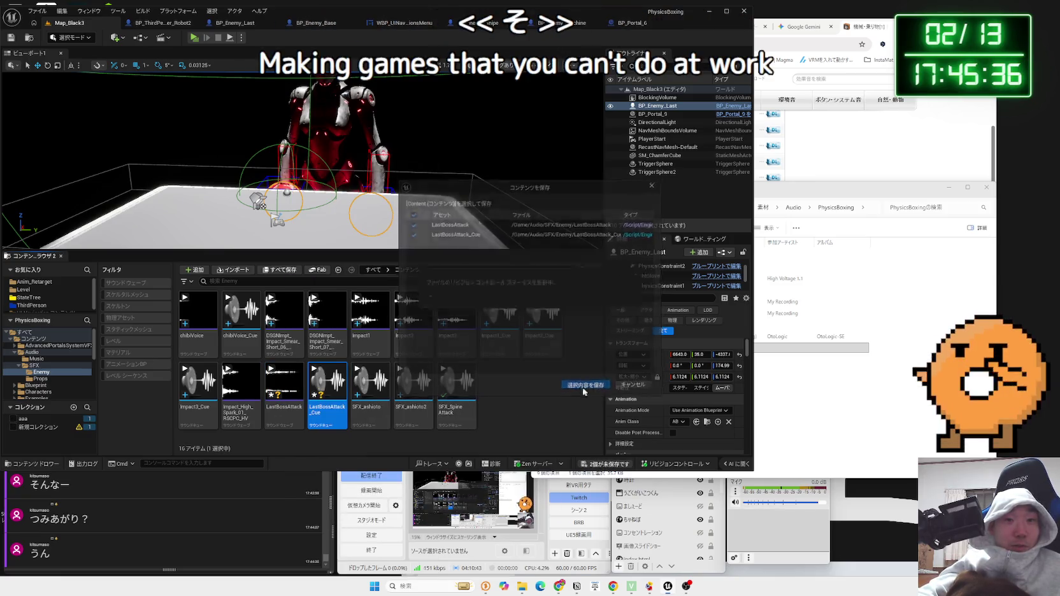
# Set LastBossAttack_Cue's sound class to SC_SFX and save the cue
pyautogui.doubleClick(325, 382)
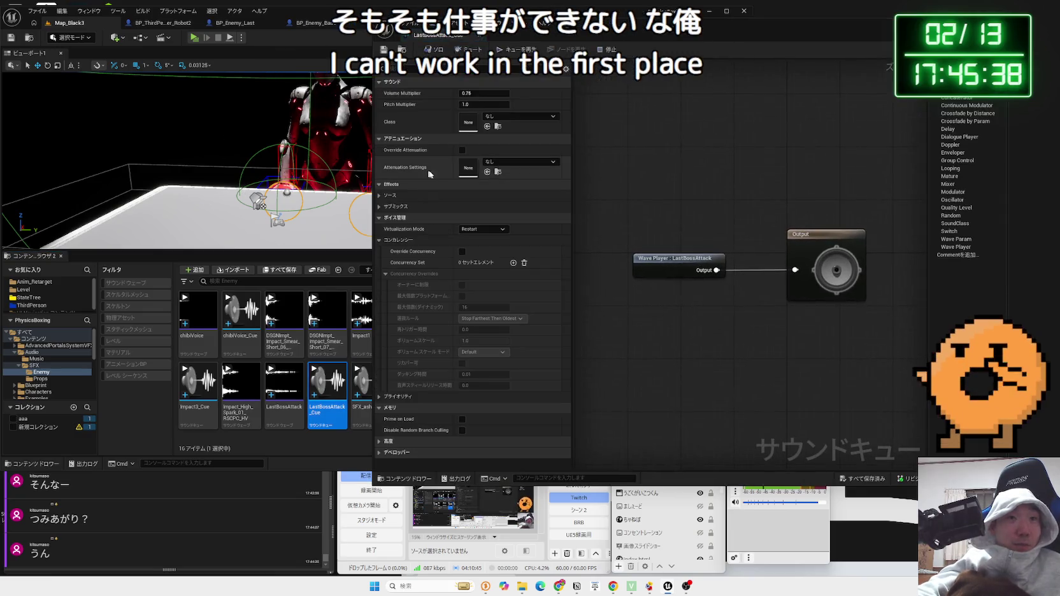
pyautogui.click(519, 161)
pyautogui.click(520, 117)
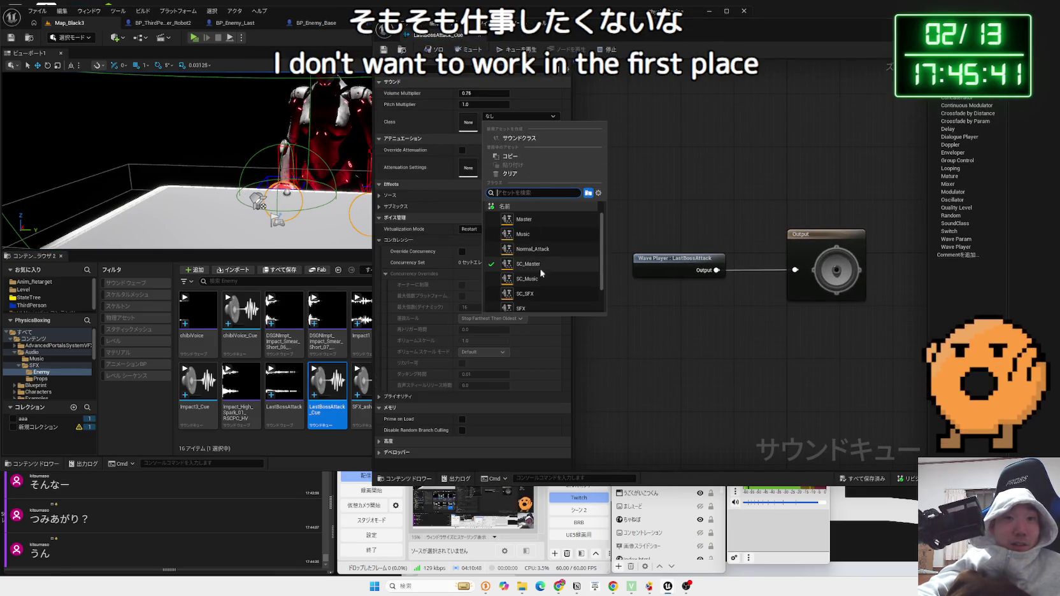
pyautogui.click(526, 293)
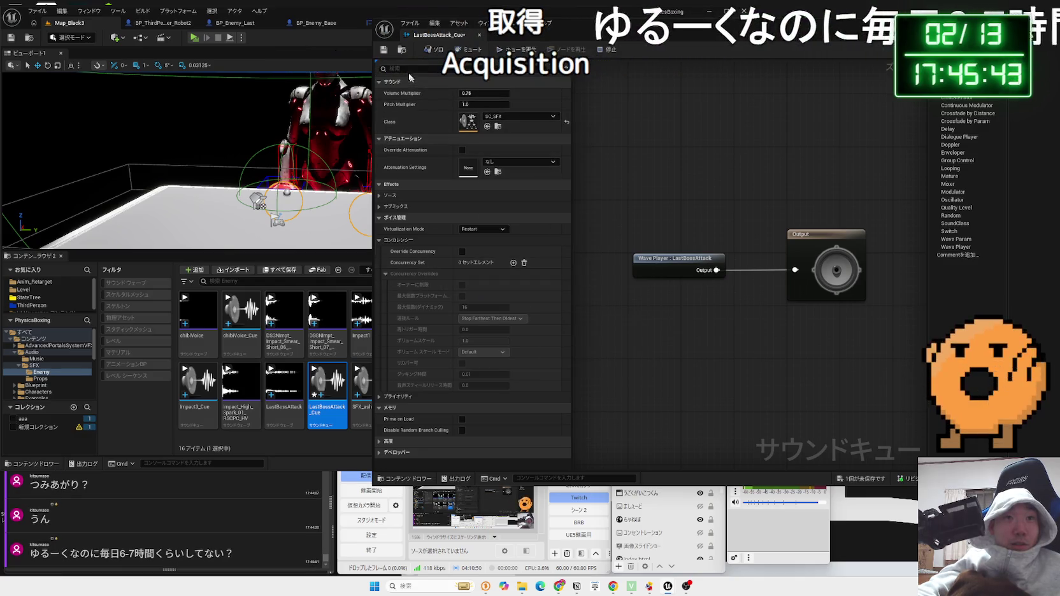
pyautogui.click(384, 51)
# Rearrange the cue editor and browser windows so both the sound site and cue are visible
pyautogui.moveTo(555, 34); pyautogui.dragTo(391, 34)
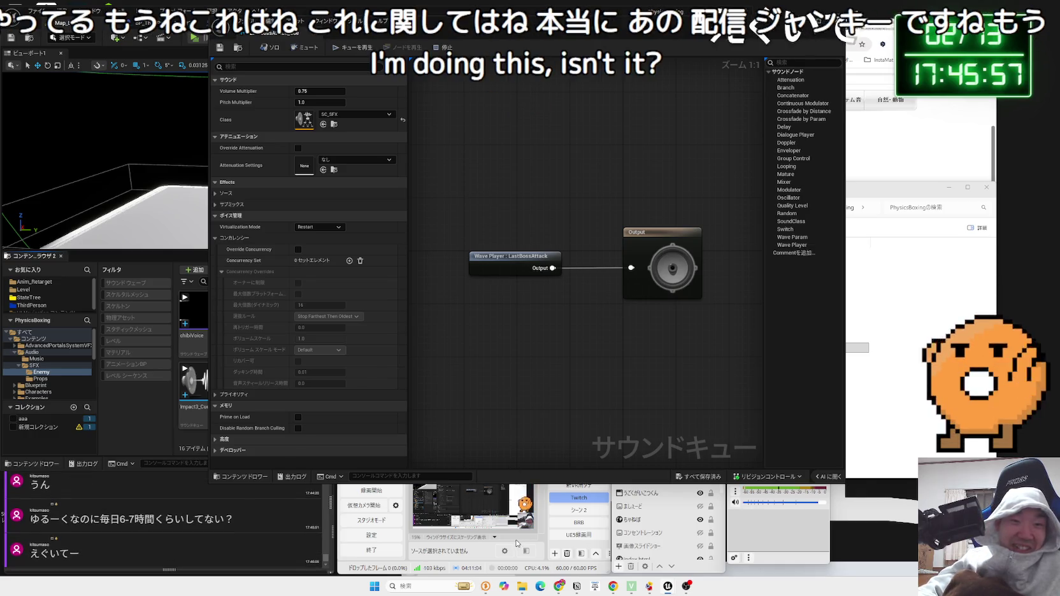
pyautogui.click(376, 487)
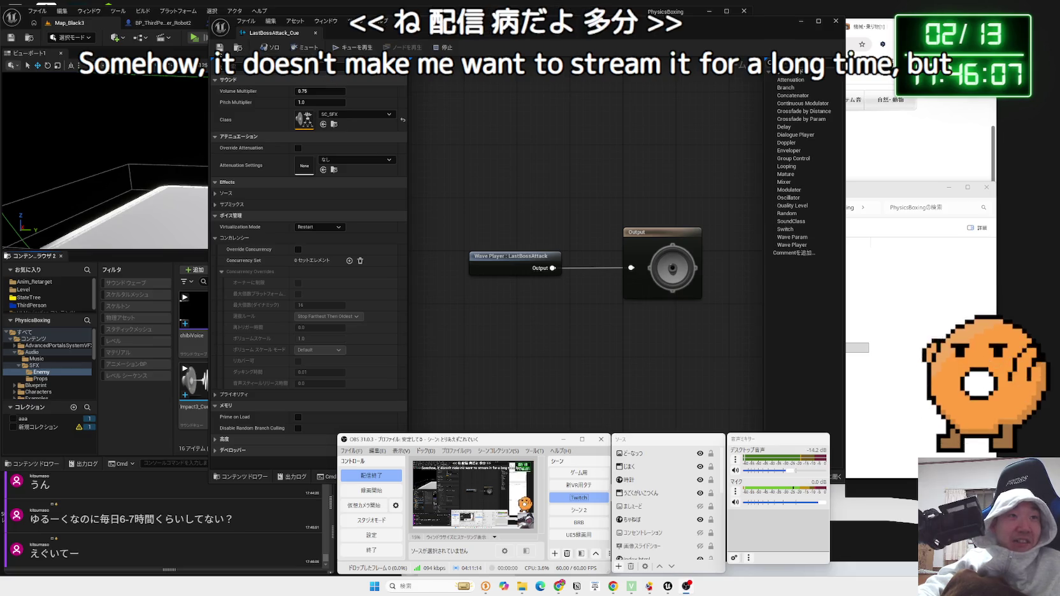
pyautogui.click(434, 35)
pyautogui.moveTo(434, 35); pyautogui.dragTo(478, 44)
pyautogui.click(905, 31)
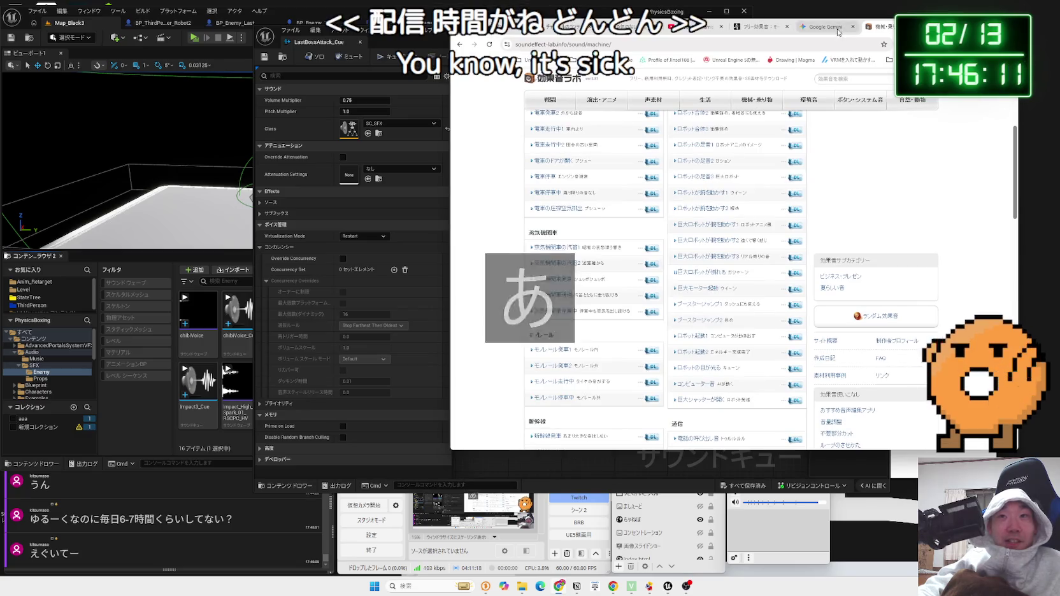
pyautogui.click(838, 30)
pyautogui.click(758, 26)
pyautogui.click(874, 26)
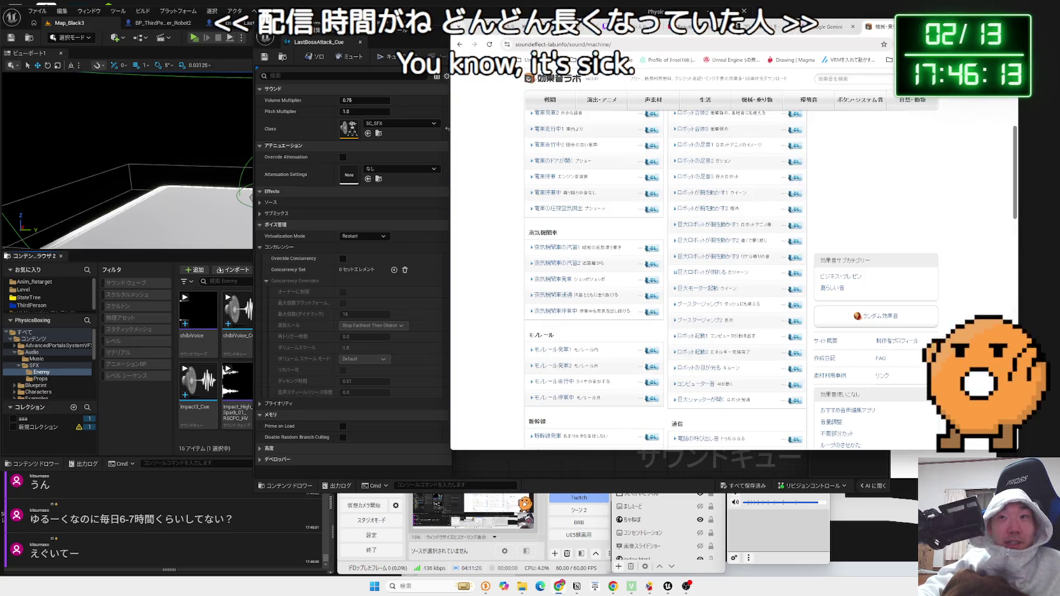
pyautogui.moveTo(873, 26); pyautogui.dragTo(851, 25)
pyautogui.moveTo(428, 254); pyautogui.dragTo(463, 254)
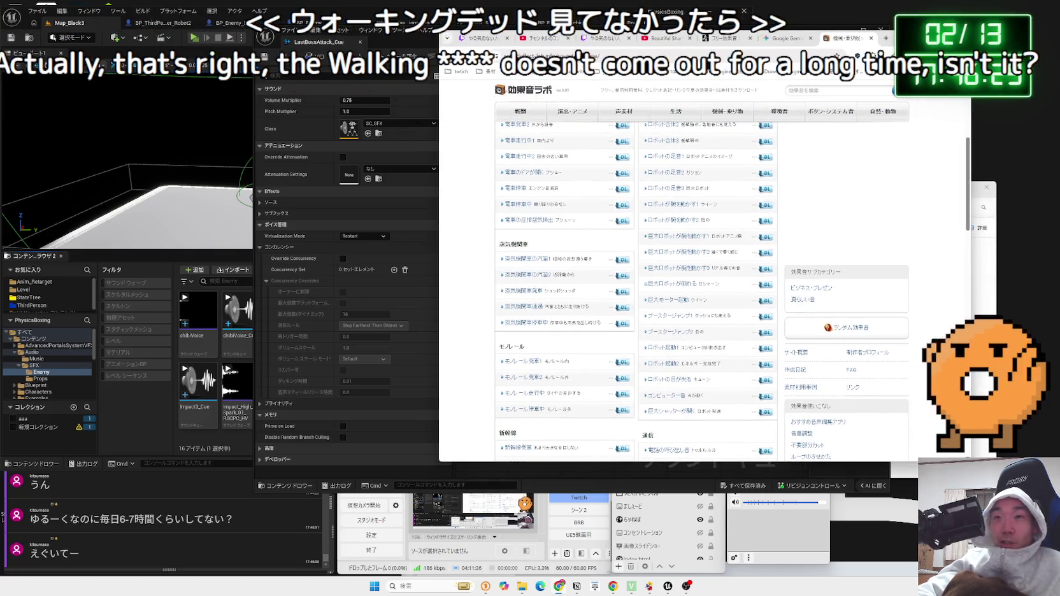
pyautogui.click(403, 27)
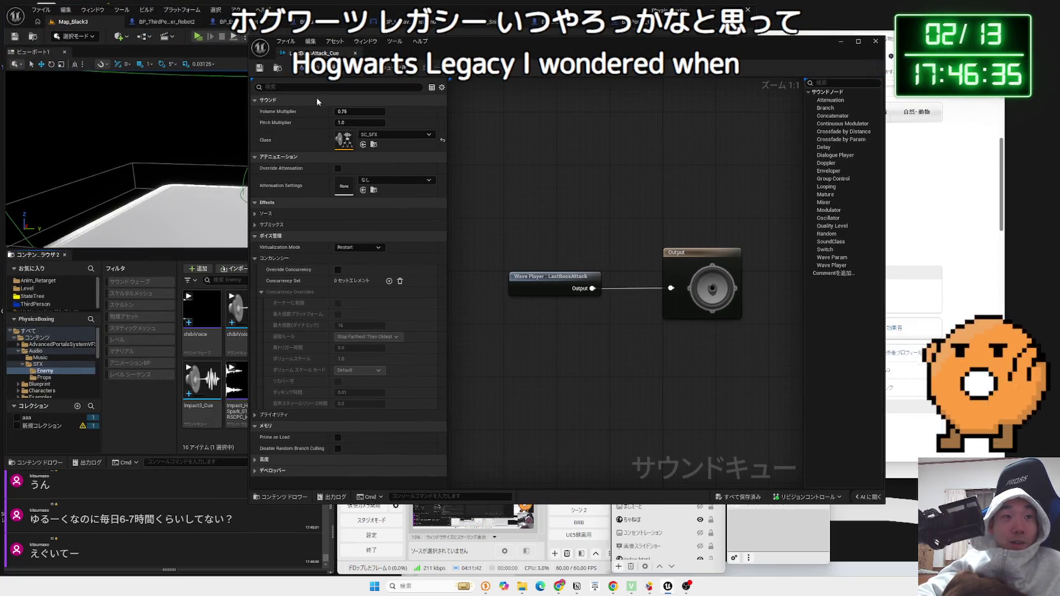
# Preview the cue, raise its Volume Multiplier to 1.0, preview again, and close the editor
pyautogui.click(388, 70)
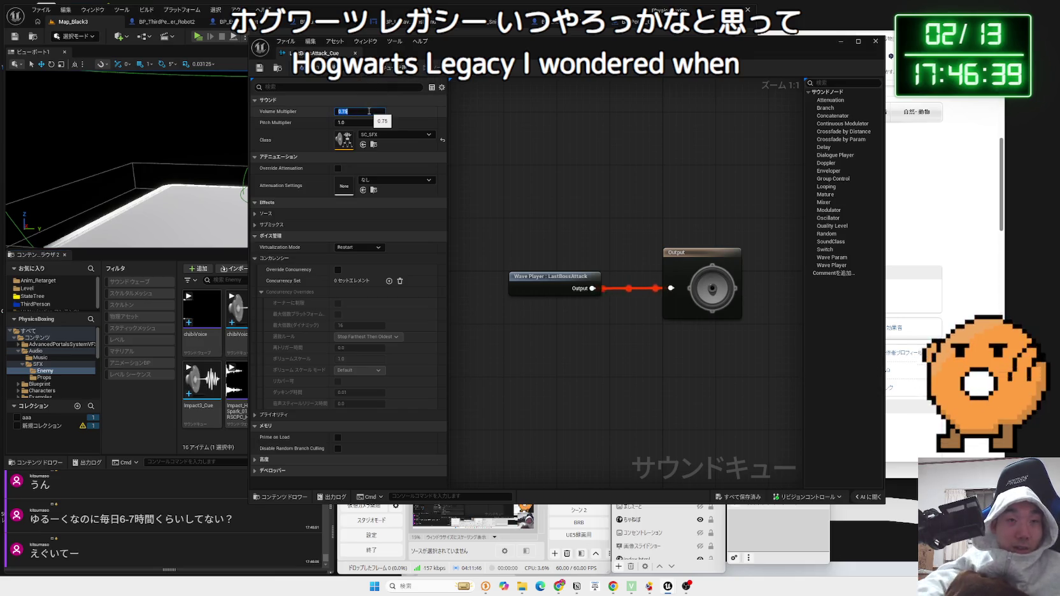
pyautogui.write('1.0')
pyautogui.press('Return')
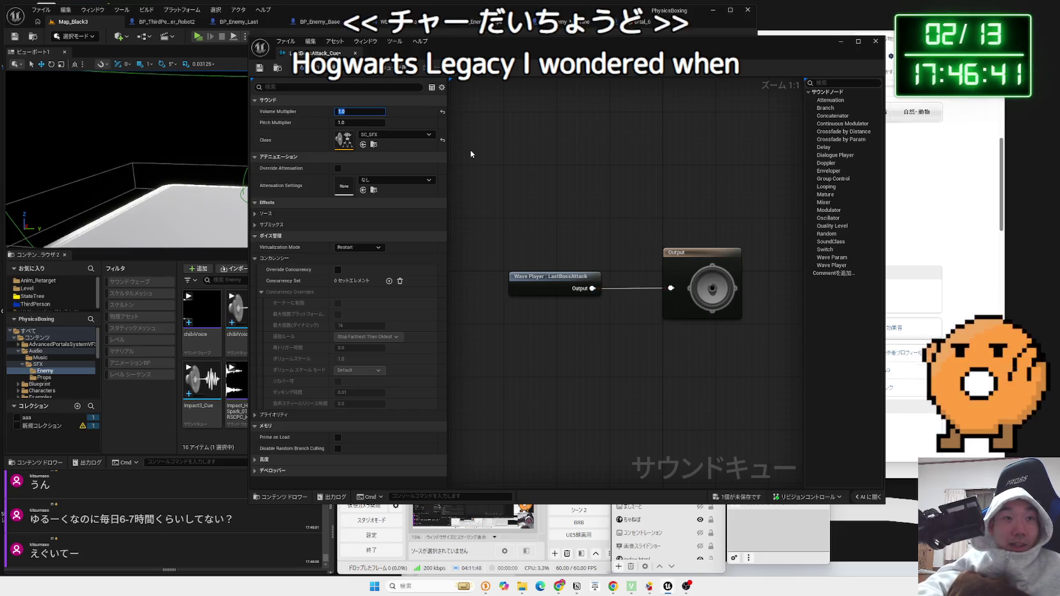
pyautogui.click(398, 74)
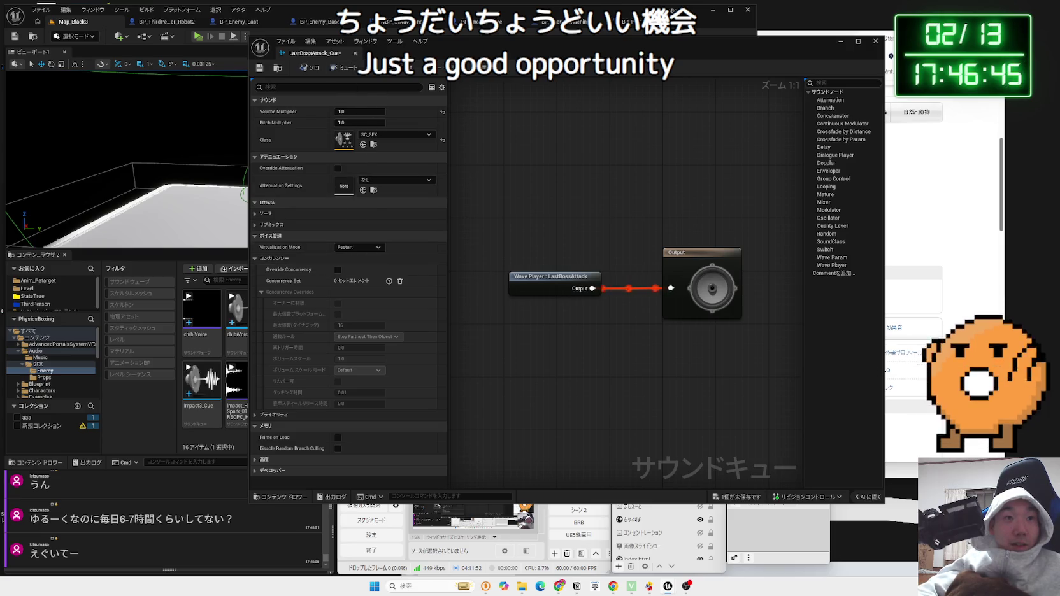
pyautogui.click(355, 53)
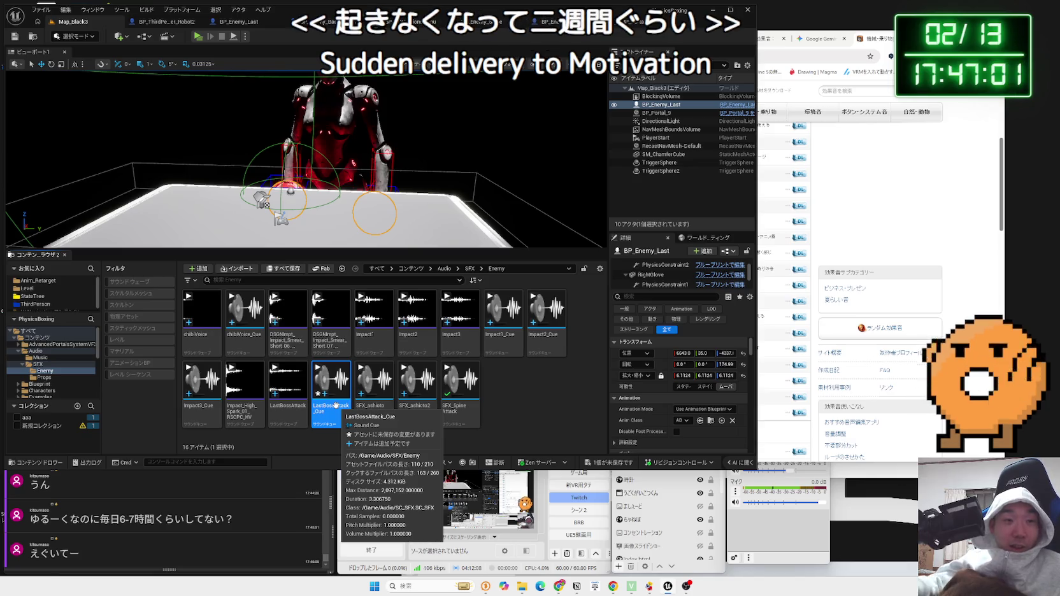
# Save LastBossAttack_Cue, close BP_Portal_6, and check the other blueprint tabs
pyautogui.click(609, 463)
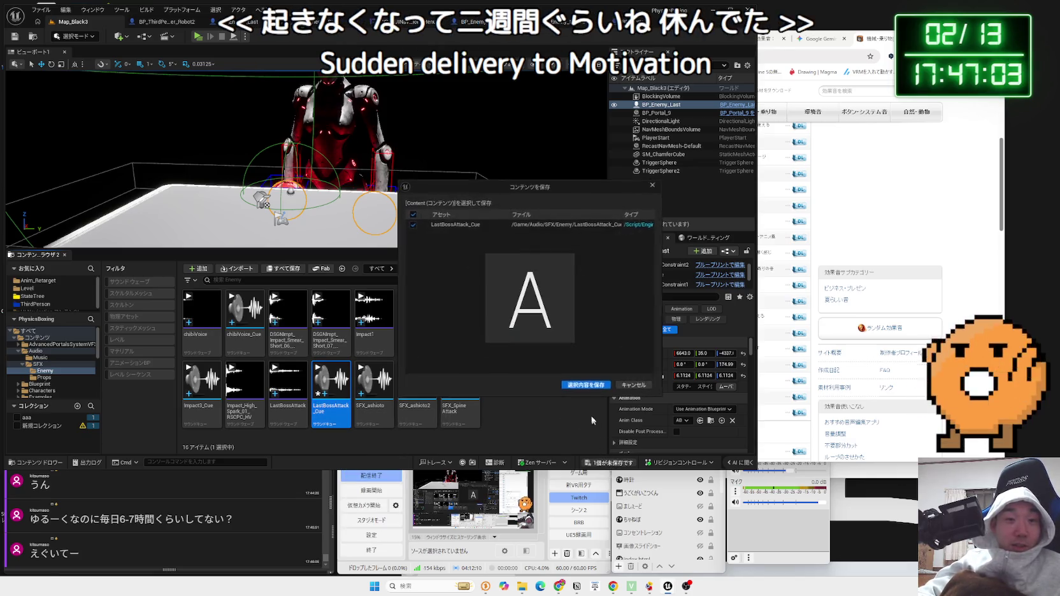
pyautogui.click(581, 387)
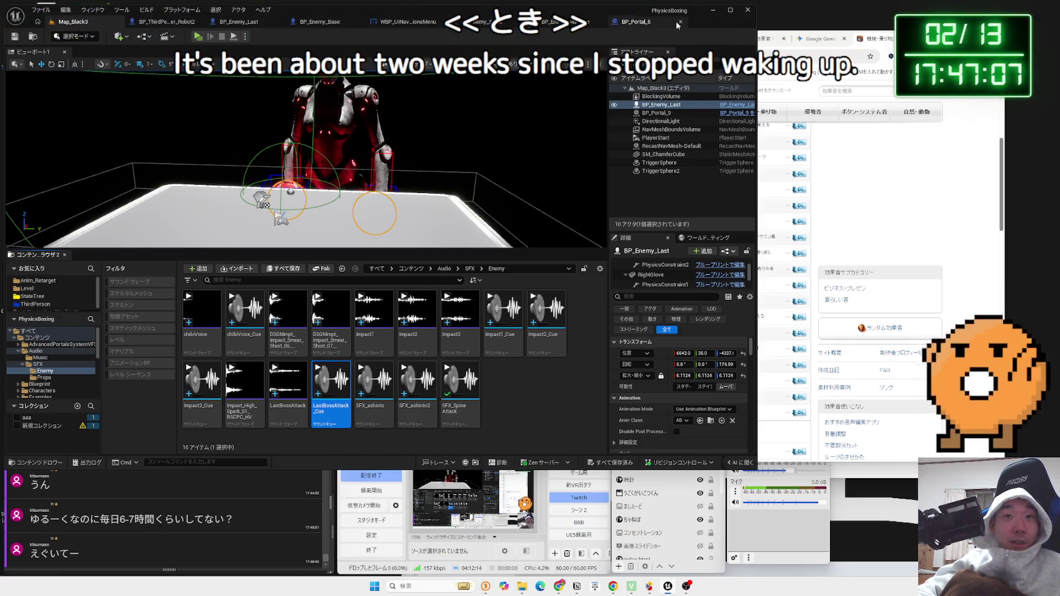
pyautogui.click(680, 24)
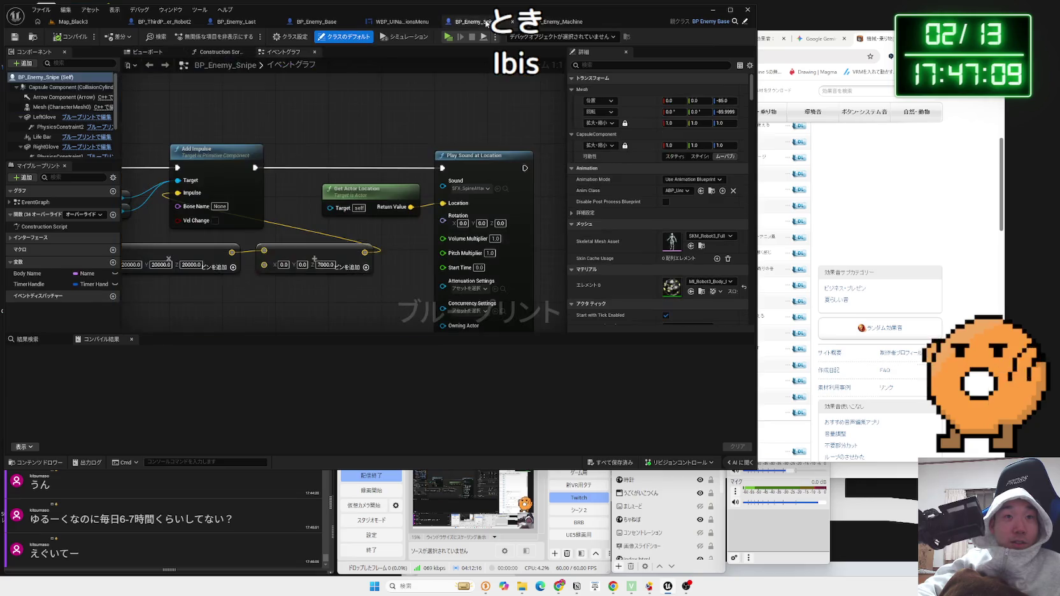
pyautogui.click(405, 23)
pyautogui.click(326, 24)
pyautogui.click(222, 25)
pyautogui.click(154, 24)
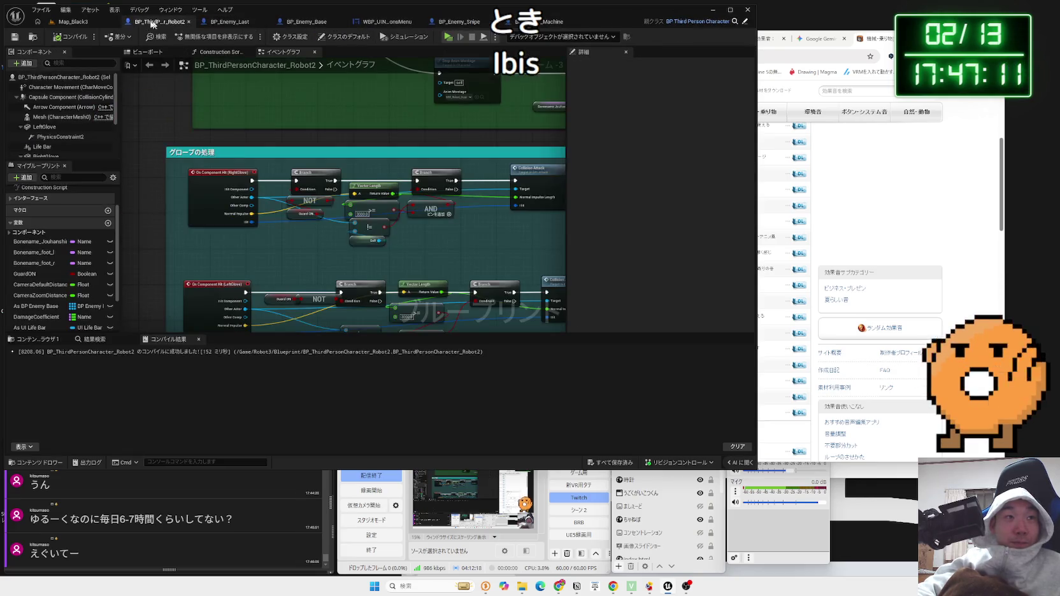
pyautogui.click(94, 24)
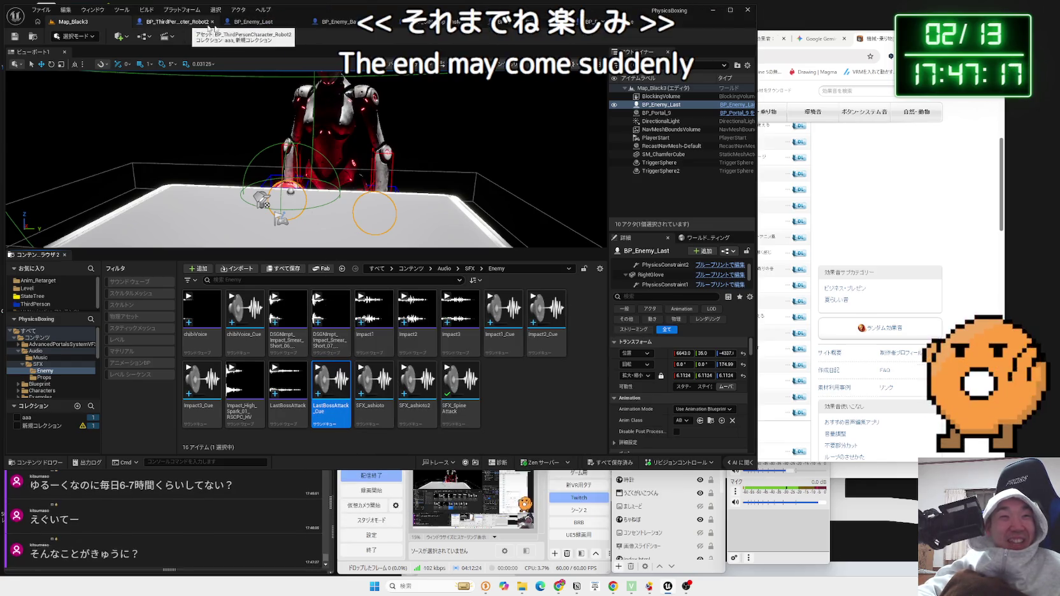
# Tidy BP_Enemy_Last's lower Cast and Launch Character nodes beside the LeftGlove overlap event, then return to Map_Black3
pyautogui.click(258, 26)
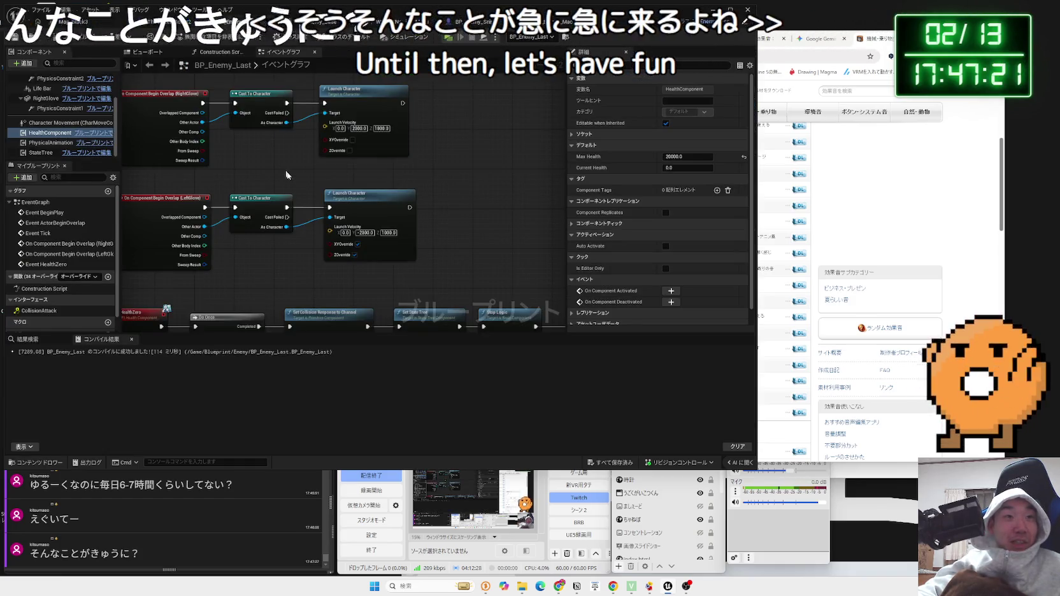
pyautogui.moveTo(356, 193); pyautogui.dragTo(346, 193)
pyautogui.moveTo(621, 184); pyautogui.dragTo(266, 221)
pyautogui.click(207, 199)
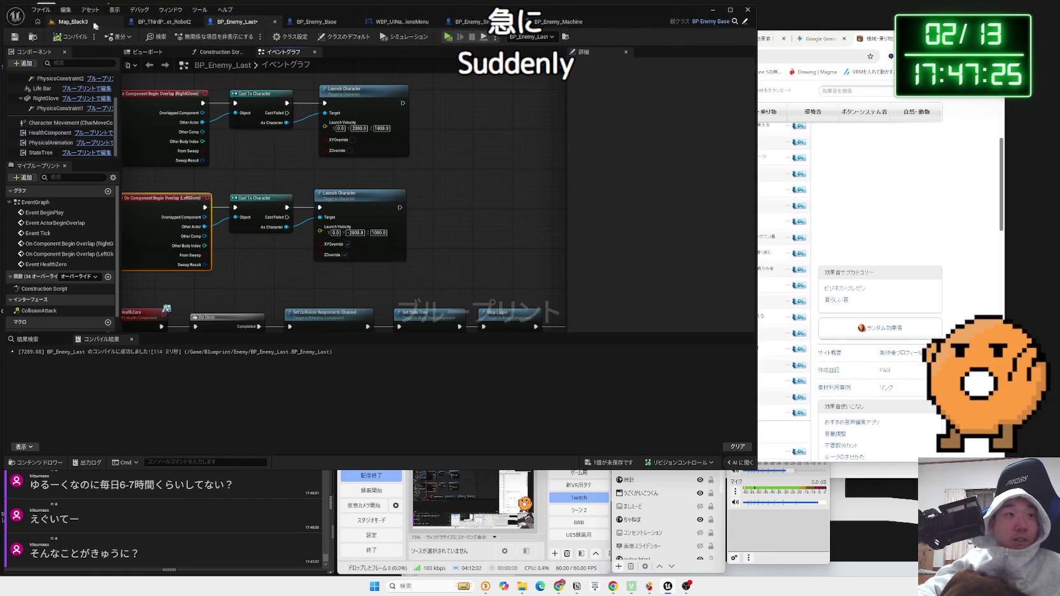
pyautogui.click(73, 22)
# Save the last unsaved asset, then focus and orbit the view closely around the BP_Enemy_Last robot
pyautogui.click(603, 463)
pyautogui.click(586, 389)
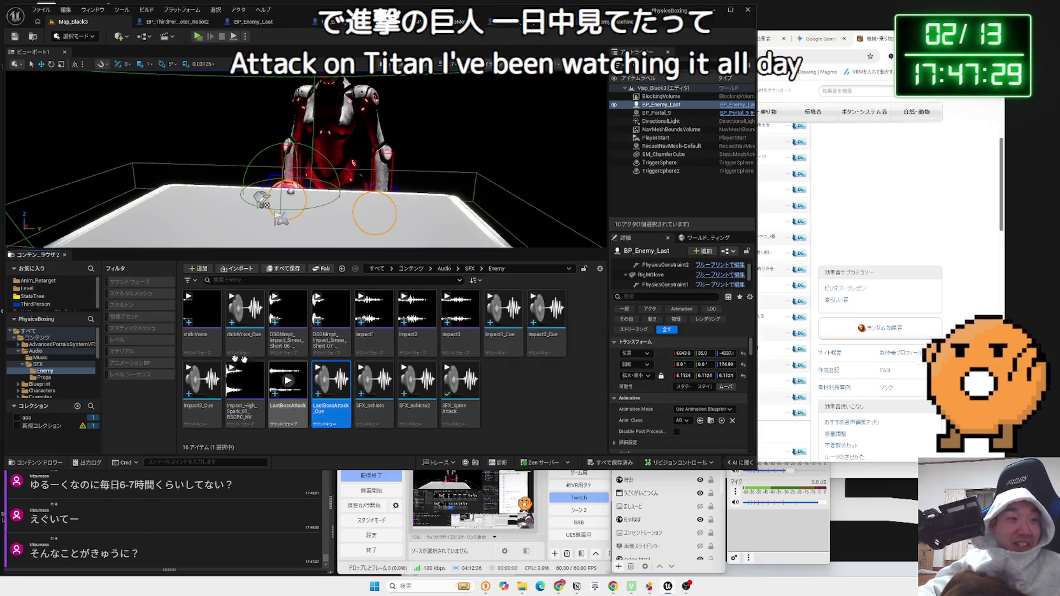
pyautogui.press('f')
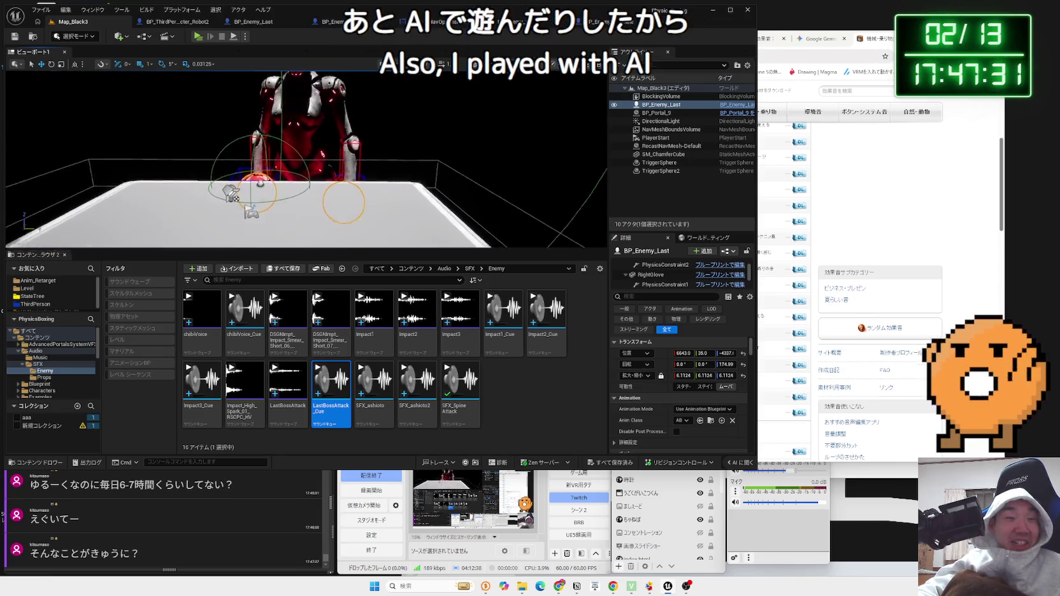
pyautogui.scroll(-5, 312, 165)
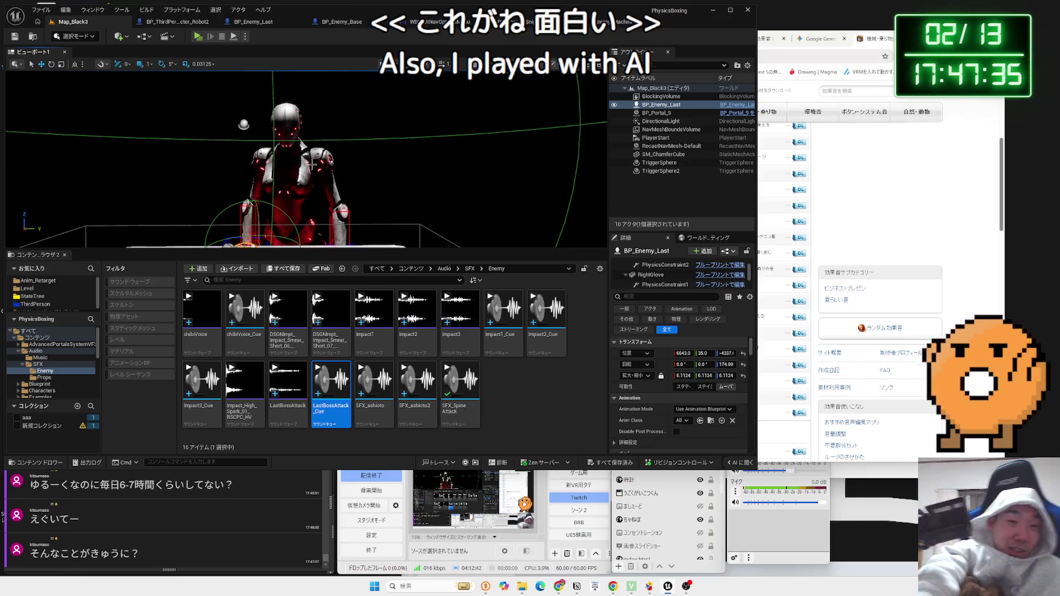
pyautogui.moveTo(312, 164)
pyautogui.mouseDown()
pyautogui.moveTo(318, 204)
pyautogui.moveTo(322, 150)
pyautogui.mouseUp()
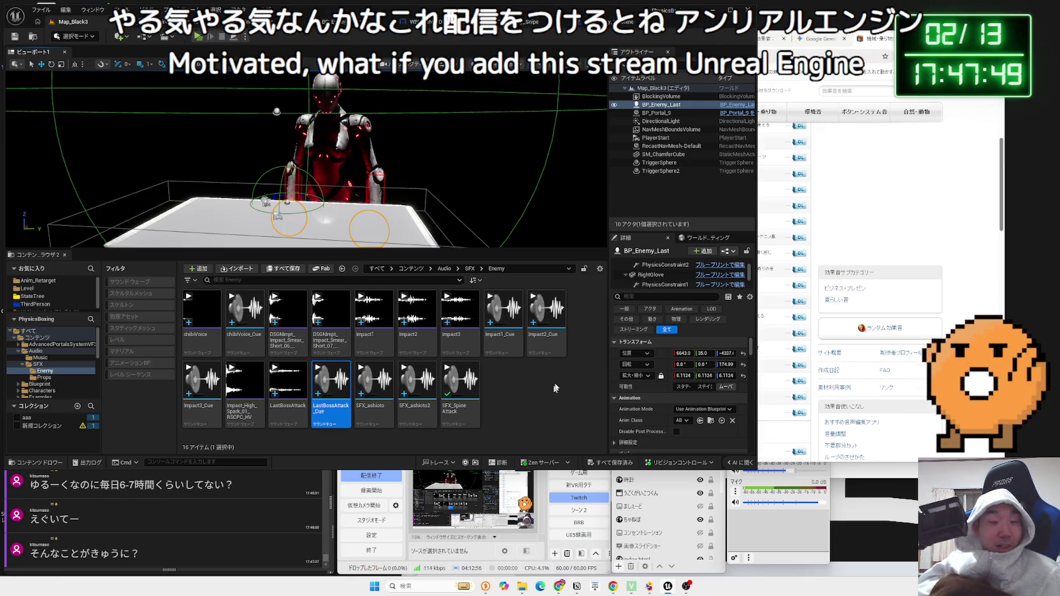
pyautogui.moveTo(306, 159)
pyautogui.mouseDown()
pyautogui.moveTo(305, 143)
pyautogui.moveTo(274, 194)
pyautogui.moveTo(318, 167)
pyautogui.moveTo(353, 170)
pyautogui.mouseUp()
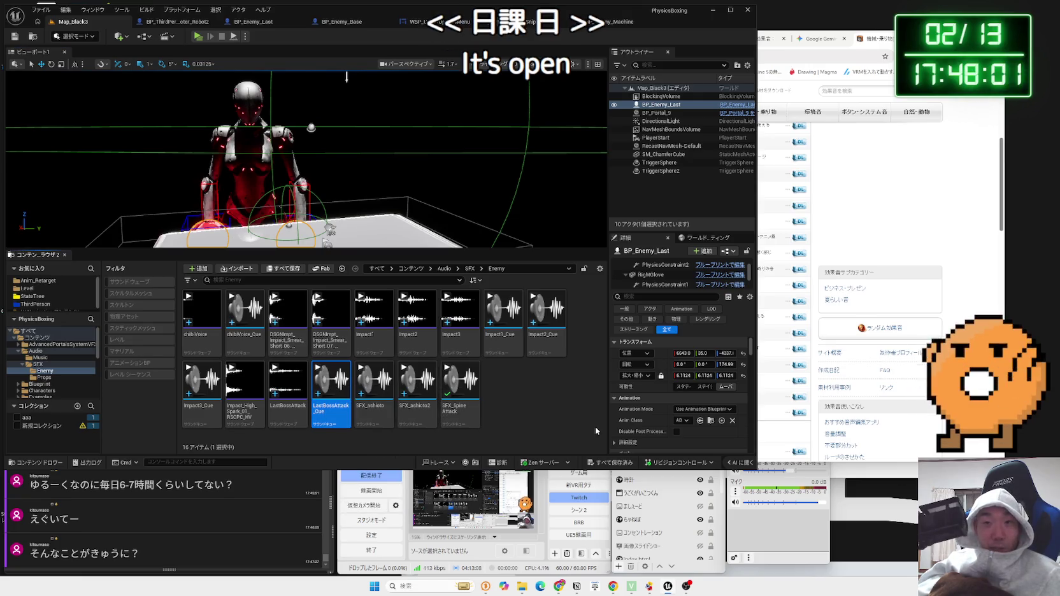
# Browse the Audio and LevelPrototyping folders, then move down the folder list to Robot3
pyautogui.doubleClick(22, 353)
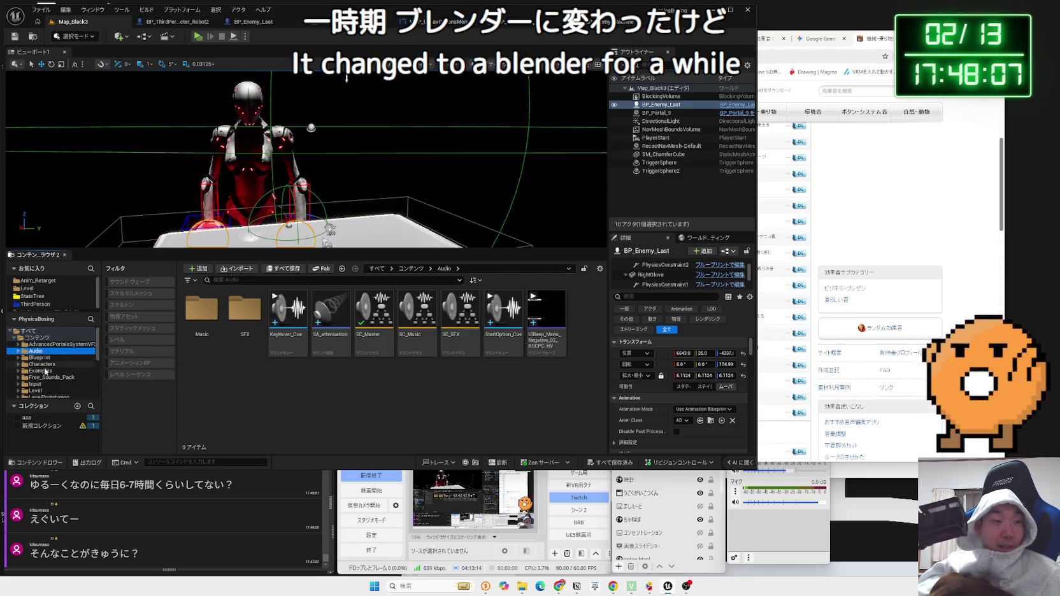
pyautogui.click(45, 371)
pyautogui.scroll(-1, 45, 375)
pyautogui.click(45, 383)
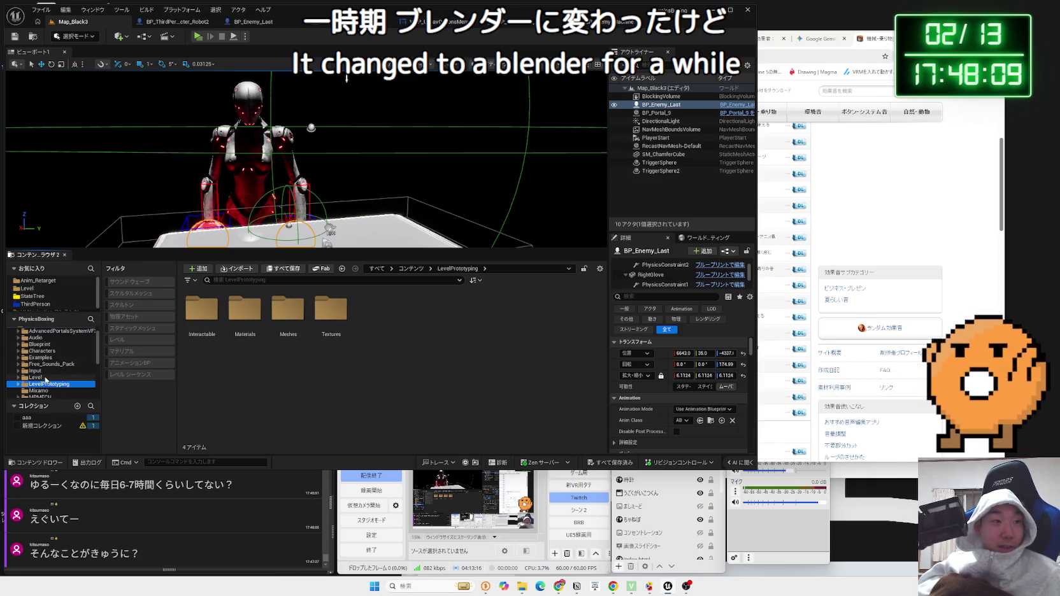
pyautogui.press('Down')
pyautogui.press('Down')
pyautogui.press('Down')
pyautogui.press('Up')
pyautogui.press('Up')
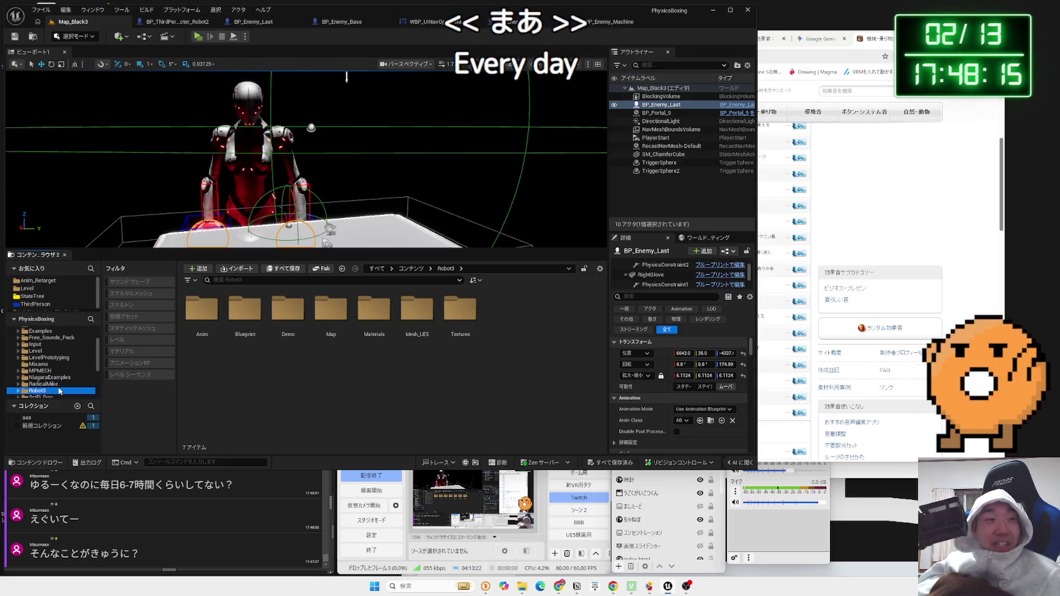
pyautogui.press('Down')
pyautogui.press('Down')
pyautogui.press('Up')
pyautogui.press('Up')
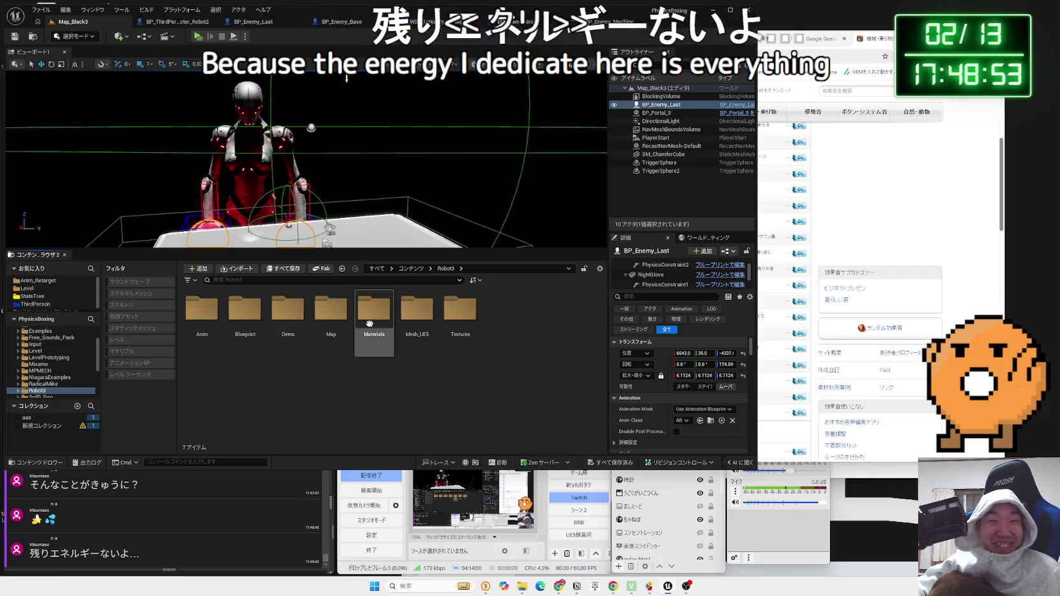
# Look inside each Robot3 subfolder: Demo, Anim, Blueprint, Map, Materials, and Mesh_UE5's Full mesh
pyautogui.doubleClick(268, 320)
pyautogui.hotkey('alt', 'Left')
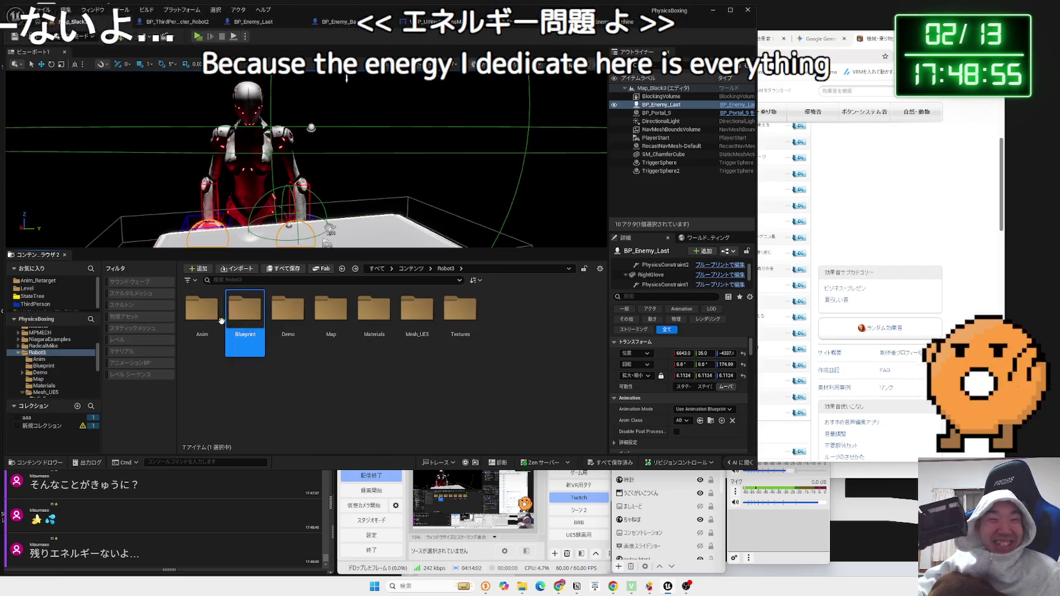
pyautogui.doubleClick(210, 312)
pyautogui.hotkey('alt', 'Left')
pyautogui.doubleClick(250, 328)
pyautogui.hotkey('alt', 'Left')
pyautogui.doubleClick(286, 321)
pyautogui.hotkey('alt', 'Left')
pyautogui.doubleClick(321, 322)
pyautogui.hotkey('alt', 'Left')
pyautogui.doubleClick(374, 320)
pyautogui.hotkey('alt', 'Left')
pyautogui.doubleClick(418, 321)
pyautogui.hotkey('alt', 'Left')
pyautogui.doubleClick(417, 320)
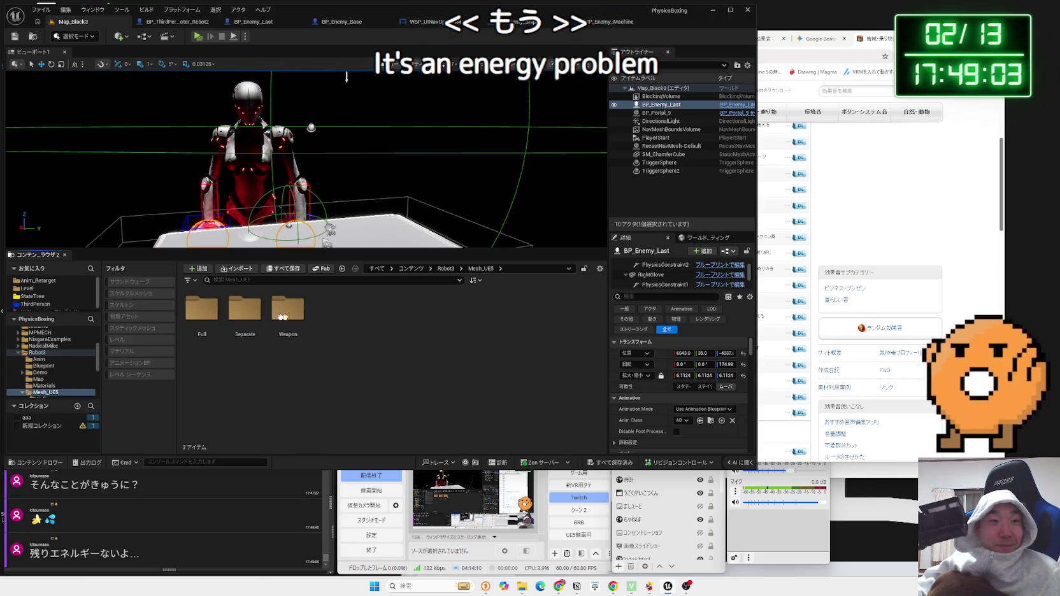
pyautogui.doubleClick(210, 316)
pyautogui.hotkey('alt', 'Left')
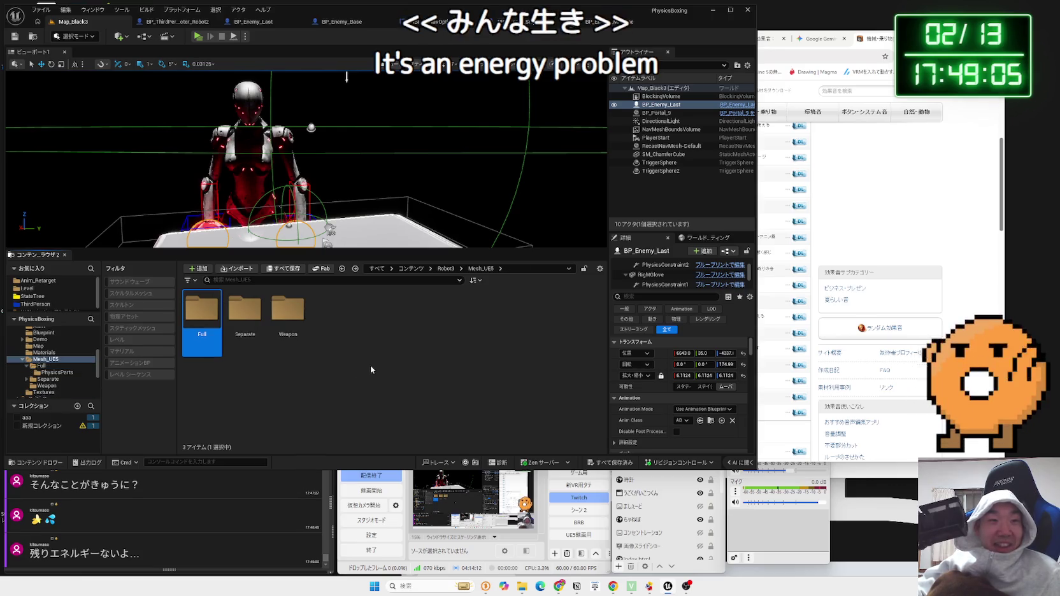
# Collapse Mesh_UE5 and step through Materials, Map, Robot3 and StateTree to the SciFi_Dog folder
pyautogui.click(22, 359)
pyautogui.click(41, 352)
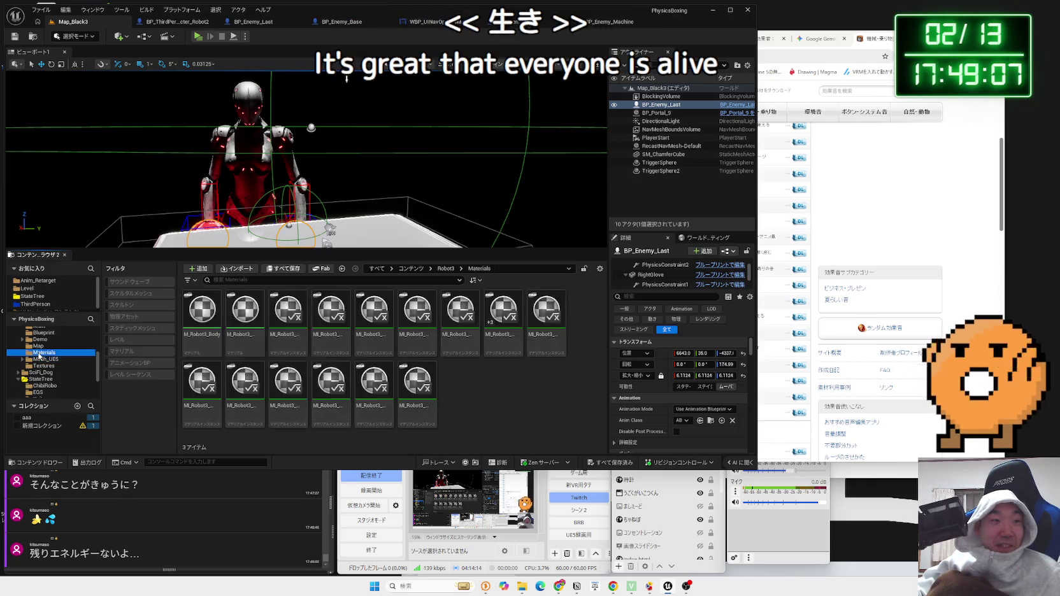
pyautogui.click(38, 346)
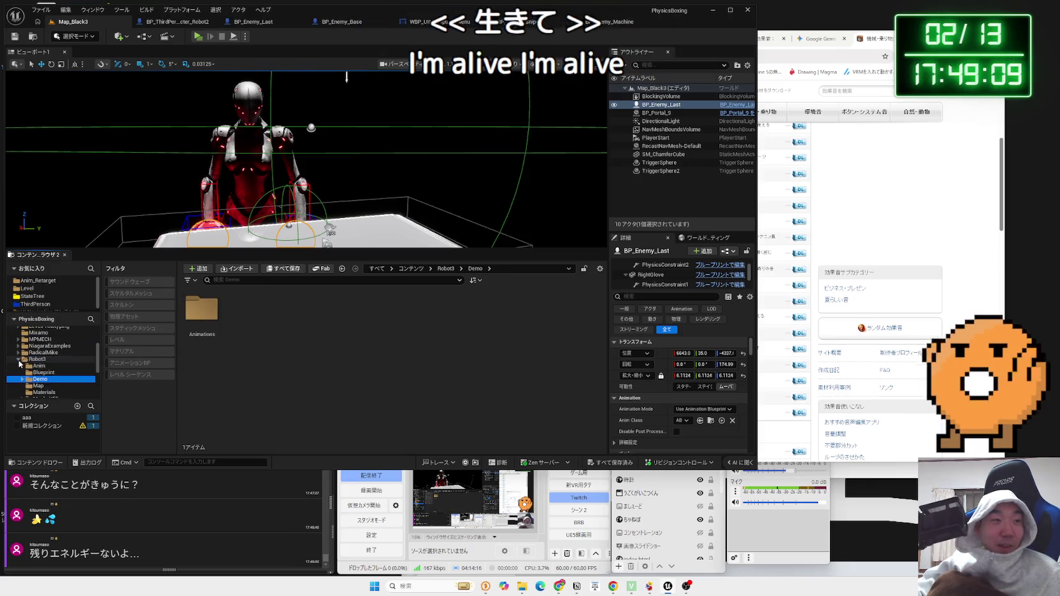
pyautogui.doubleClick(37, 359)
pyautogui.click(35, 372)
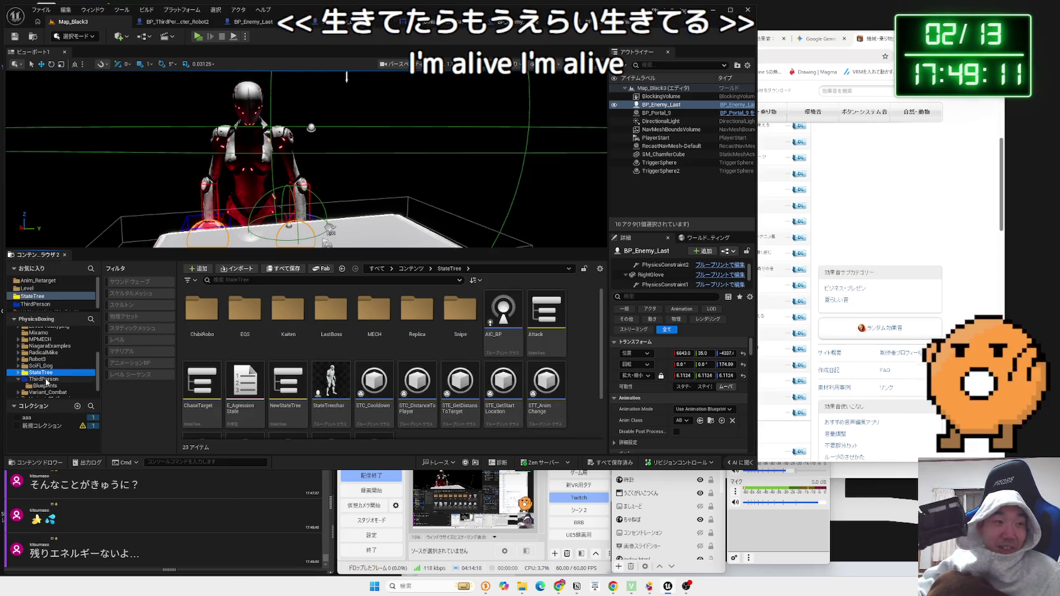
pyautogui.doubleClick(39, 379)
pyautogui.click(37, 369)
pyautogui.click(37, 367)
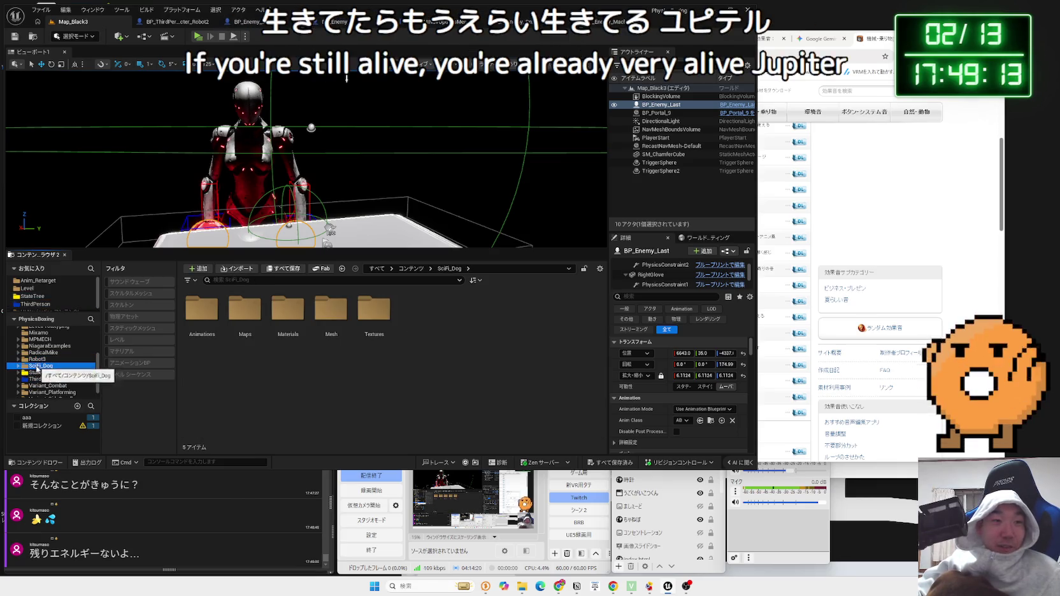
pyautogui.click(36, 372)
pyautogui.click(36, 366)
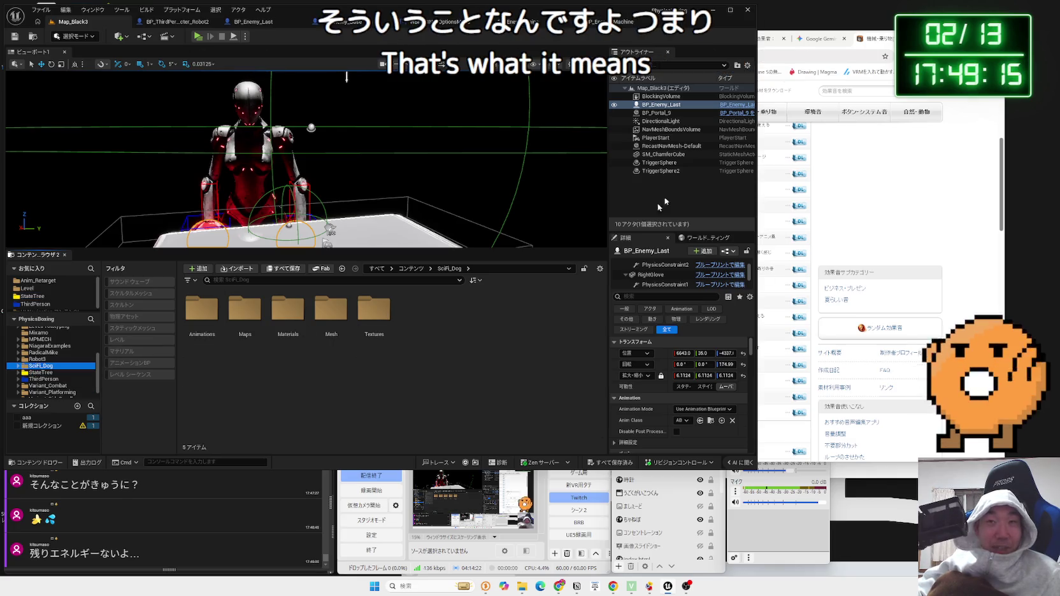
# Search Google for ユピテル in a new tab and open the first result's photo
pyautogui.hotkey('ctrl', 't')
pyautogui.write('ユピテル')
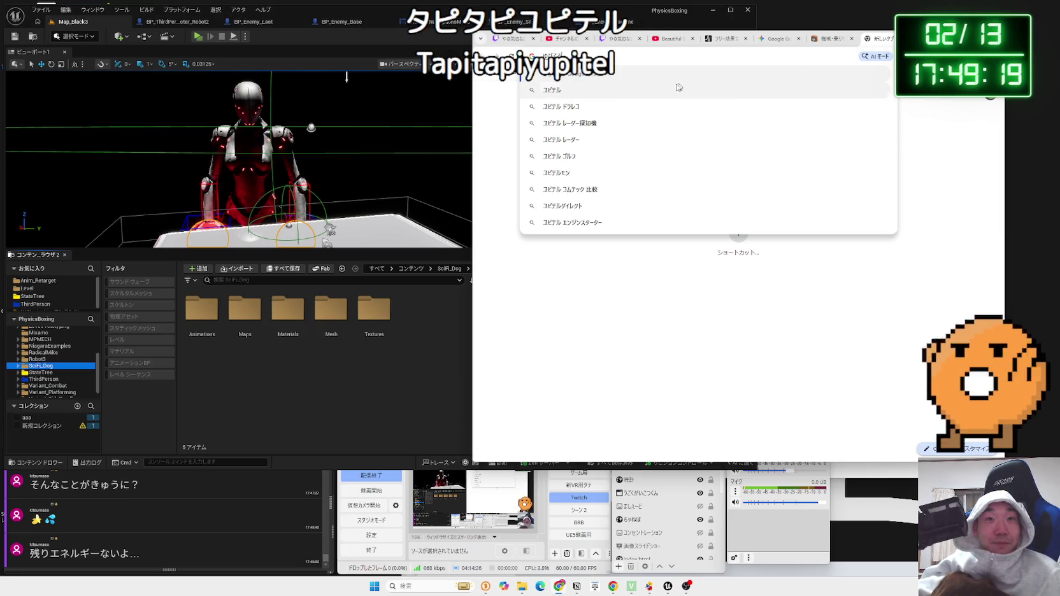
pyautogui.press('Return')
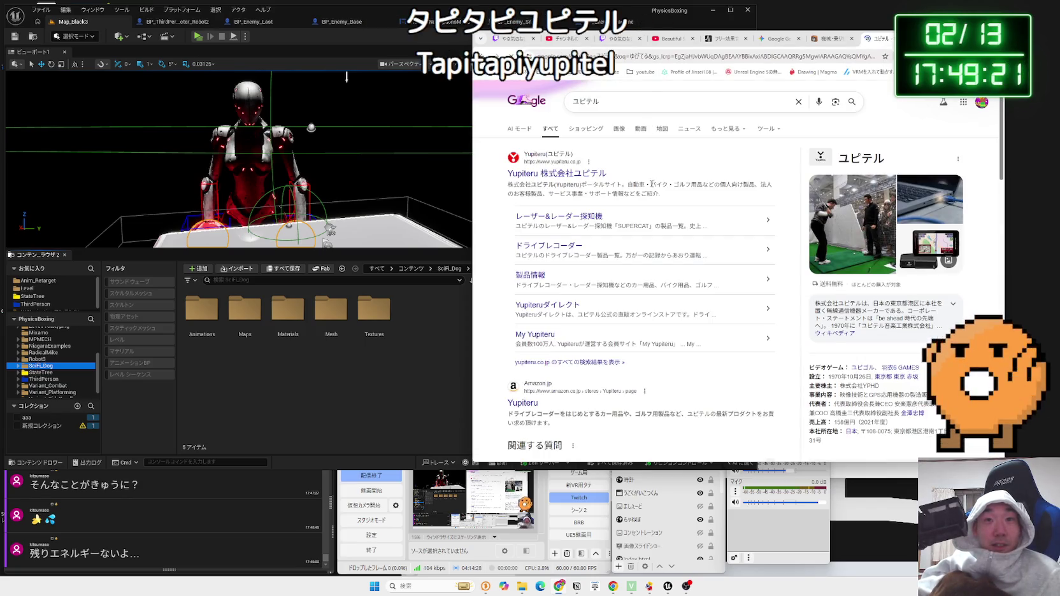
pyautogui.moveTo(714, 199); pyautogui.dragTo(594, 185)
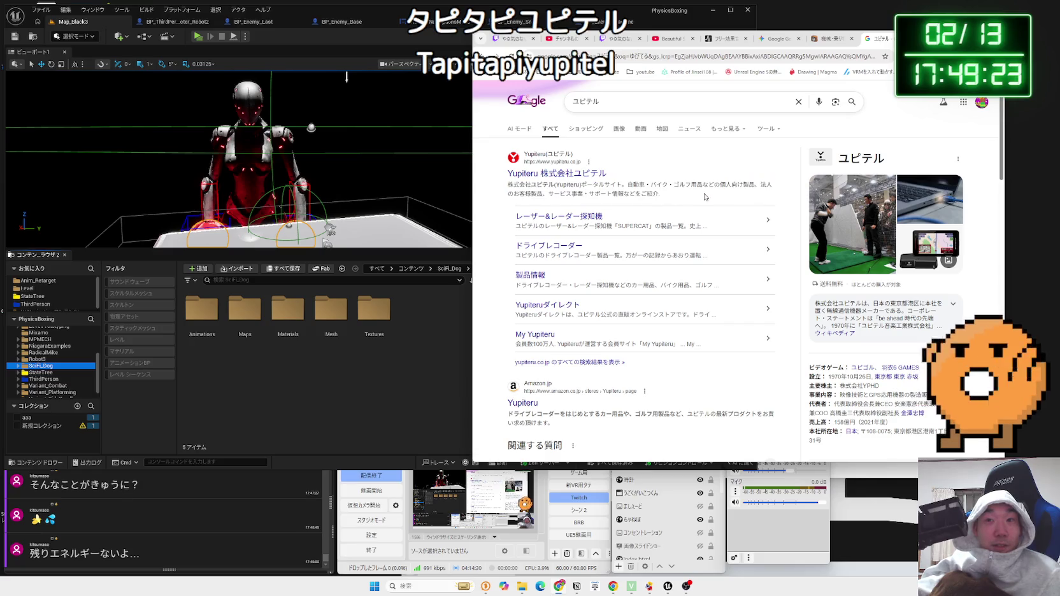
pyautogui.click(872, 237)
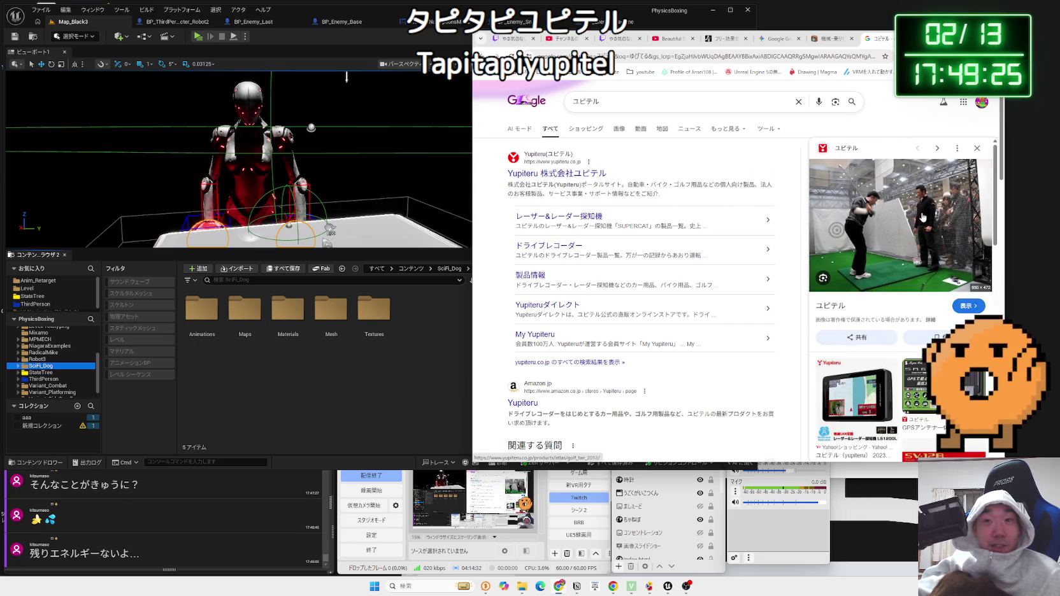
# Scroll through the results, close the search tab and return to the Unreal editor
pyautogui.scroll(-3, 910, 267)
pyautogui.scroll(-4, 910, 267)
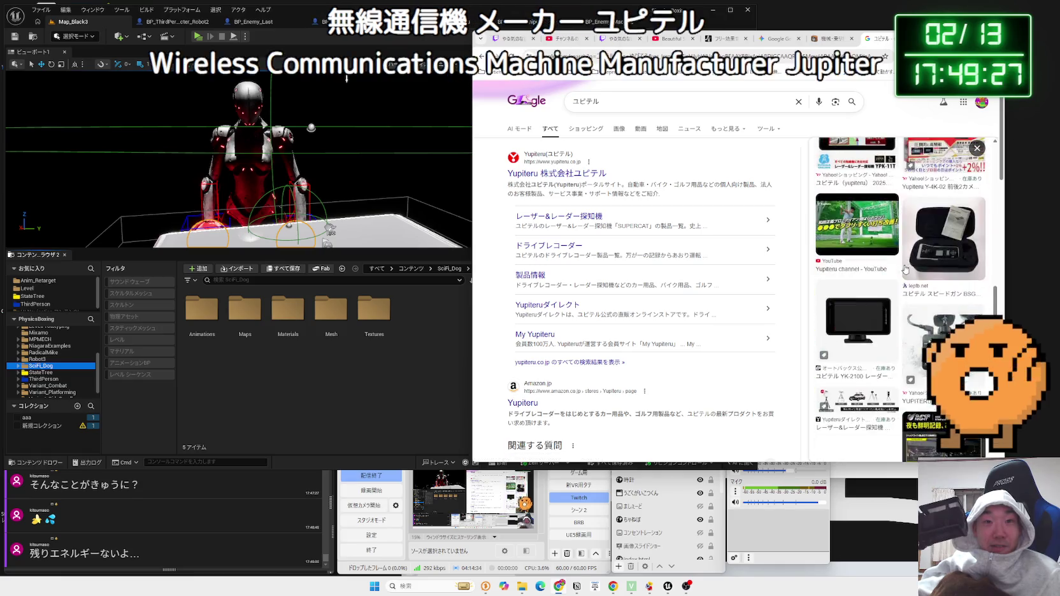
pyautogui.scroll(-10, 749, 276)
pyautogui.scroll(-4, 748, 275)
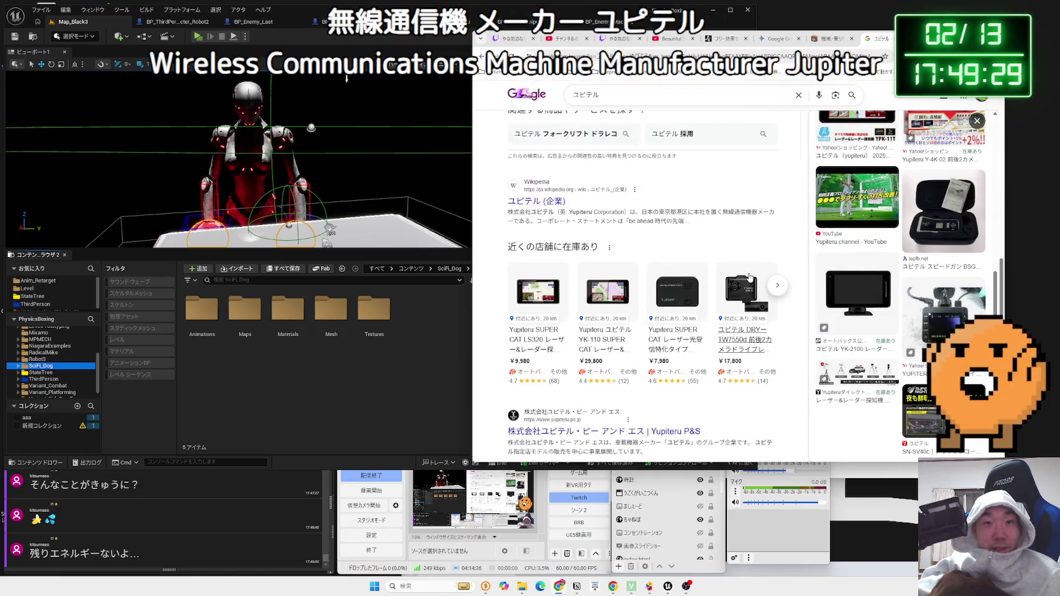
pyautogui.scroll(-4, 749, 276)
pyautogui.hotkey('ctrl', 'w')
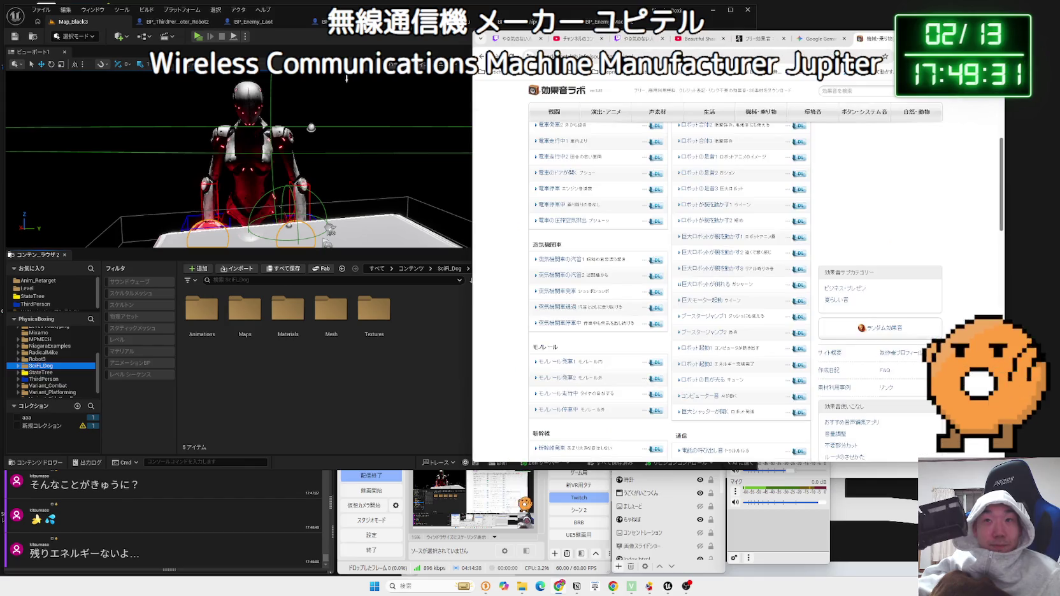
pyautogui.click(376, 379)
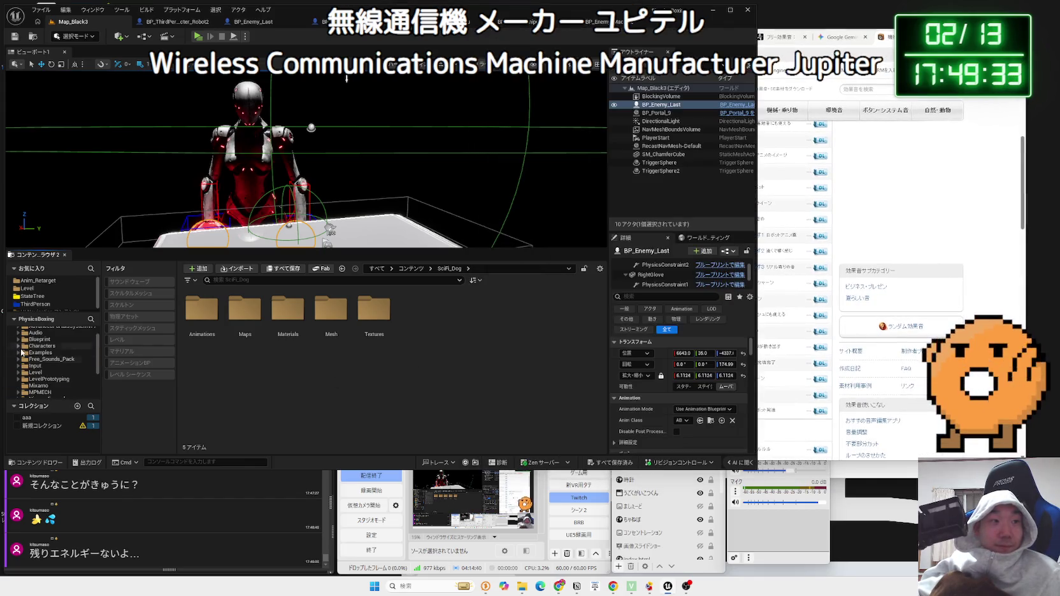
# Browse Audio > SFX > Enemy and select the LastBossAttack_Cue sound
pyautogui.click(35, 333)
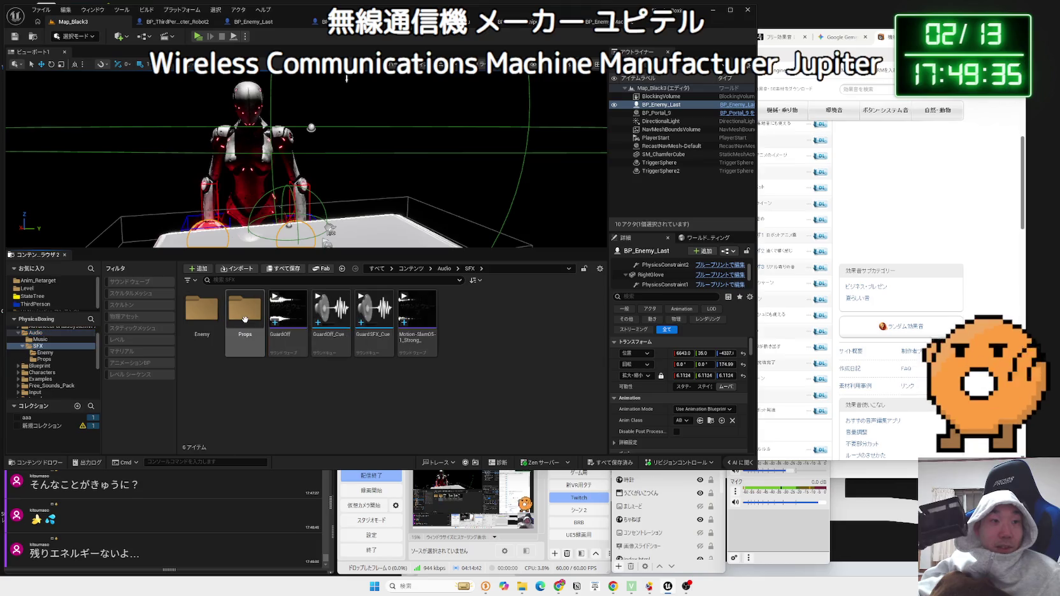
pyautogui.doubleClick(244, 310)
pyautogui.doubleClick(202, 310)
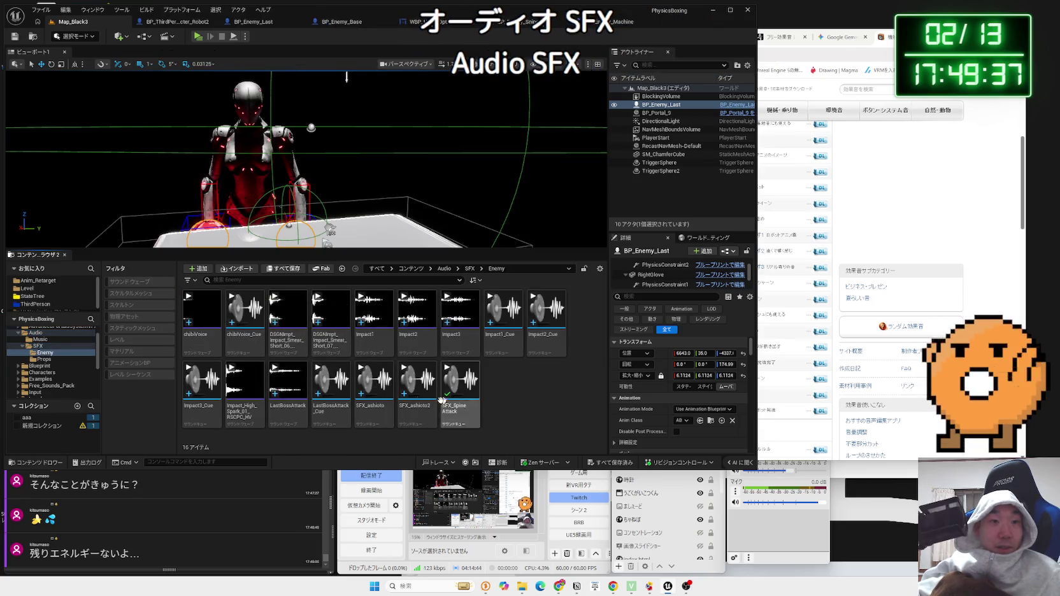
pyautogui.click(336, 392)
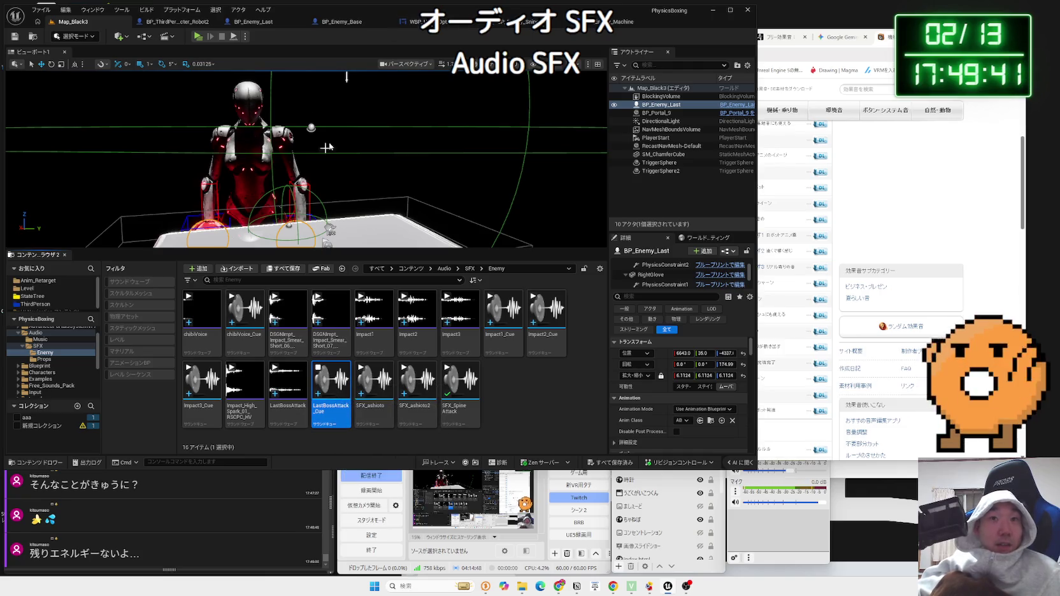
pyautogui.doubleClick(36, 332)
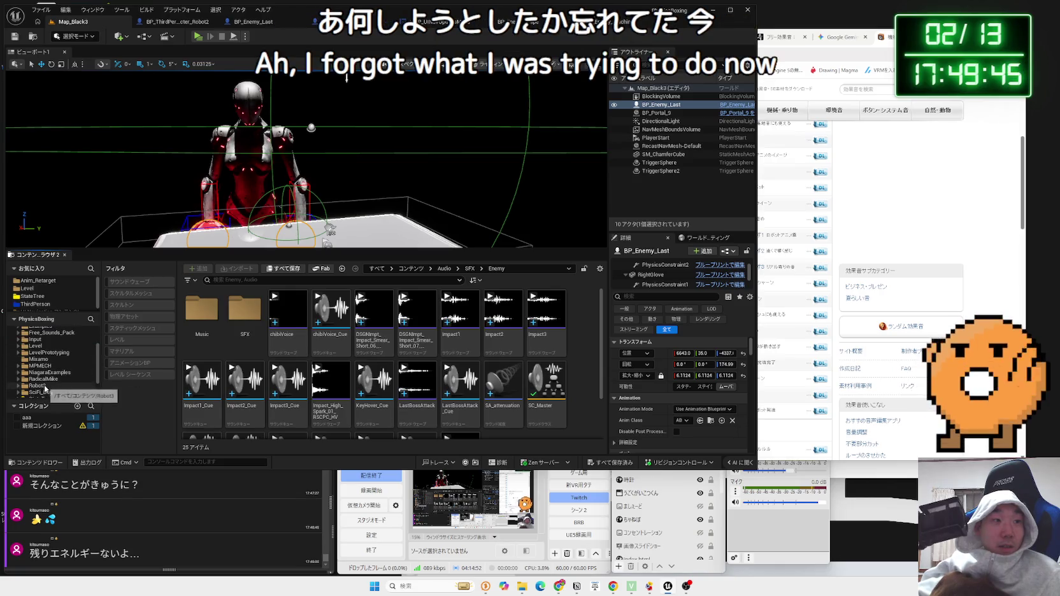
# Open MM_Robot_Daipan_Montage from the Robot3 Anim folder
pyautogui.click(37, 386)
pyautogui.doubleClick(201, 309)
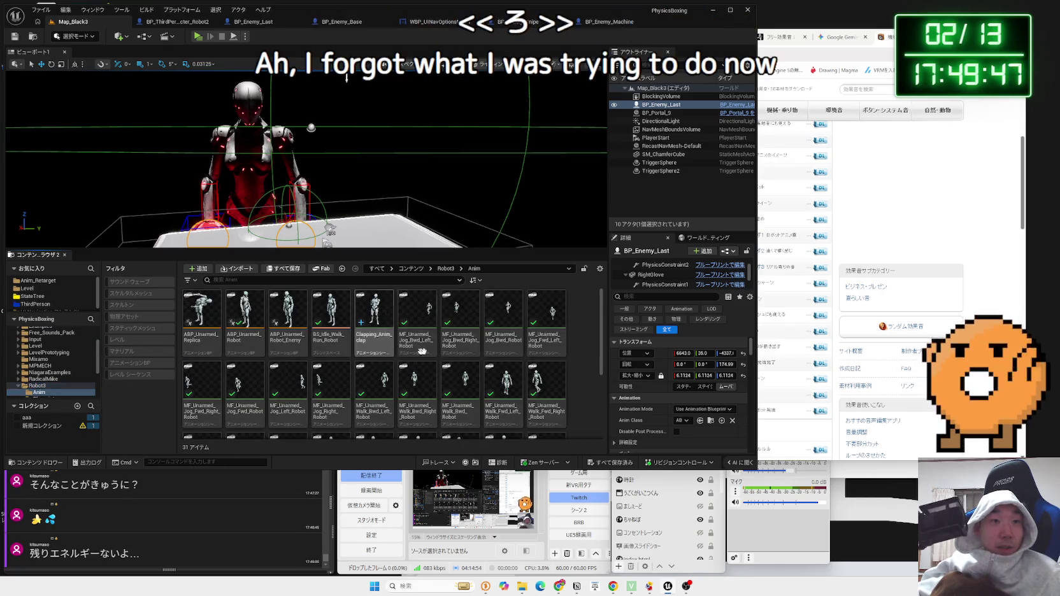
pyautogui.scroll(-1, 471, 353)
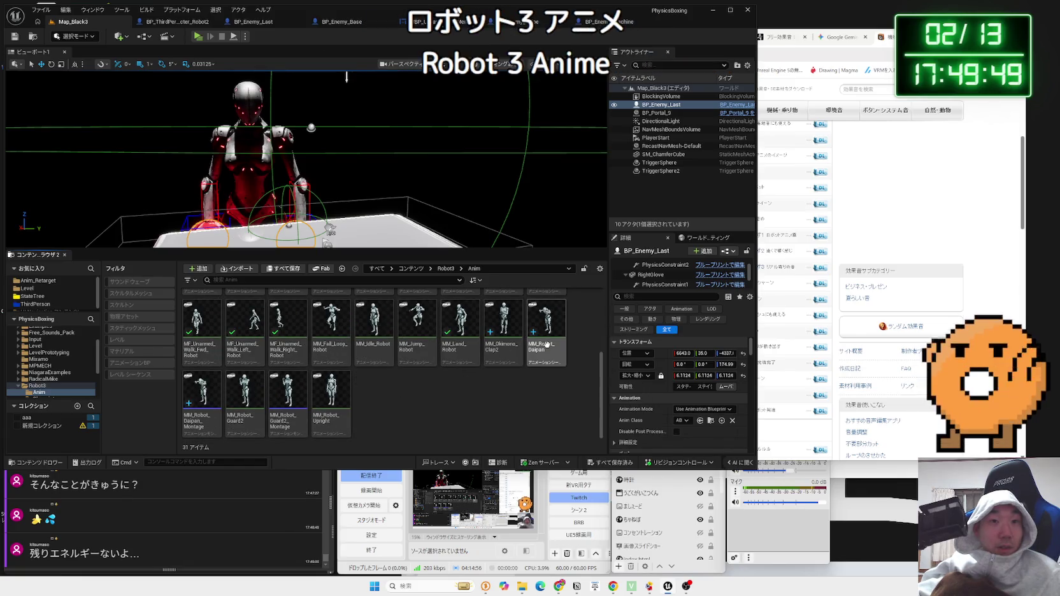
pyautogui.doubleClick(198, 384)
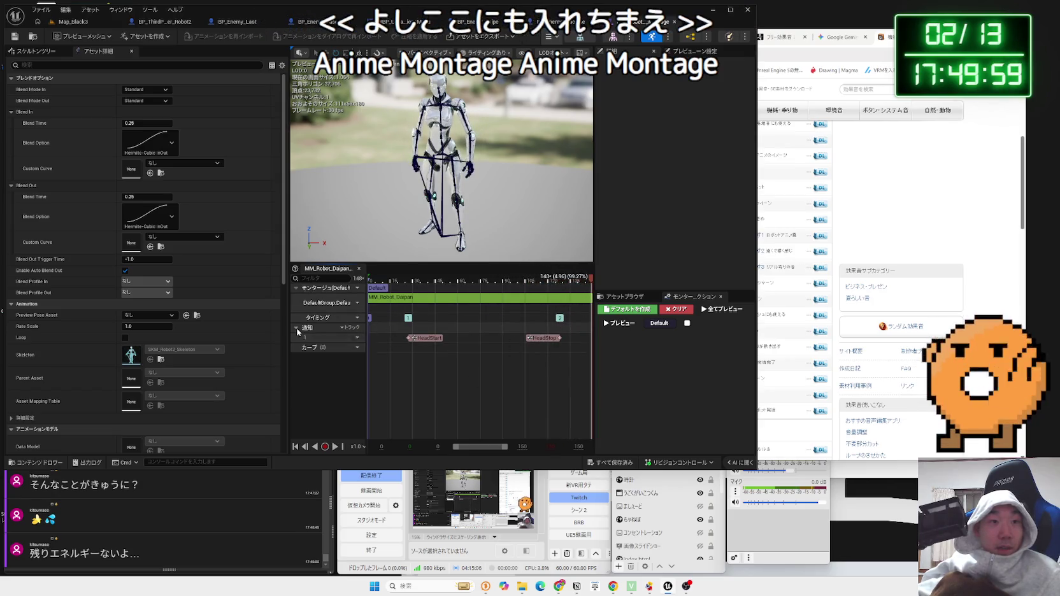
# Insert a second notify track into the montage
pyautogui.click(413, 341)
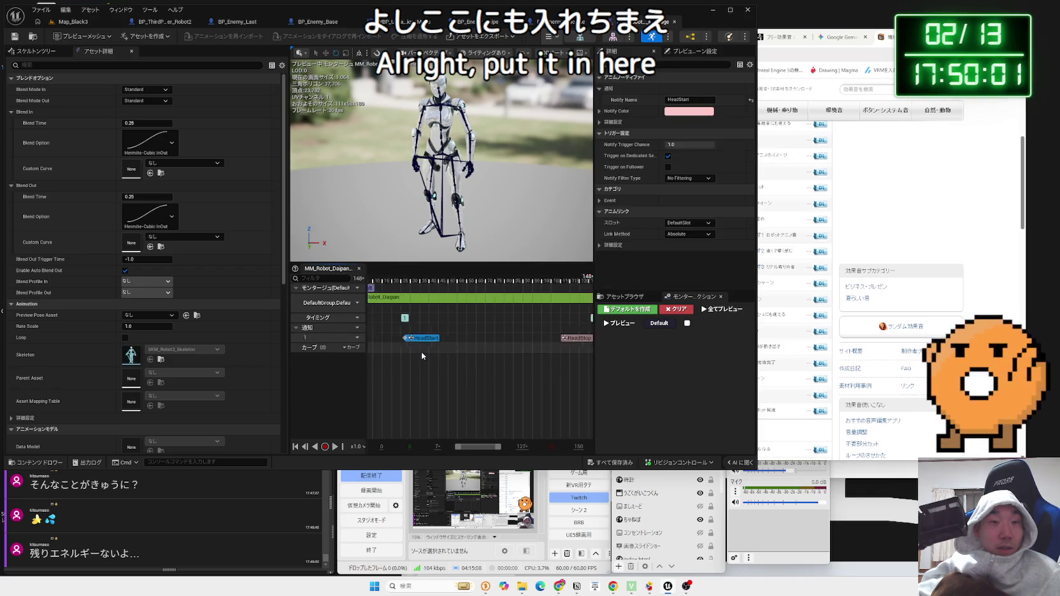
pyautogui.click(350, 338)
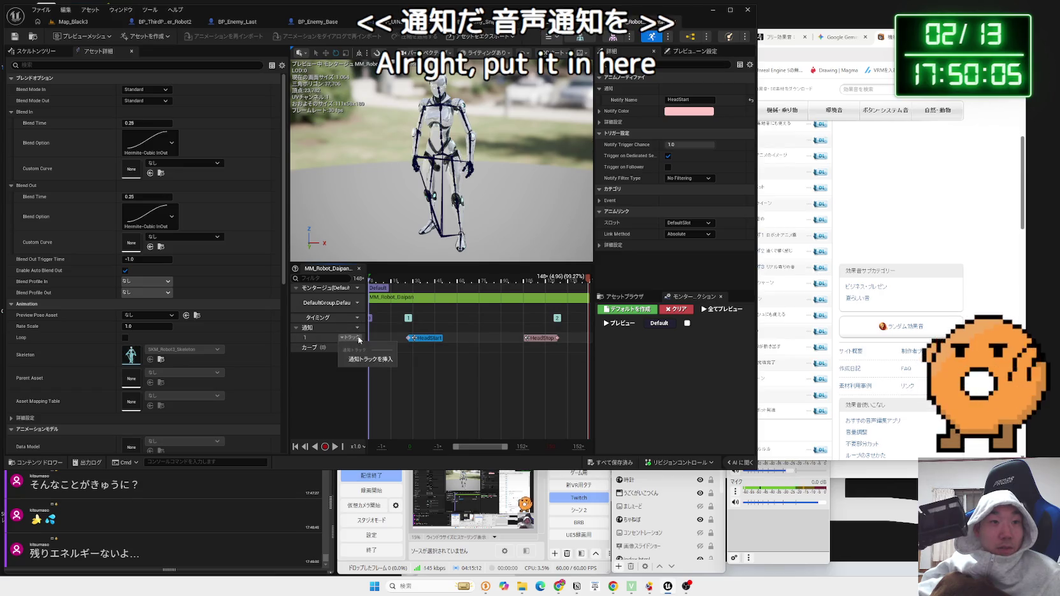
pyautogui.click(368, 360)
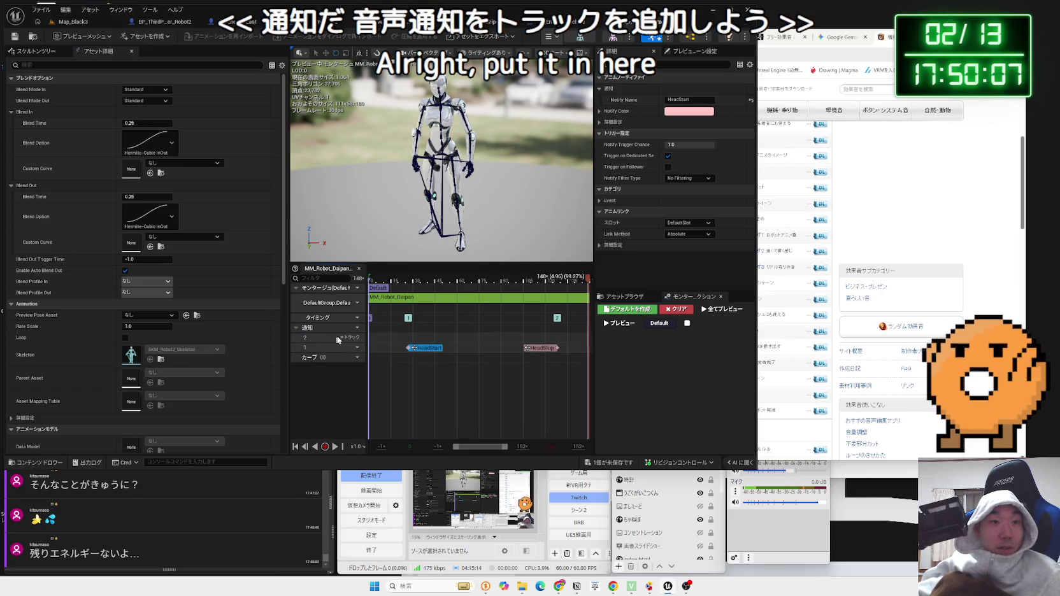
pyautogui.click(410, 340)
# Add a Play Sound notify on notify track 2
pyautogui.rightClick(410, 340)
pyautogui.moveTo(443, 358)
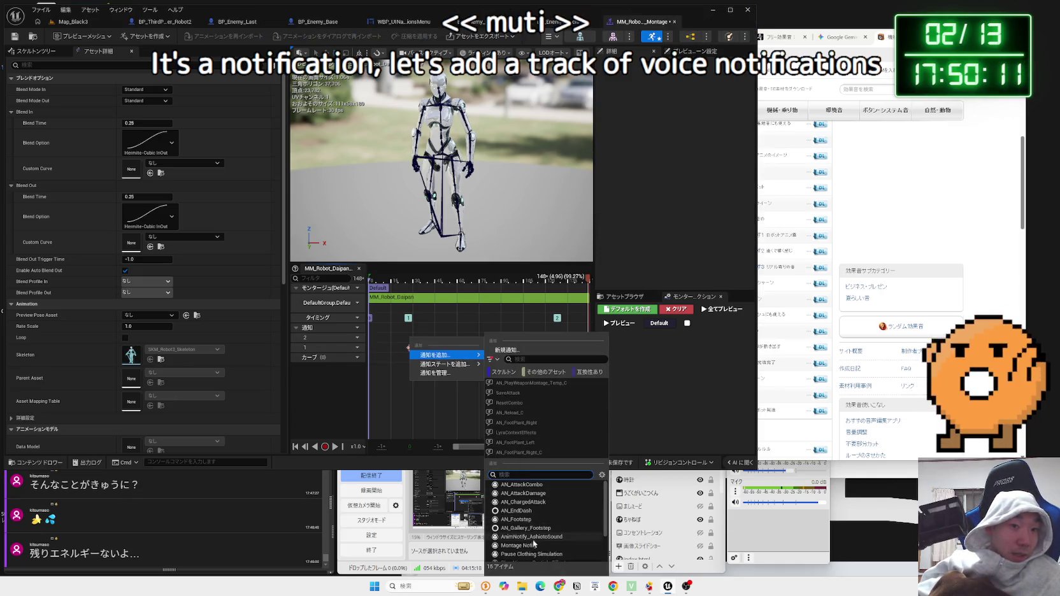
pyautogui.scroll(-2, 537, 551)
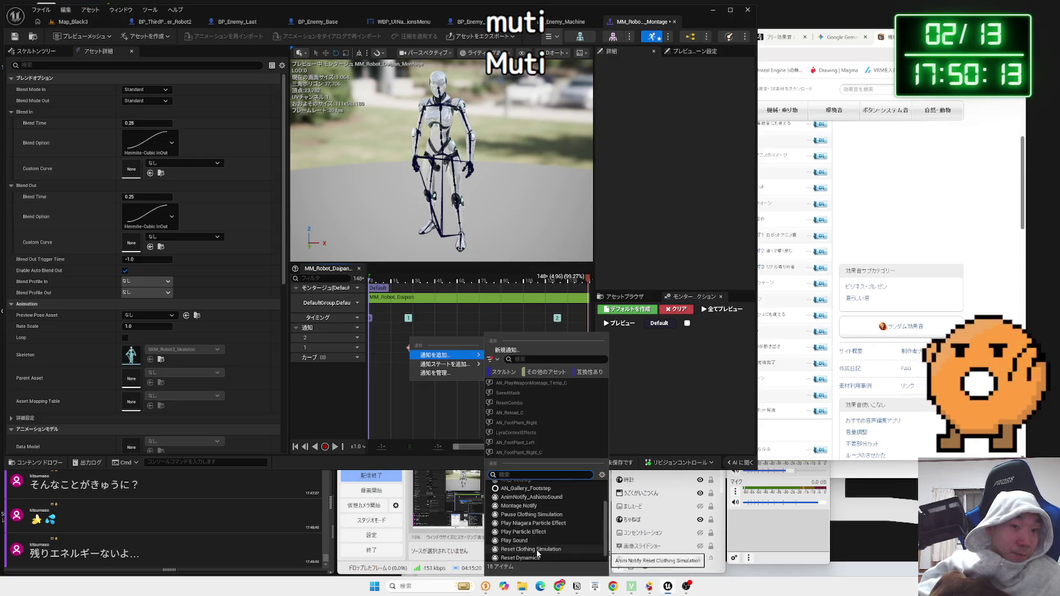
pyautogui.click(526, 541)
pyautogui.click(422, 338)
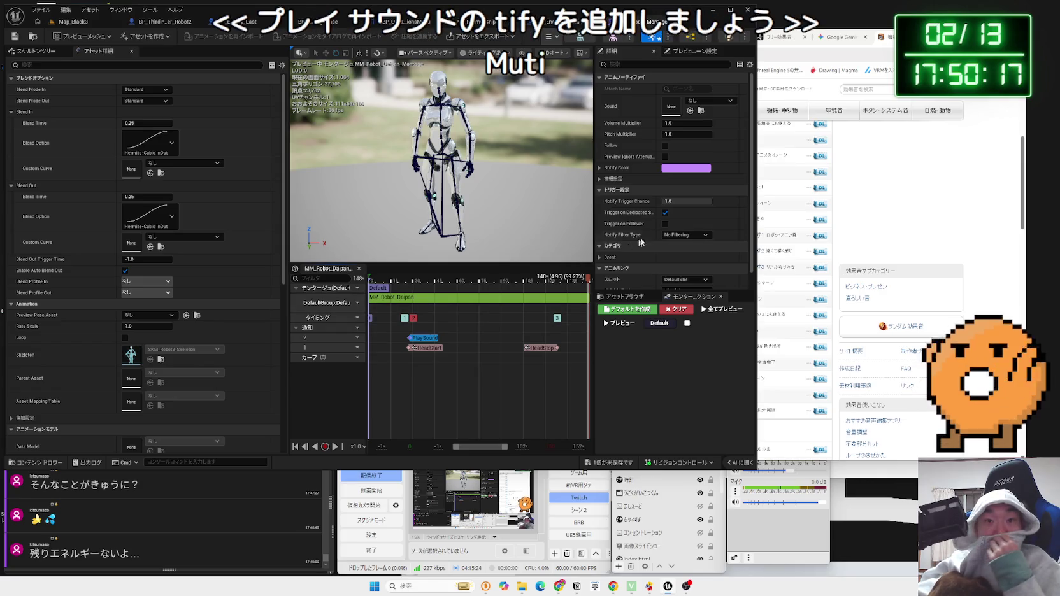
# Set the Play Sound notify's sound to LastBossAttack_Cue
pyautogui.click(710, 100)
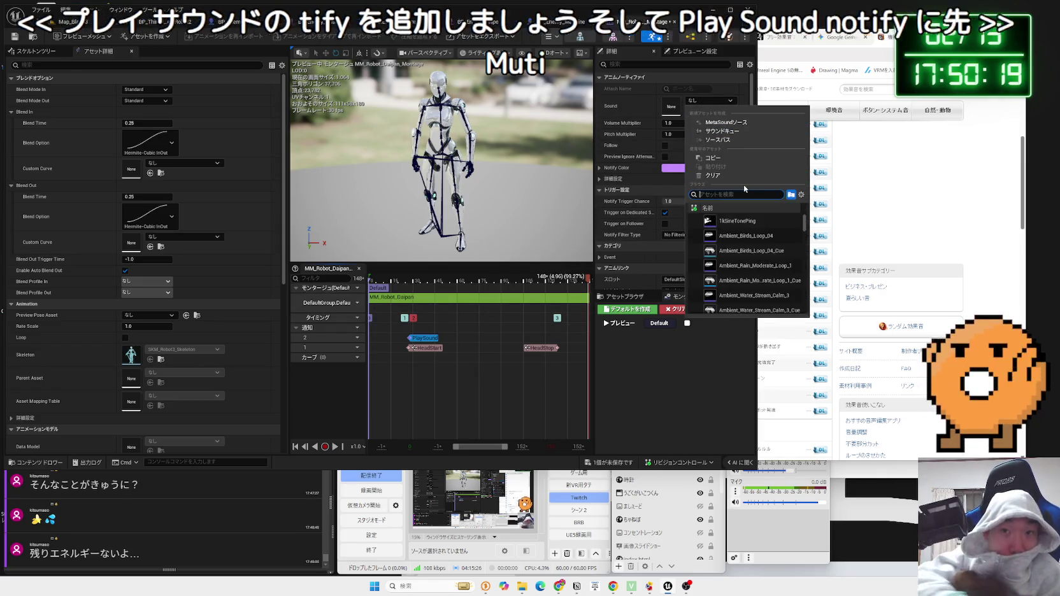
pyautogui.write('last')
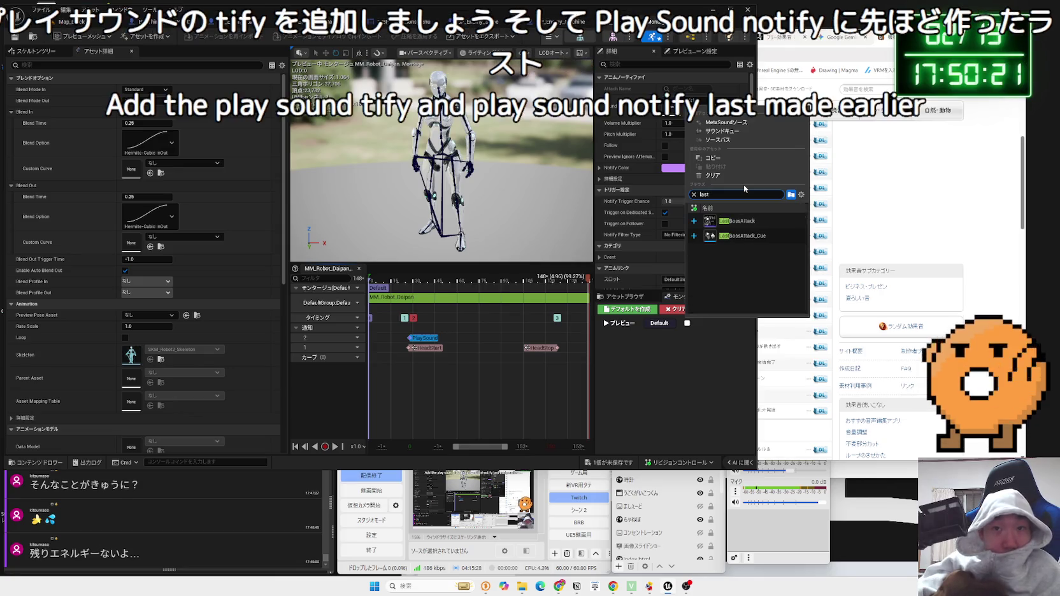
pyautogui.click(745, 235)
pyautogui.scroll(3, 473, 434)
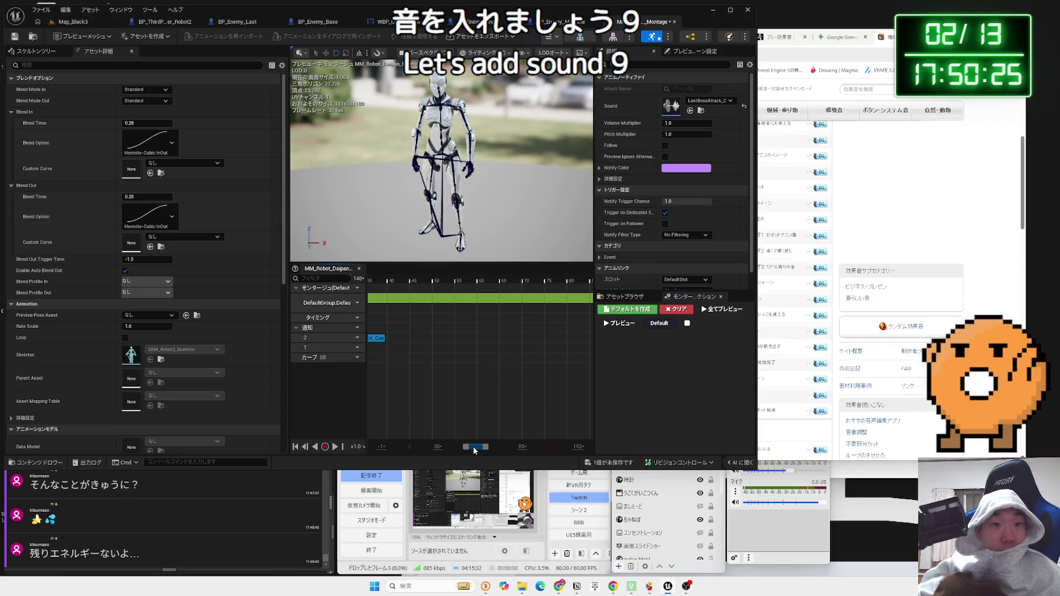
# Scrub to the punch around frames 24-25 and move the LastBossAttack_Cue notify there
pyautogui.moveTo(470, 451); pyautogui.dragTo(465, 450)
pyautogui.click(401, 282)
pyautogui.moveTo(401, 282); pyautogui.dragTo(444, 286)
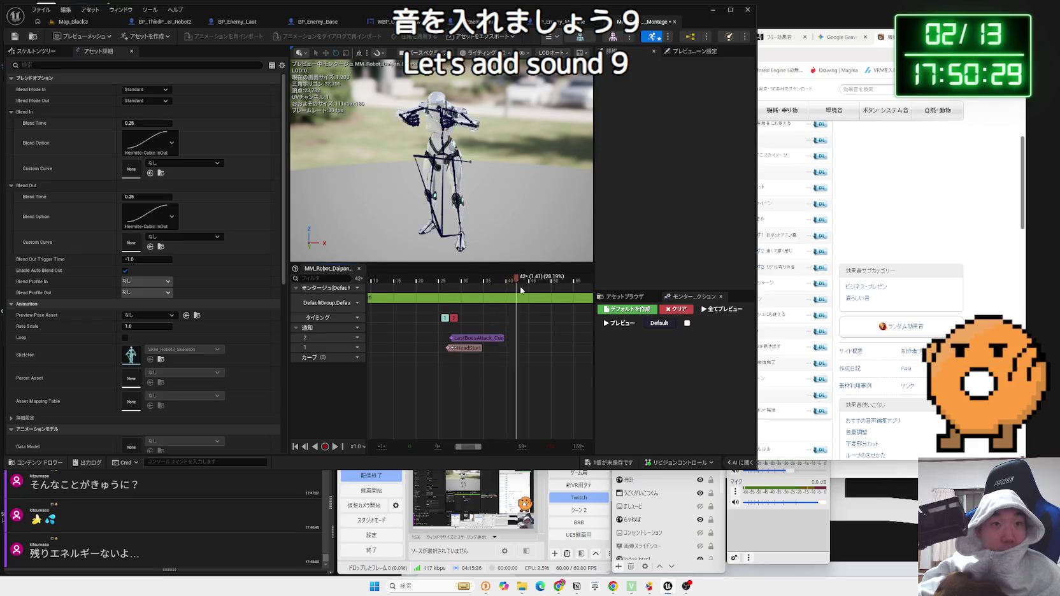
pyautogui.moveTo(374, 292); pyautogui.dragTo(445, 291)
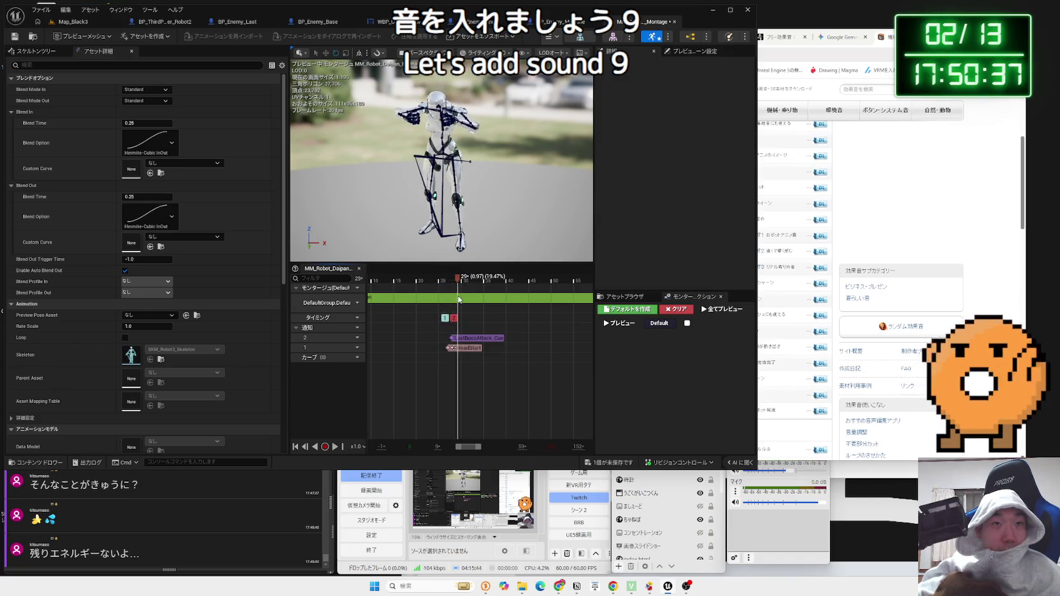
pyautogui.moveTo(454, 338); pyautogui.dragTo(464, 342)
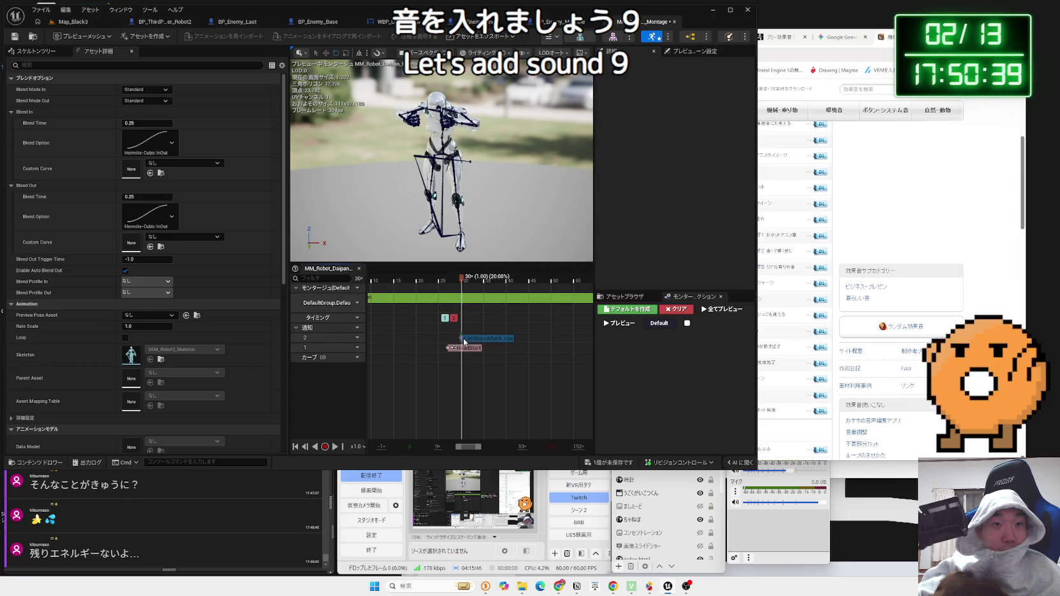
pyautogui.moveTo(462, 288); pyautogui.dragTo(437, 288)
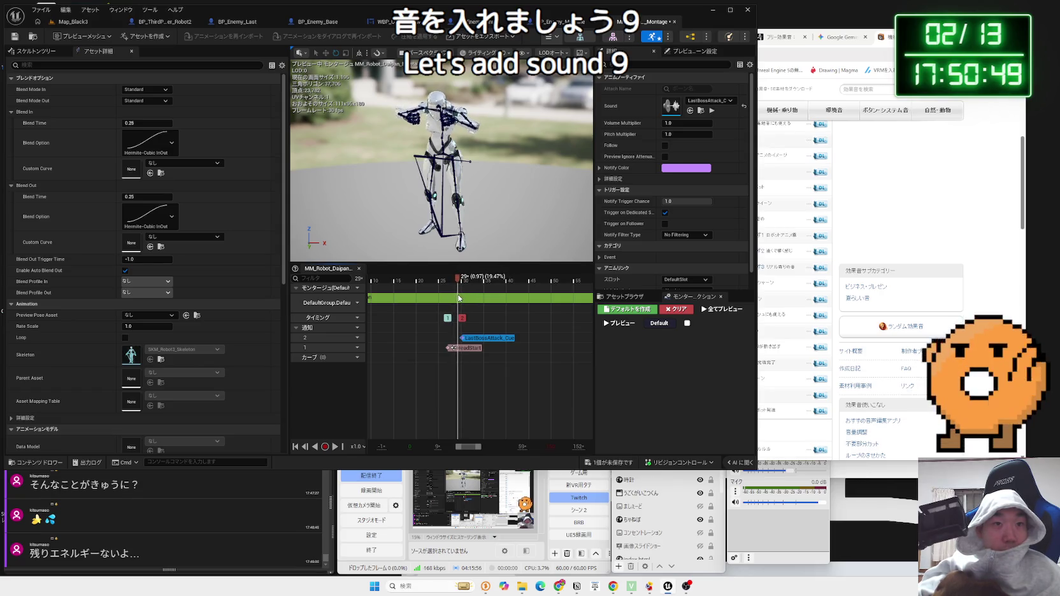
pyautogui.click(456, 341)
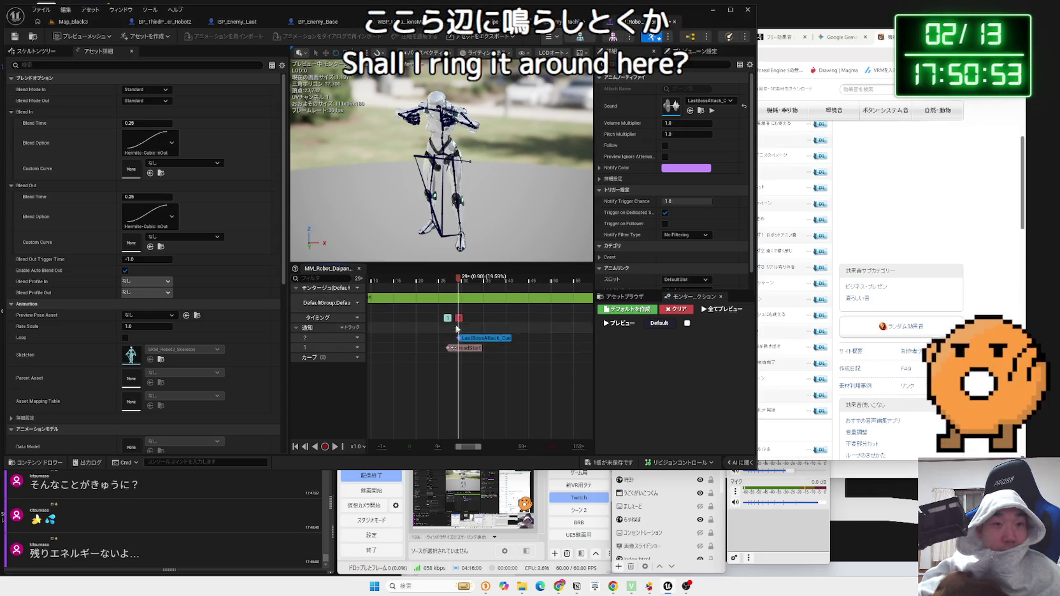
# Save the montage, preview it from the start, then return to Map_Black3
pyautogui.click(616, 462)
pyautogui.click(587, 387)
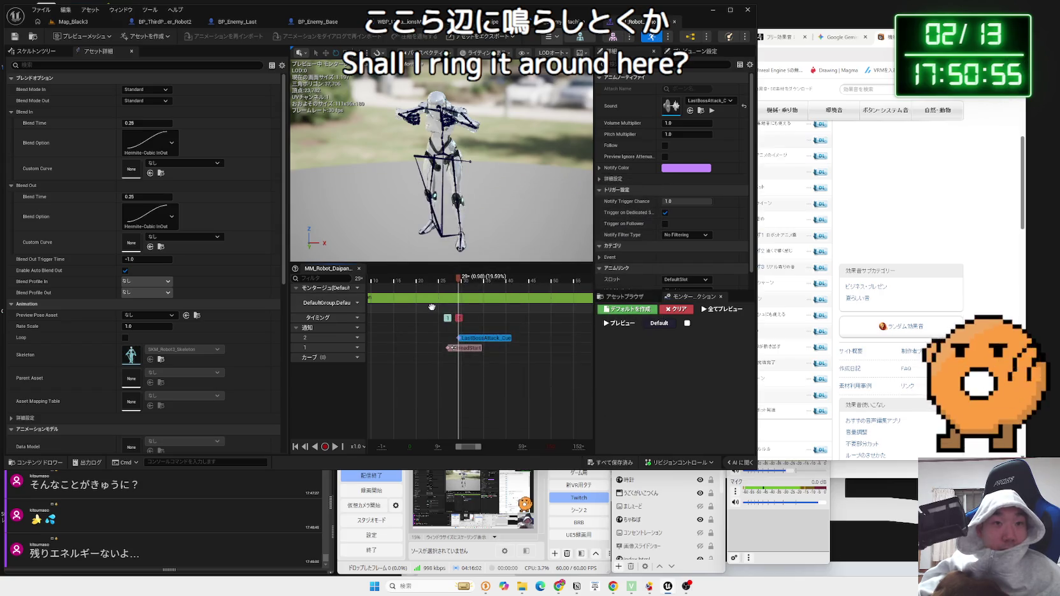
pyautogui.click(369, 281)
pyautogui.press('space')
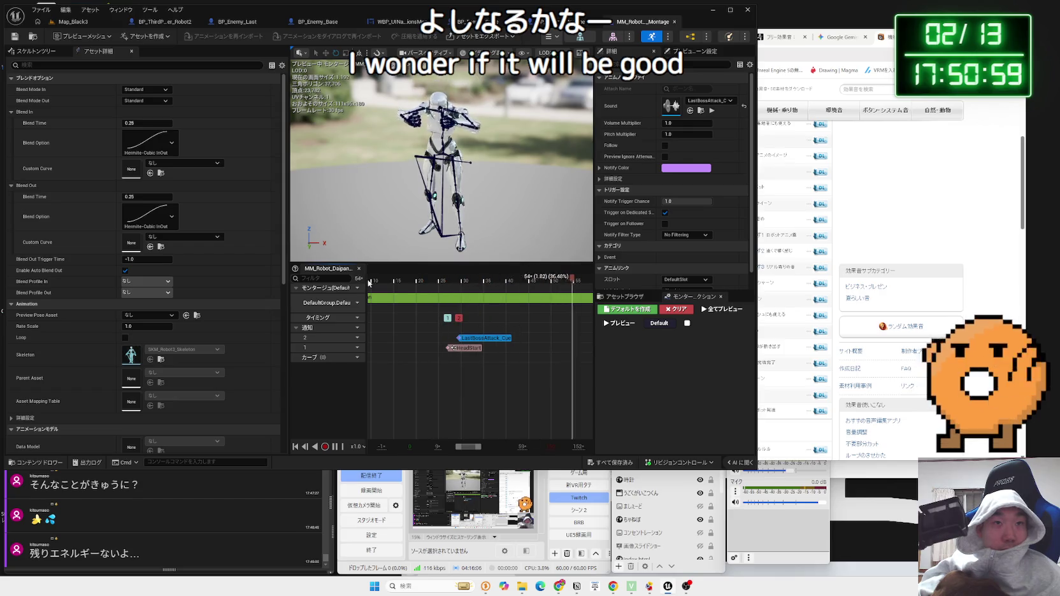
pyautogui.click(73, 21)
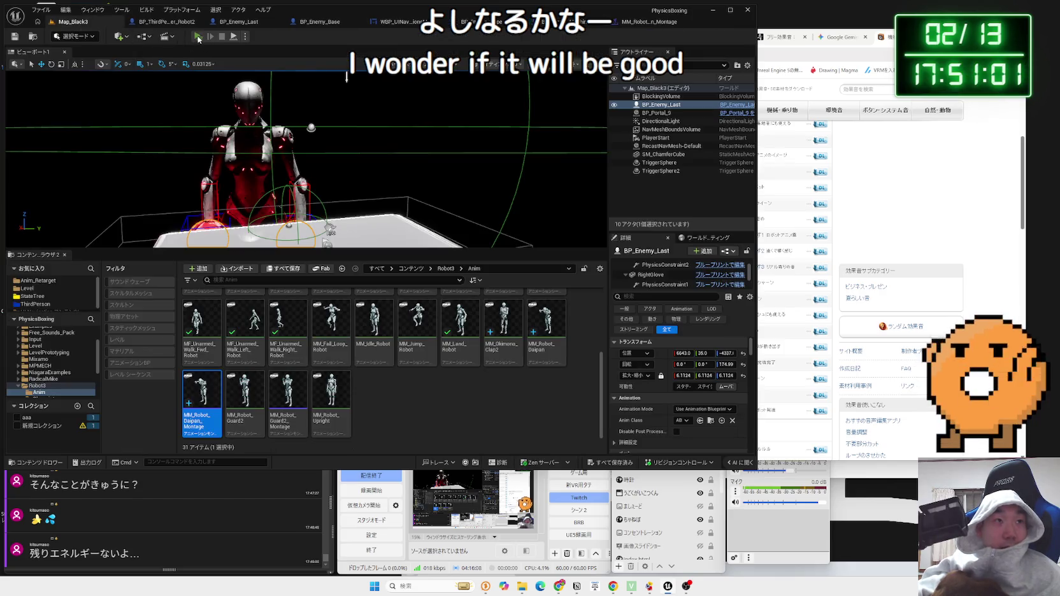
# Play-test Map_Black3 against the red boss robot, then end the session
pyautogui.click(197, 36)
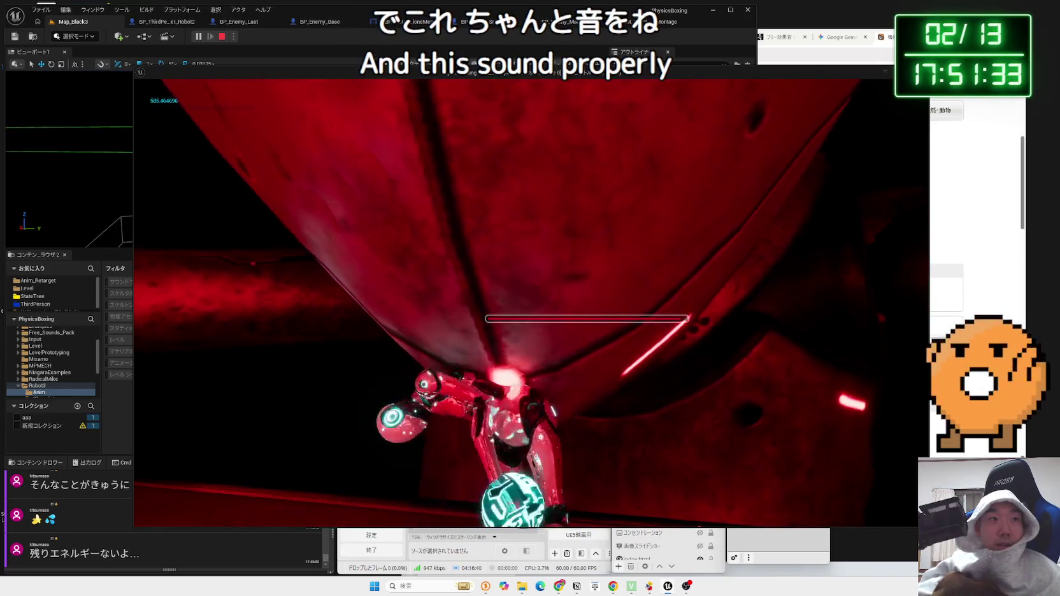
pyautogui.press('Escape')
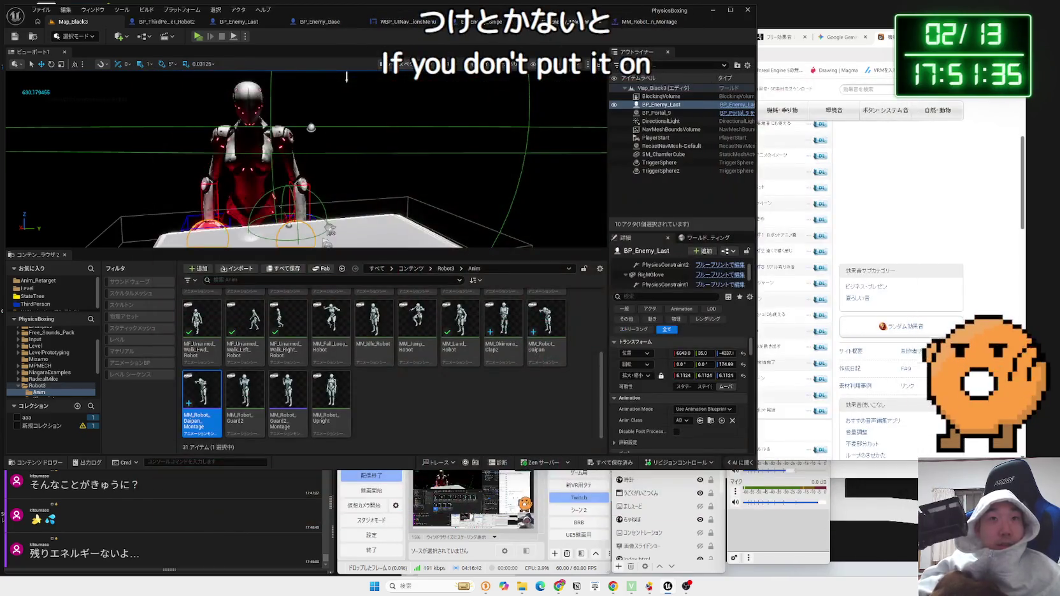
# Look over BP_Enemy_Base's sound-choosing nodes and collision hit result, then switch to BP_Enemy_Last
pyautogui.click(319, 21)
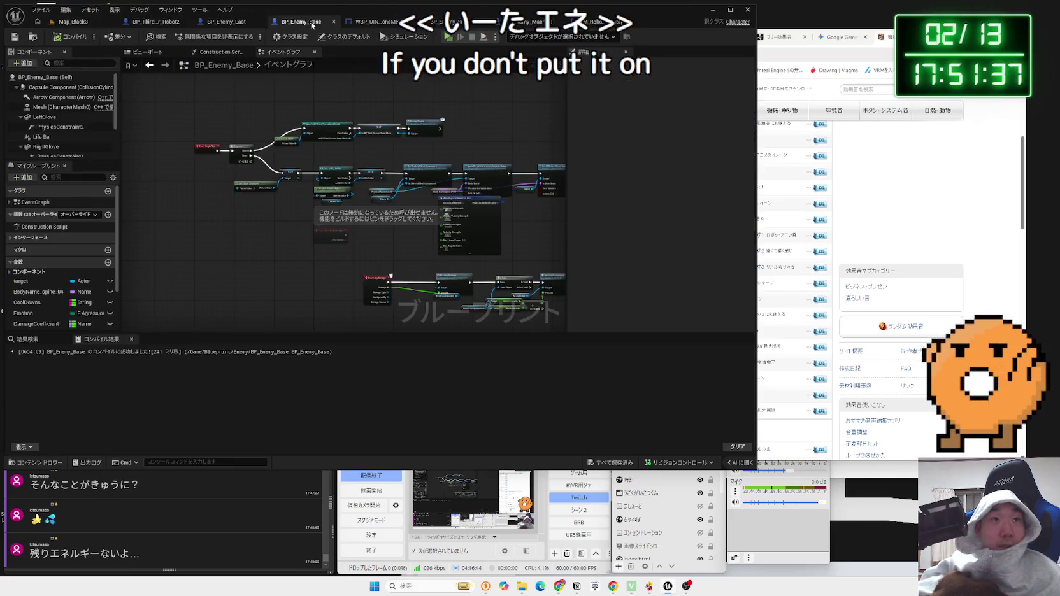
pyautogui.scroll(5, 473, 244)
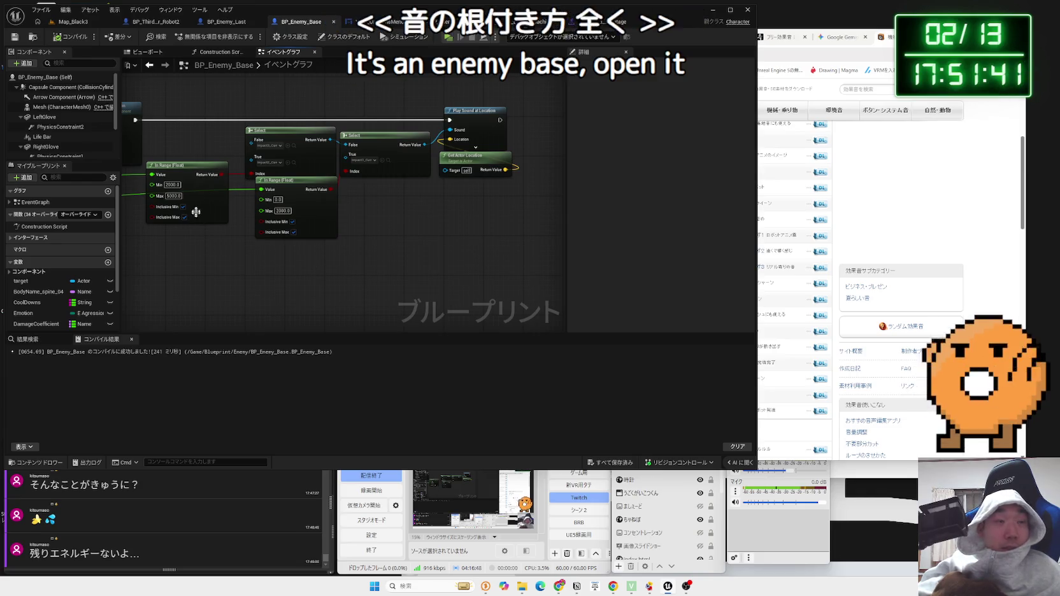
pyautogui.moveTo(486, 252)
pyautogui.mouseDown()
pyautogui.moveTo(214, 103)
pyautogui.moveTo(553, 224)
pyautogui.mouseUp()
pyautogui.click(186, 97)
pyautogui.moveTo(305, 210); pyautogui.dragTo(543, 222)
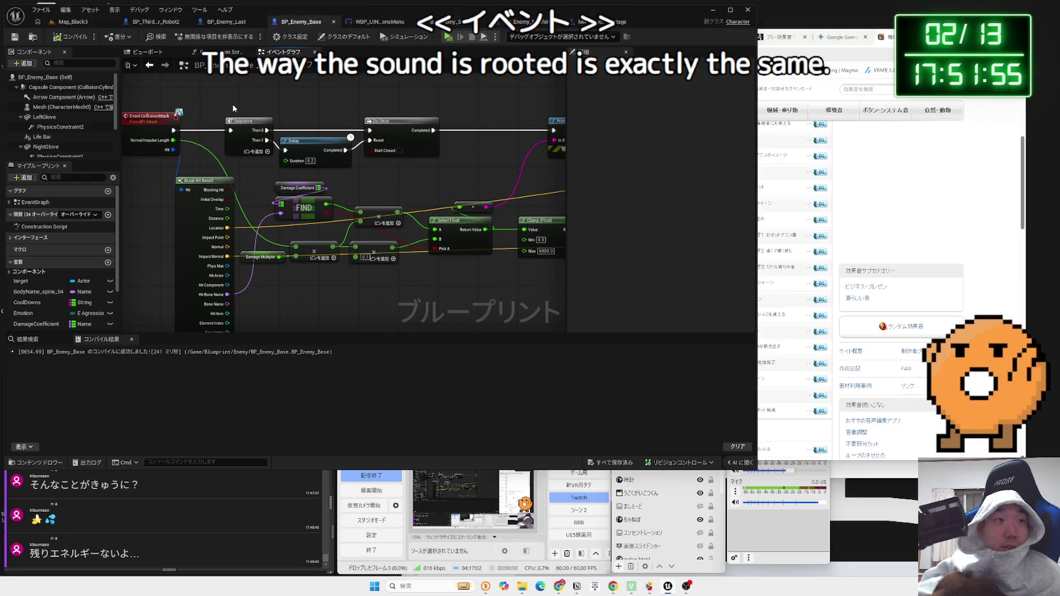
pyautogui.click(219, 25)
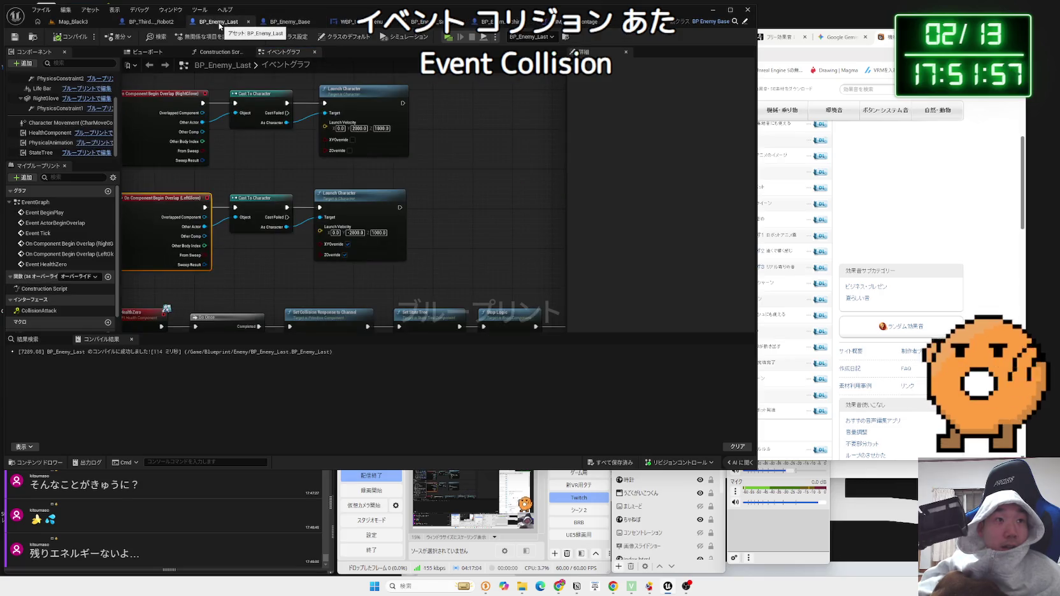
# Pan through BP_Enemy_Last's BeginPlay chain and LeftGlove and RightGlove overlap events
pyautogui.scroll(-5, 235, 173)
pyautogui.moveTo(234, 173)
pyautogui.mouseDown()
pyautogui.moveTo(232, 308)
pyautogui.moveTo(279, 104)
pyautogui.moveTo(295, 212)
pyautogui.mouseUp()
pyautogui.scroll(3, 234, 300)
pyautogui.scroll(3, 281, 122)
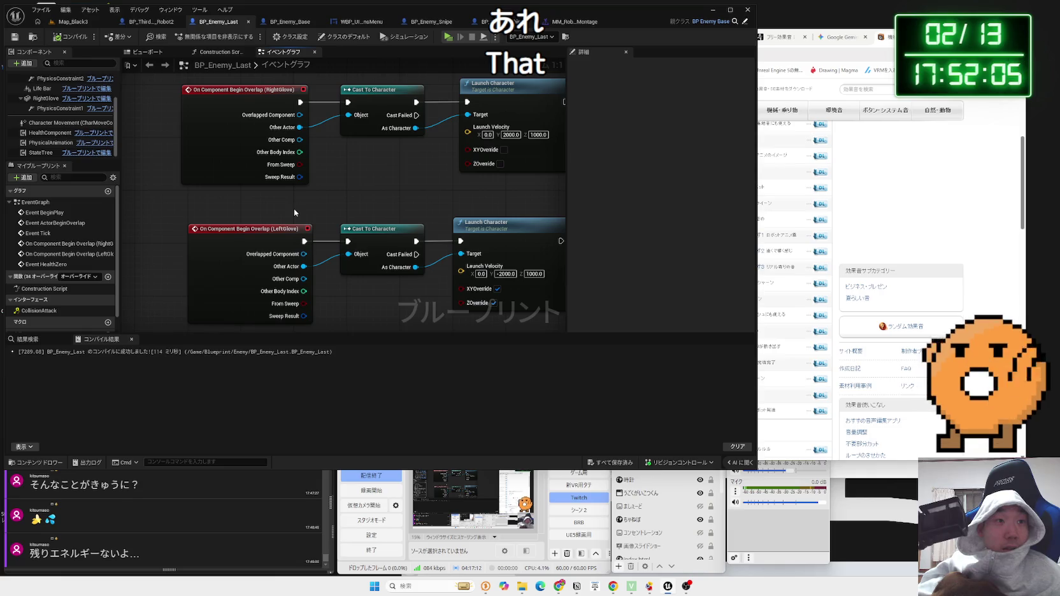
pyautogui.scroll(-3, 294, 209)
pyautogui.moveTo(294, 209); pyautogui.dragTo(295, 325)
pyautogui.scroll(-2, 302, 301)
pyautogui.scroll(1, 295, 328)
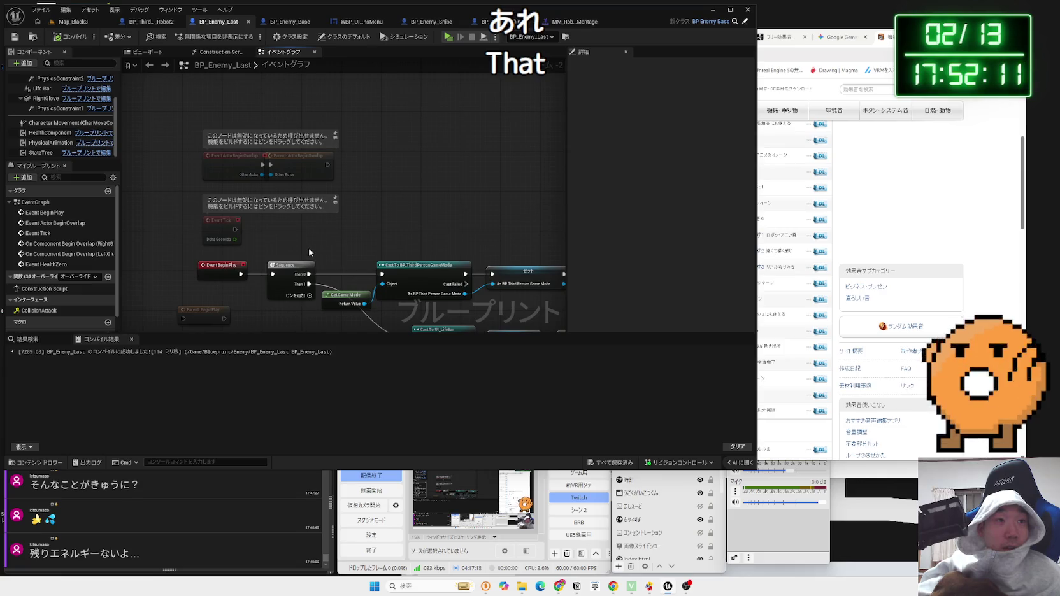
pyautogui.moveTo(311, 253); pyautogui.dragTo(300, 175)
pyautogui.scroll(-2, 231, 152)
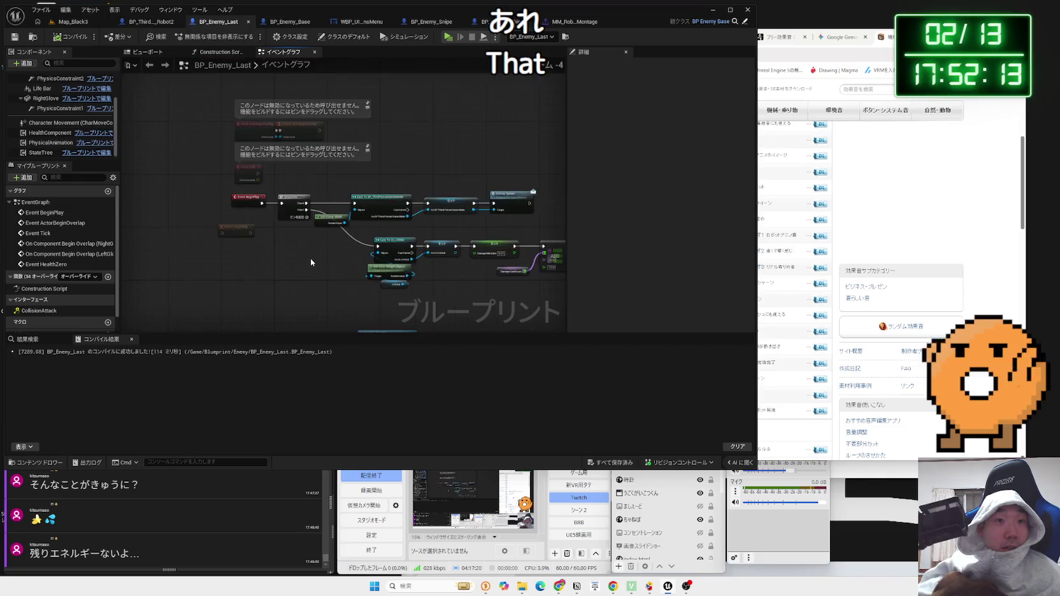
pyautogui.scroll(3, 229, 152)
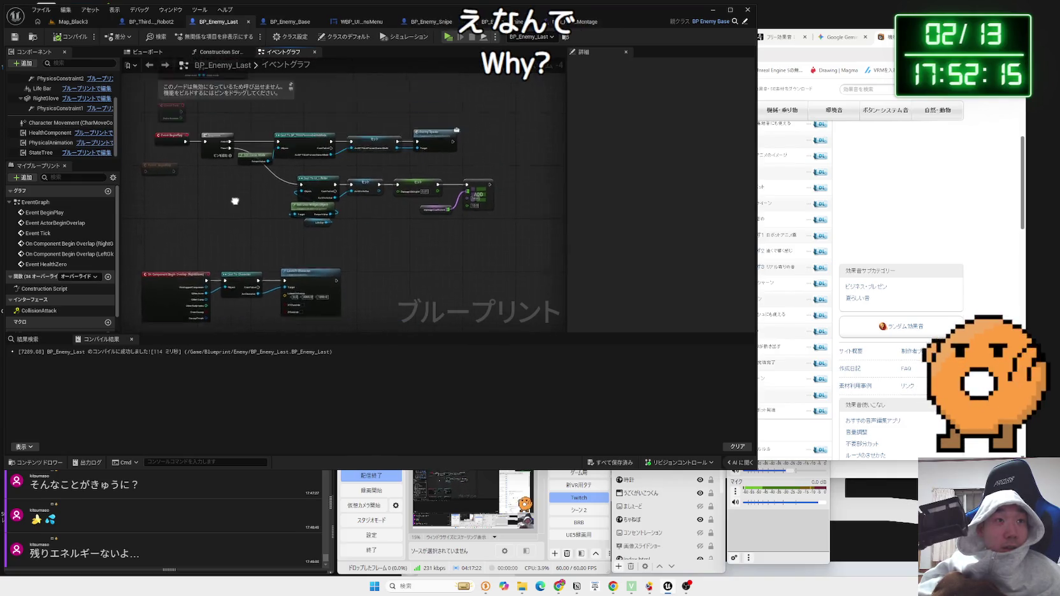
pyautogui.scroll(-3, 240, 258)
pyautogui.scroll(3, 325, 238)
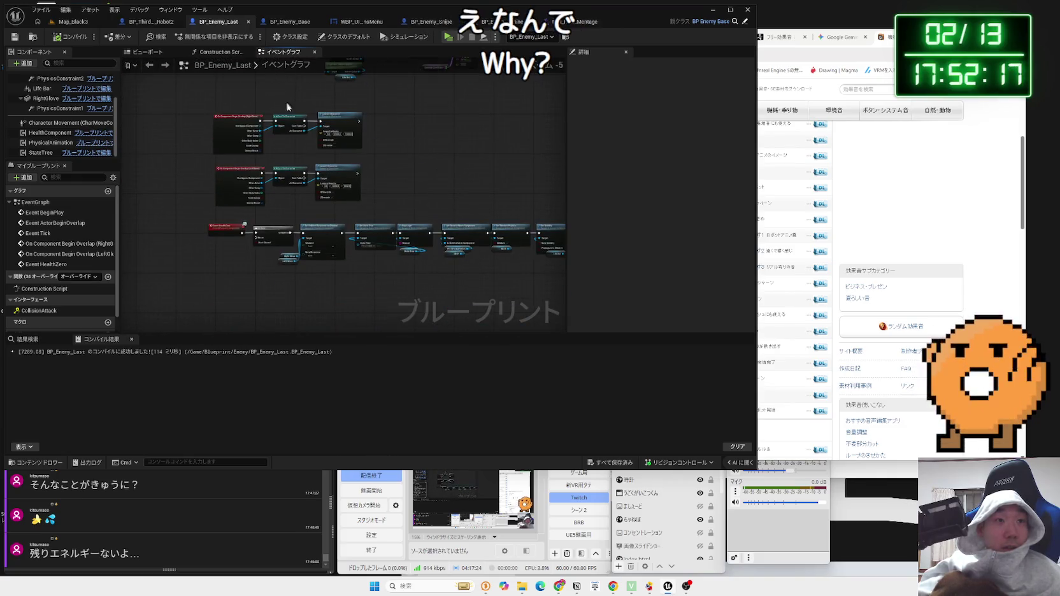
pyautogui.moveTo(325, 238); pyautogui.dragTo(316, 307)
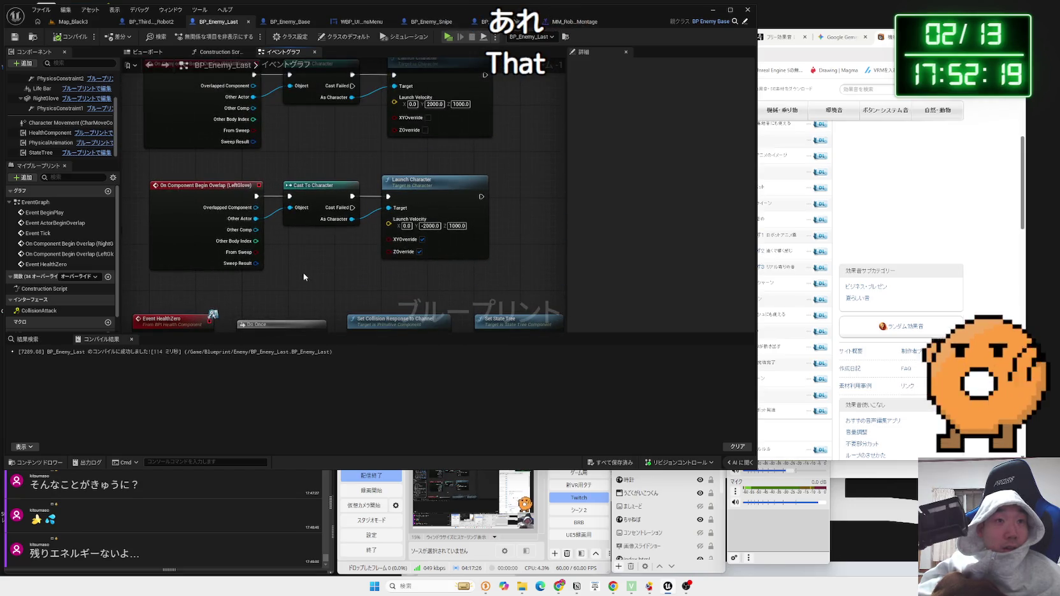
pyautogui.moveTo(309, 191); pyautogui.dragTo(292, 253)
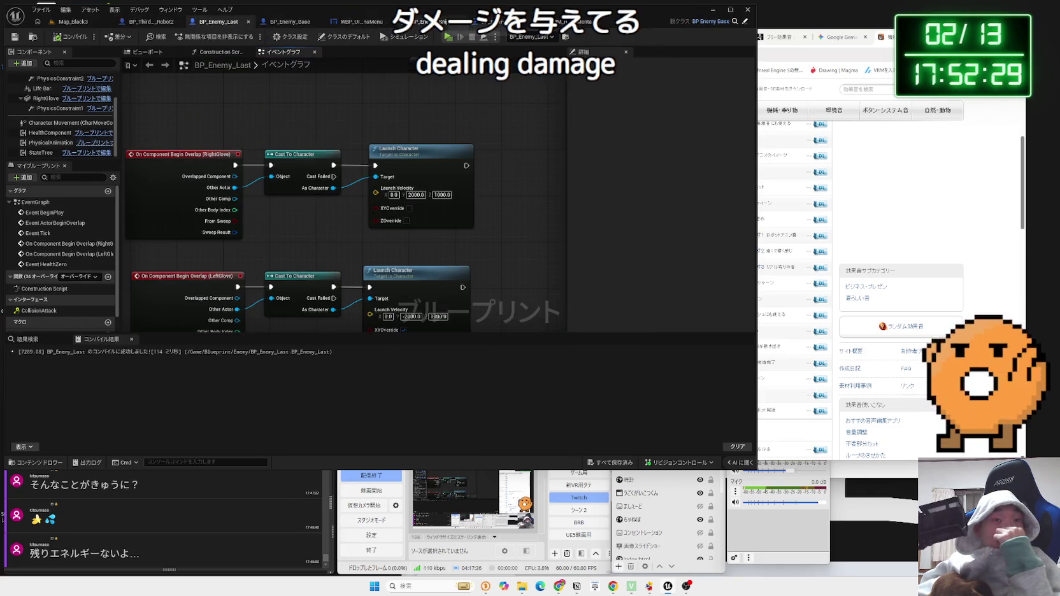
# Go back to BP_Enemy_Base and bring Play Sound at Location into view
pyautogui.click(305, 24)
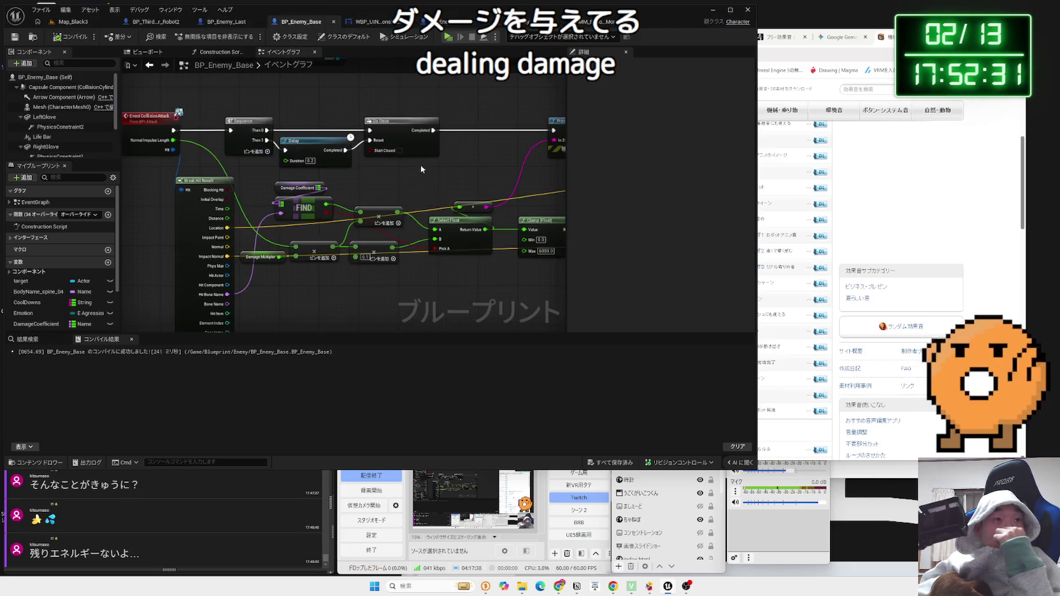
pyautogui.moveTo(431, 170)
pyautogui.mouseDown()
pyautogui.moveTo(337, 188)
pyautogui.moveTo(156, 137)
pyautogui.mouseUp()
pyautogui.moveTo(305, 137); pyautogui.dragTo(234, 133)
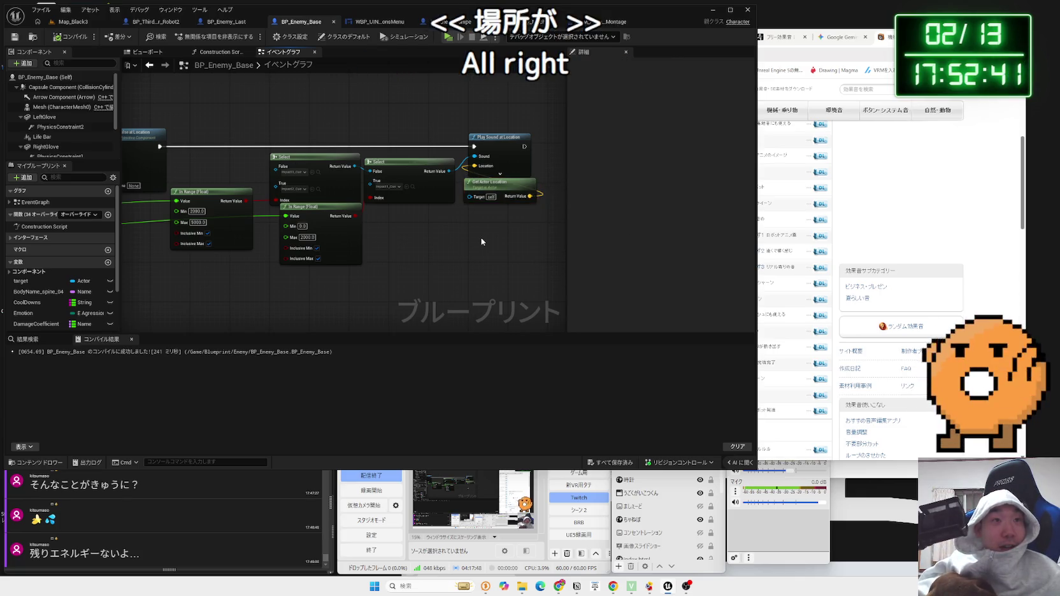
pyautogui.moveTo(404, 246)
pyautogui.mouseDown()
pyautogui.moveTo(428, 260)
pyautogui.moveTo(512, 256)
pyautogui.moveTo(506, 210)
pyautogui.mouseUp()
pyautogui.click(70, 21)
pyautogui.press('f')
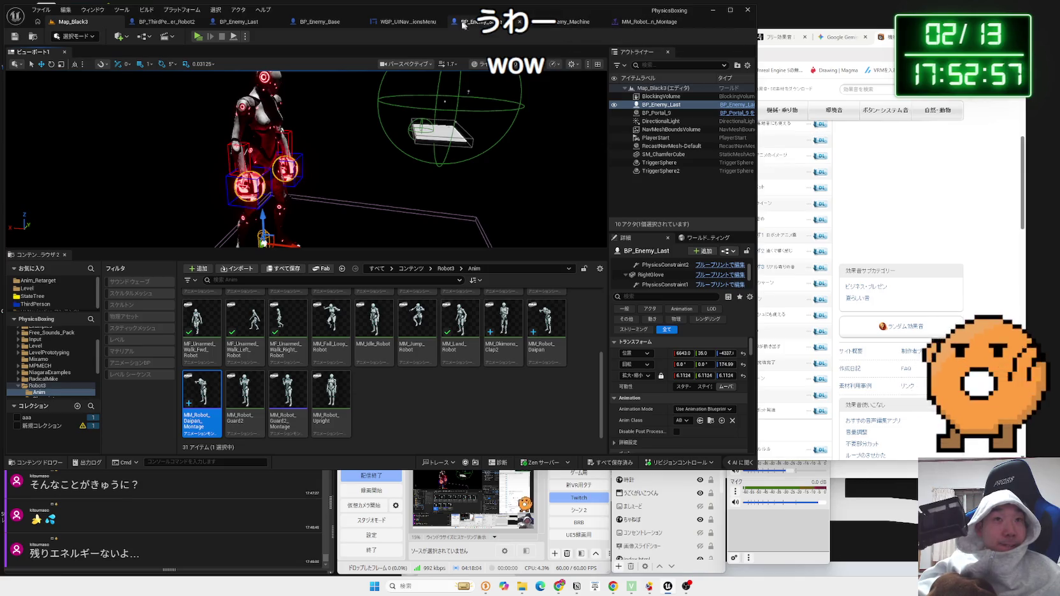
pyautogui.click(368, 23)
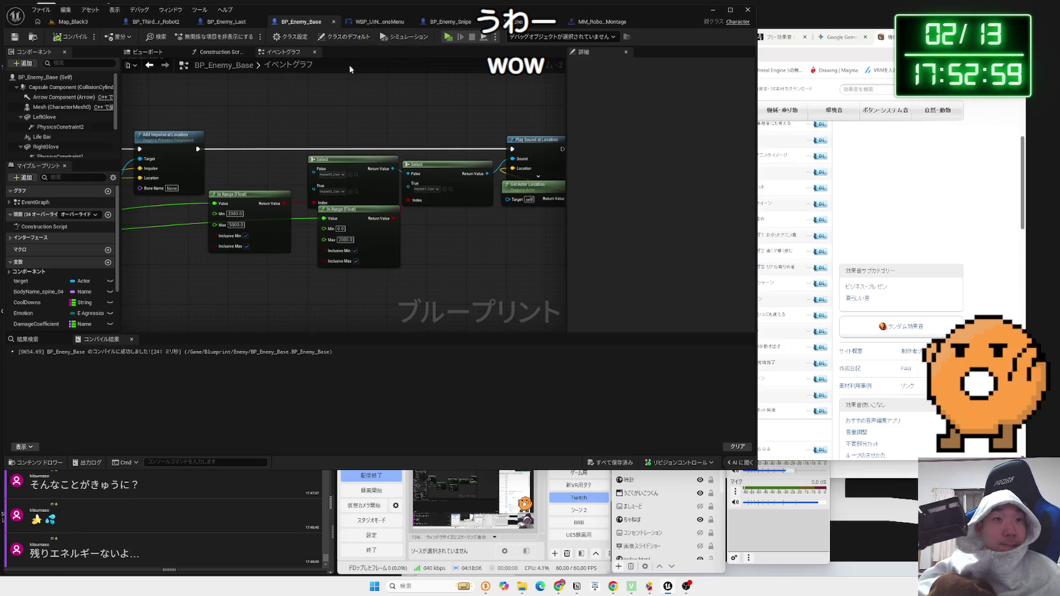
pyautogui.moveTo(467, 237); pyautogui.dragTo(343, 238)
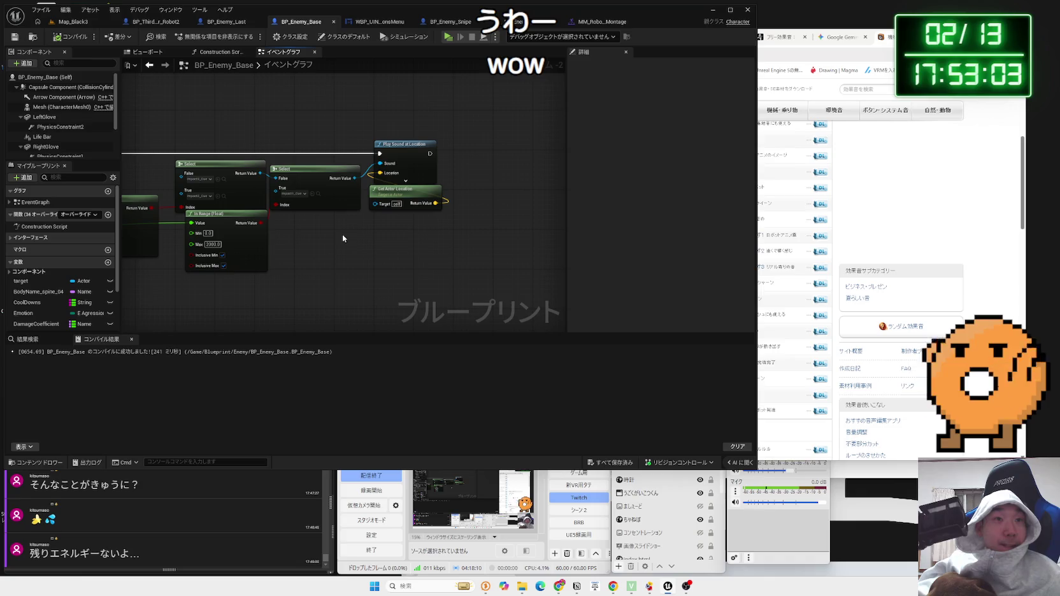
pyautogui.moveTo(342, 233)
pyautogui.mouseDown()
pyautogui.moveTo(484, 245)
pyautogui.moveTo(528, 191)
pyautogui.moveTo(520, 214)
pyautogui.moveTo(396, 224)
pyautogui.mouseUp()
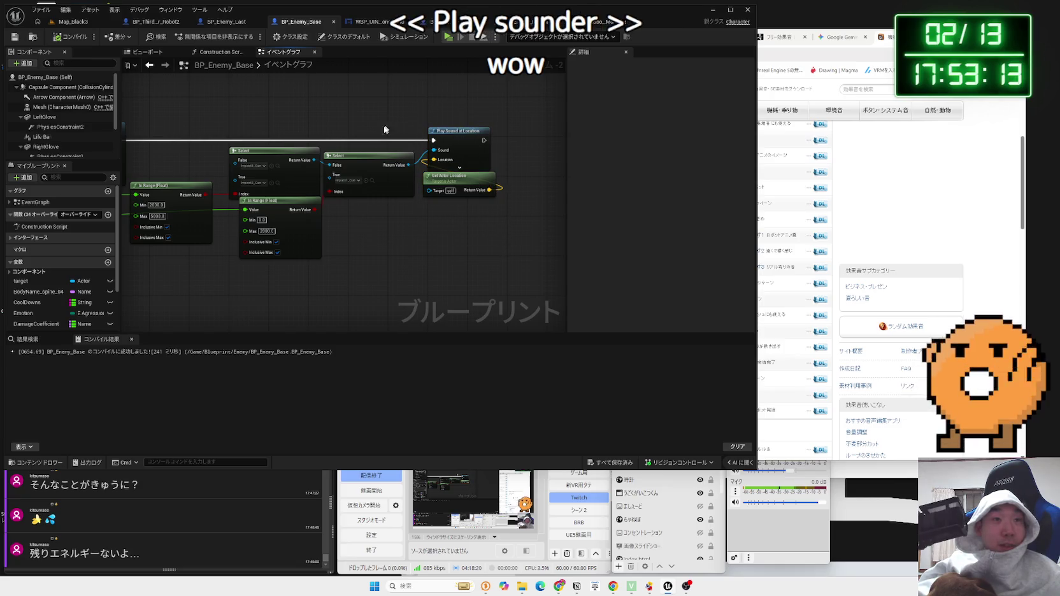
pyautogui.scroll(-2, 410, 248)
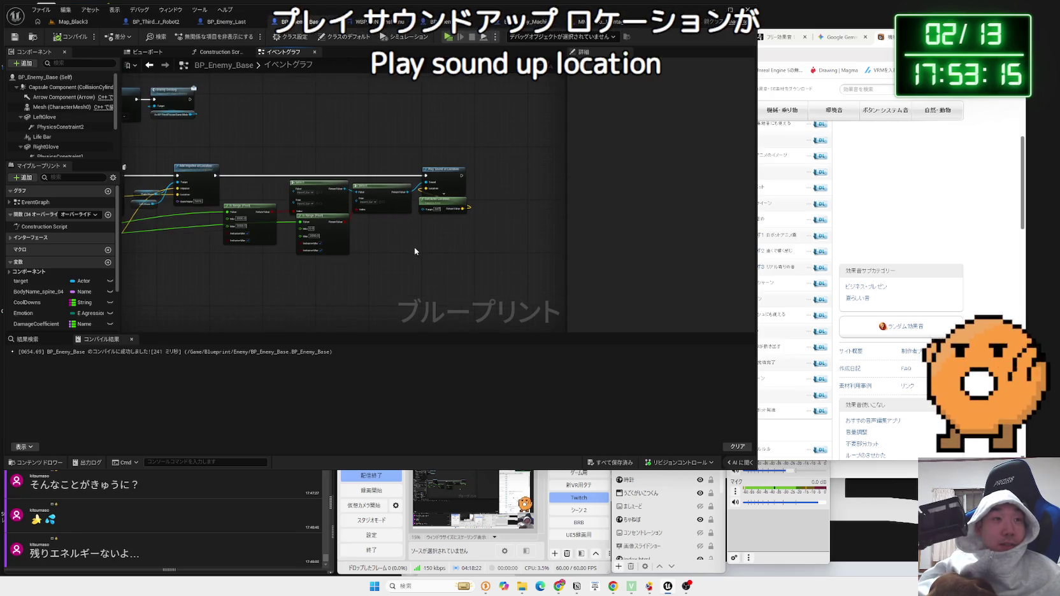
pyautogui.scroll(2, 415, 251)
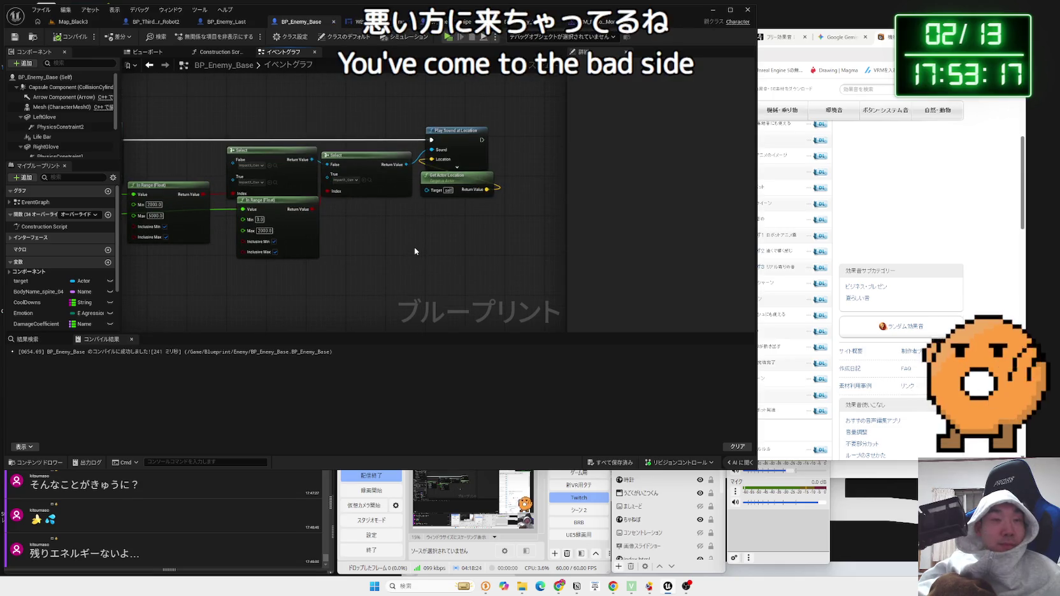
pyautogui.moveTo(233, 260); pyautogui.dragTo(439, 274)
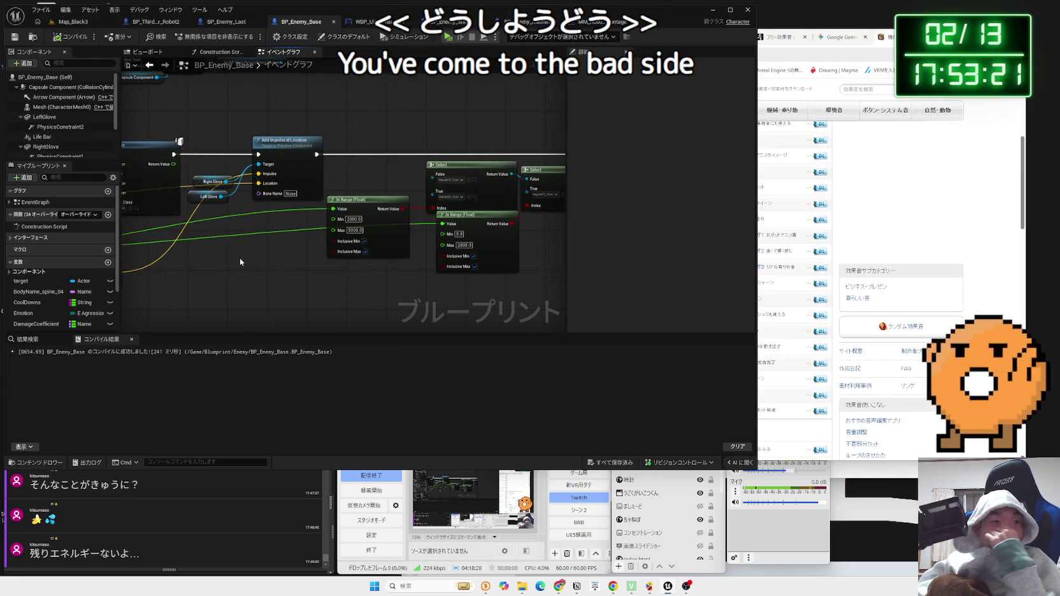
pyautogui.scroll(-5, 239, 257)
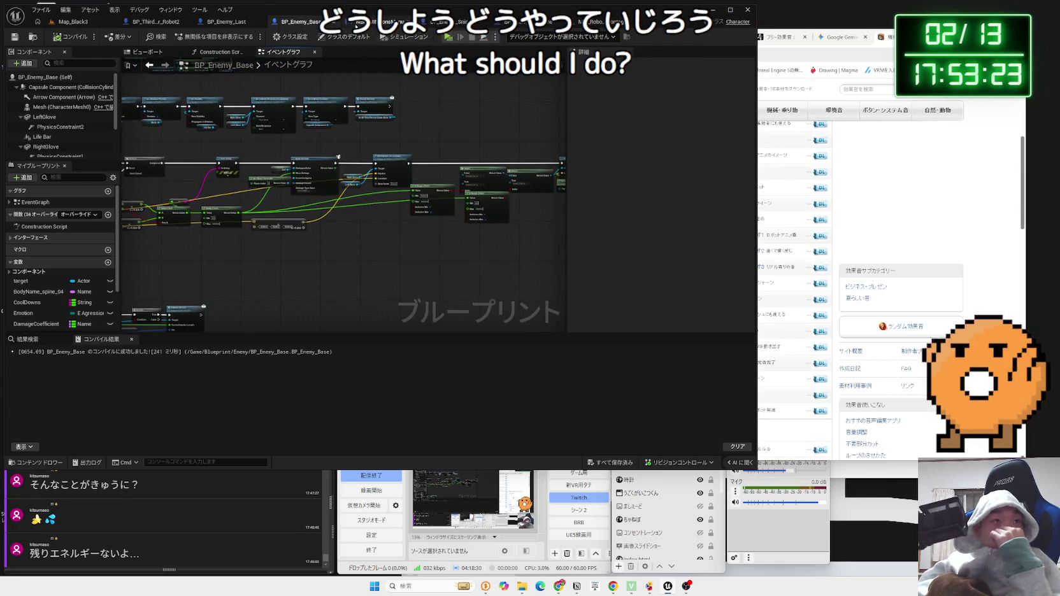
pyautogui.click(246, 28)
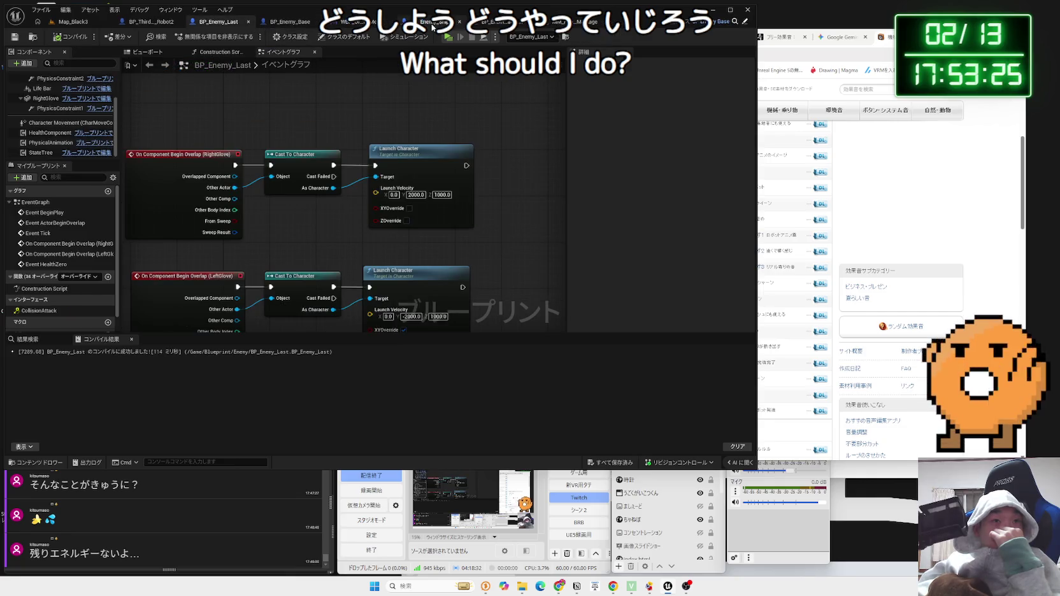
pyautogui.click(432, 26)
pyautogui.click(444, 22)
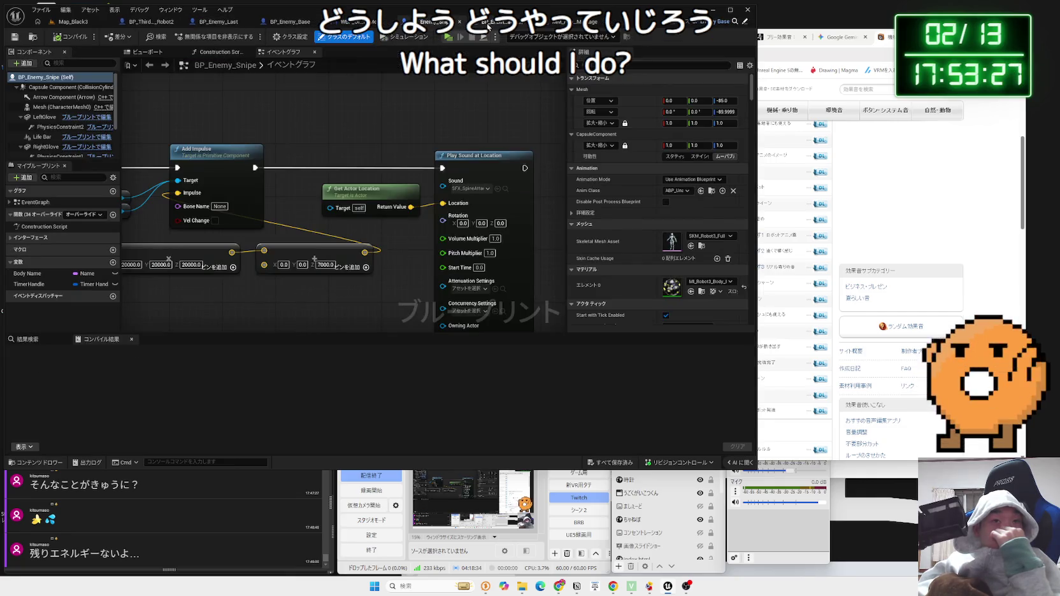
pyautogui.click(547, 22)
pyautogui.click(494, 25)
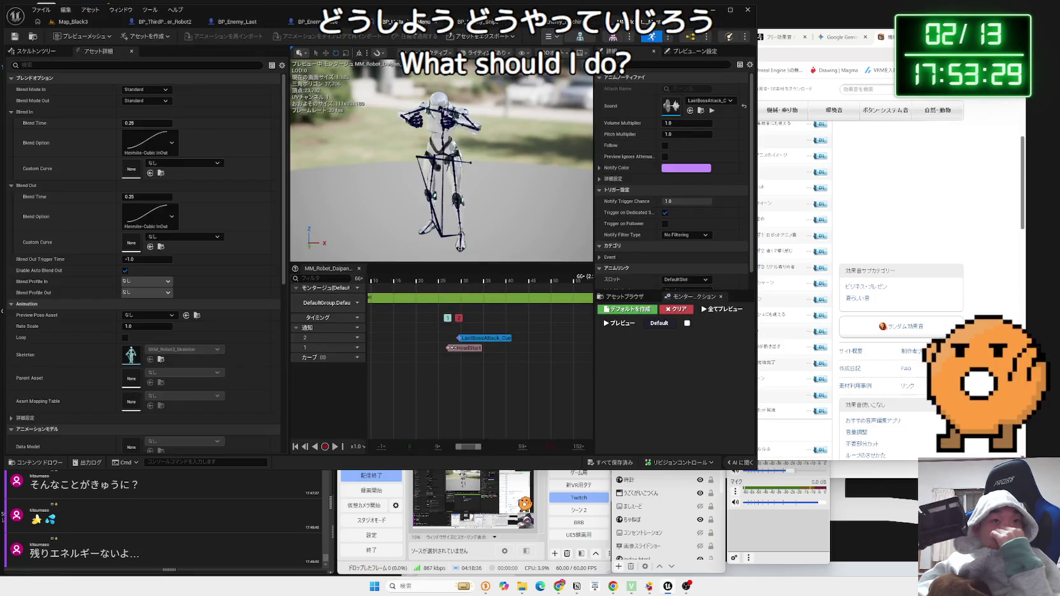
pyautogui.click(382, 22)
pyautogui.click(296, 22)
pyautogui.click(240, 26)
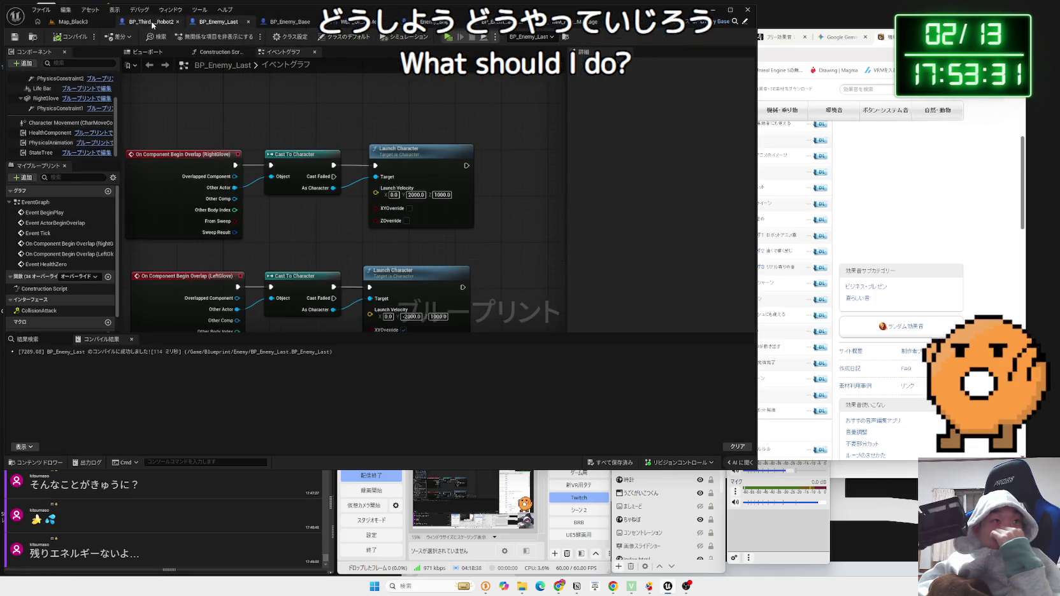
pyautogui.click(153, 23)
pyautogui.click(223, 22)
pyautogui.click(284, 23)
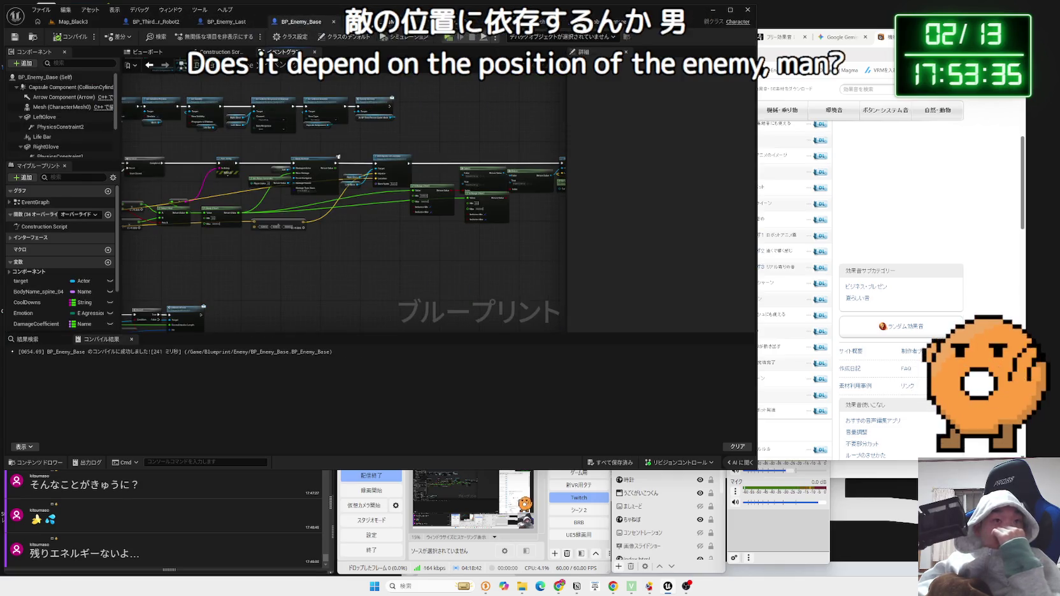
pyautogui.click(361, 21)
pyautogui.click(420, 21)
pyautogui.click(484, 21)
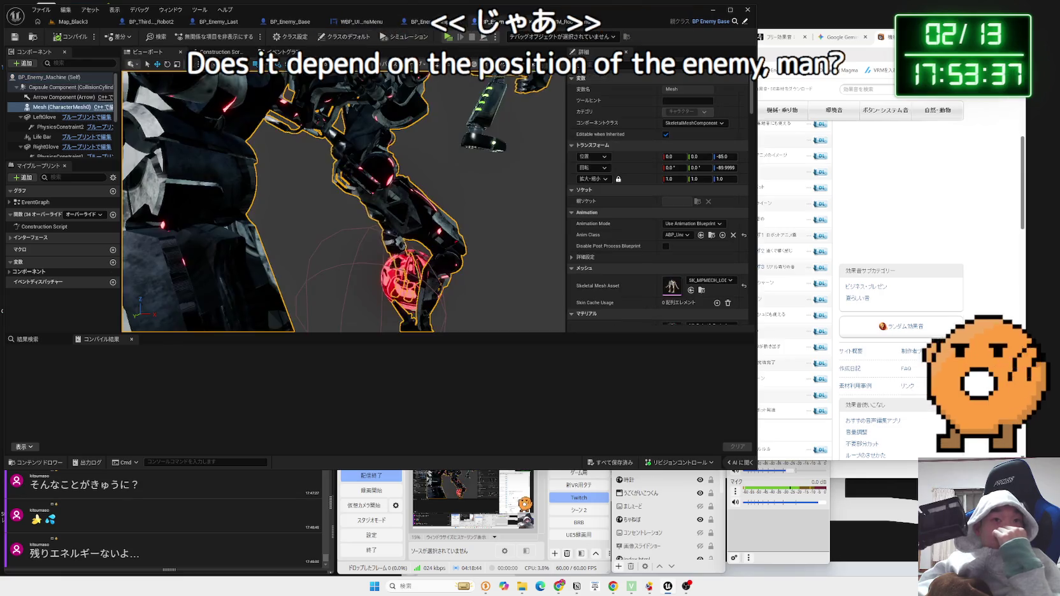
pyautogui.click(294, 22)
pyautogui.scroll(4, 357, 159)
pyautogui.moveTo(377, 164)
pyautogui.mouseDown()
pyautogui.moveTo(409, 129)
pyautogui.moveTo(279, 194)
pyautogui.mouseUp()
pyautogui.scroll(-3, 409, 130)
pyautogui.scroll(5, 327, 232)
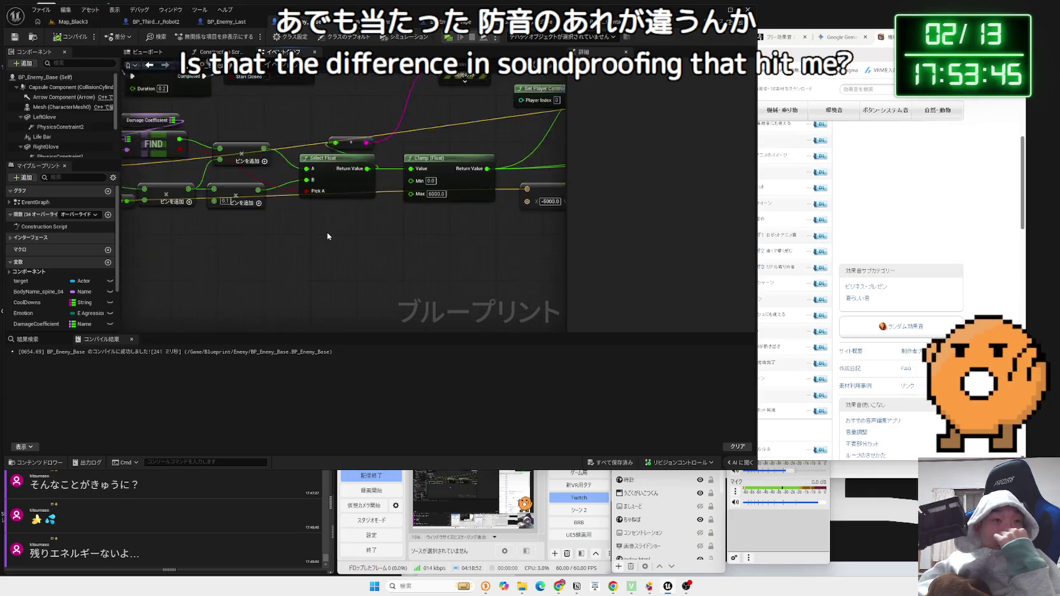
# Wire Break Hit Result's Location into Play Sound at Location, then switch to Map_Black3
pyautogui.moveTo(410, 207); pyautogui.dragTo(397, 274)
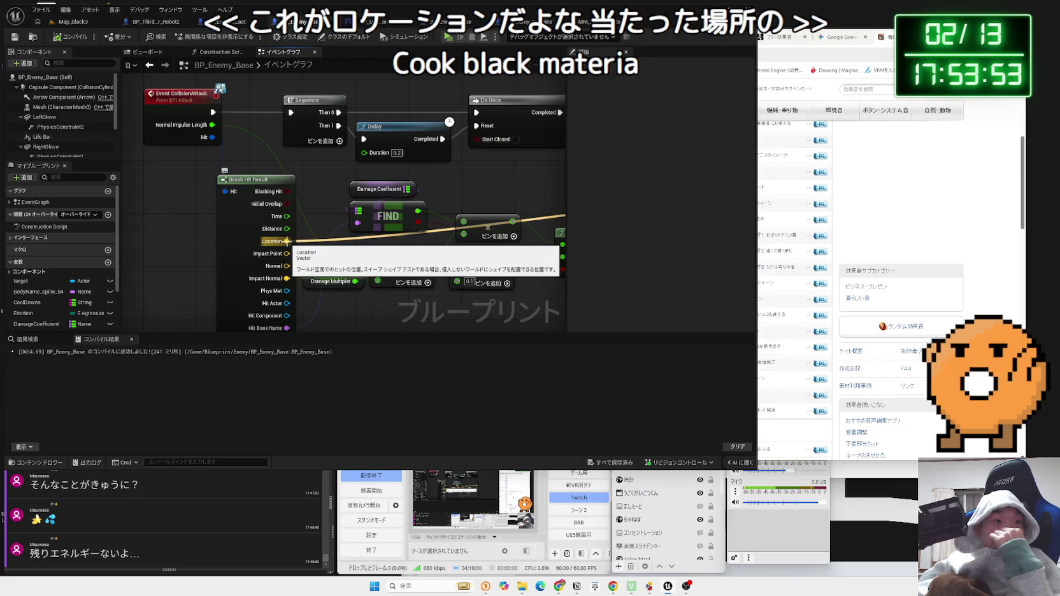
pyautogui.moveTo(287, 241); pyautogui.dragTo(379, 257)
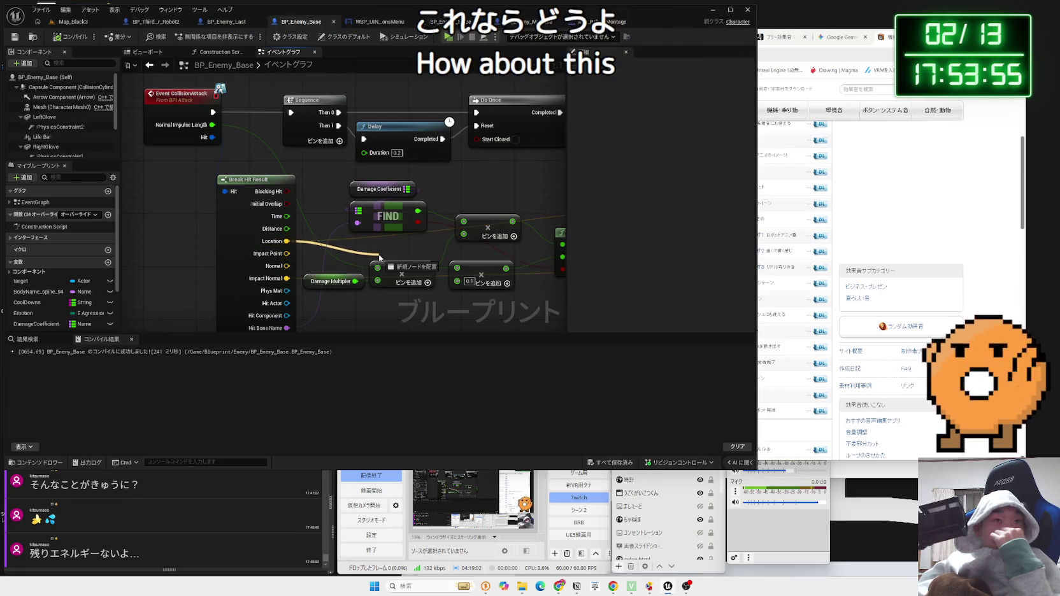
pyautogui.moveTo(379, 257)
pyautogui.mouseDown()
pyautogui.moveTo(683, 256)
pyautogui.moveTo(591, 214)
pyautogui.moveTo(316, 162)
pyautogui.moveTo(265, 165)
pyautogui.moveTo(356, 156)
pyautogui.moveTo(389, 139)
pyautogui.moveTo(408, 200)
pyautogui.mouseUp()
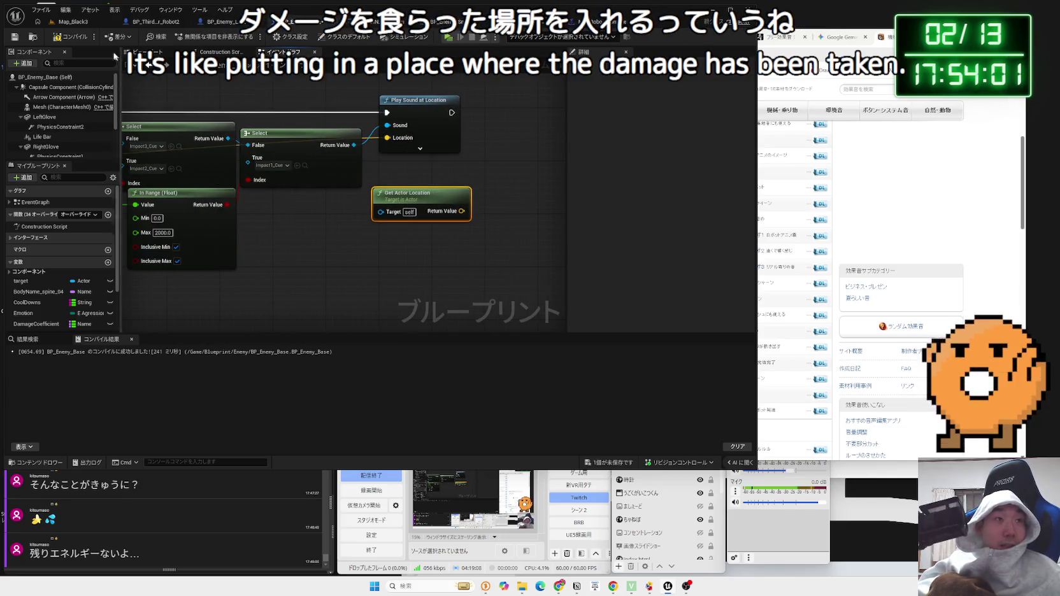
pyautogui.click(74, 21)
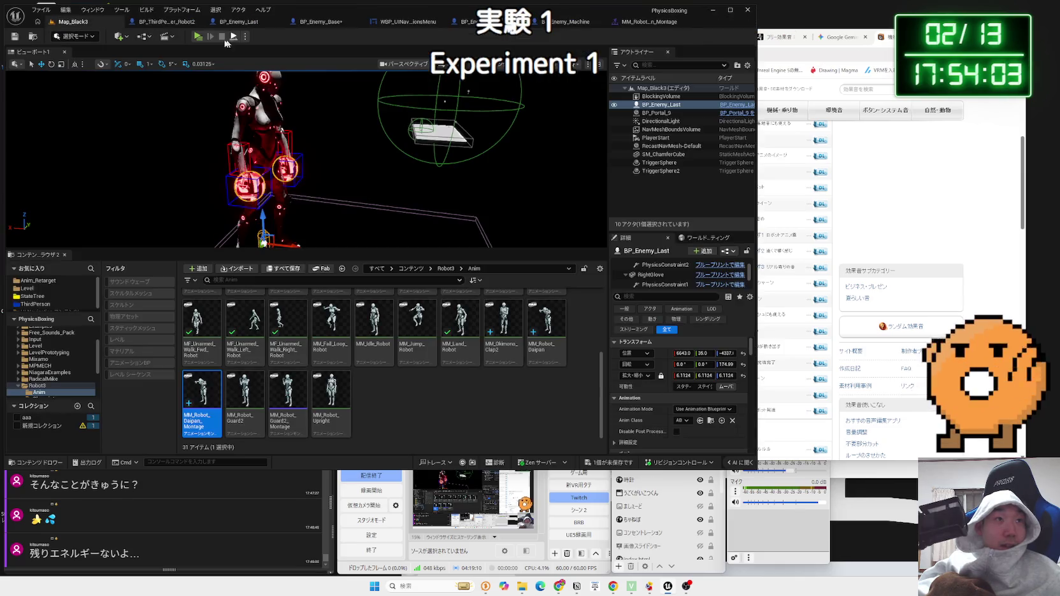
# Run an Alt+P play-test on Map_Black3 against the red boss robot, then stop it
pyautogui.hotkey('alt', 'p')
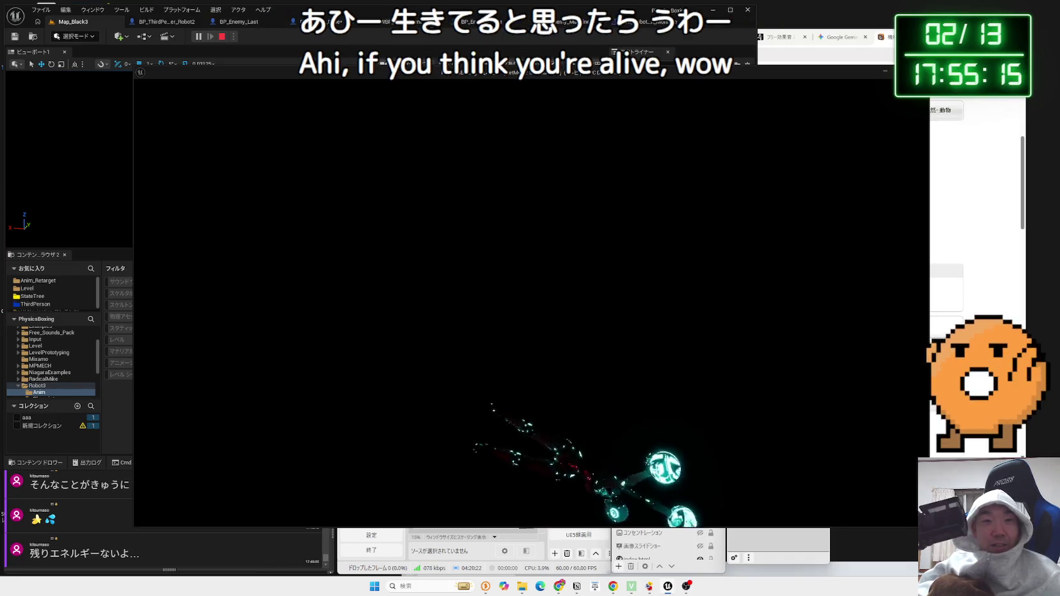
pyautogui.press('Escape')
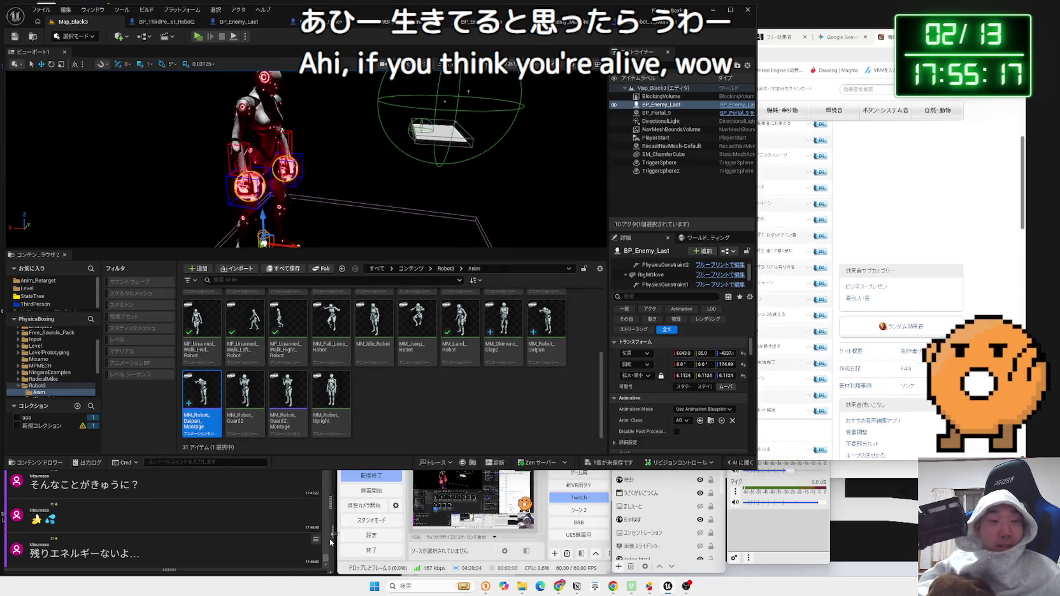
# Save all assets, review BP_Enemy_Snipe's glove Add Impulse chain into Play Sound at Location, then return to Map_Black3
pyautogui.click(606, 465)
pyautogui.click(528, 367)
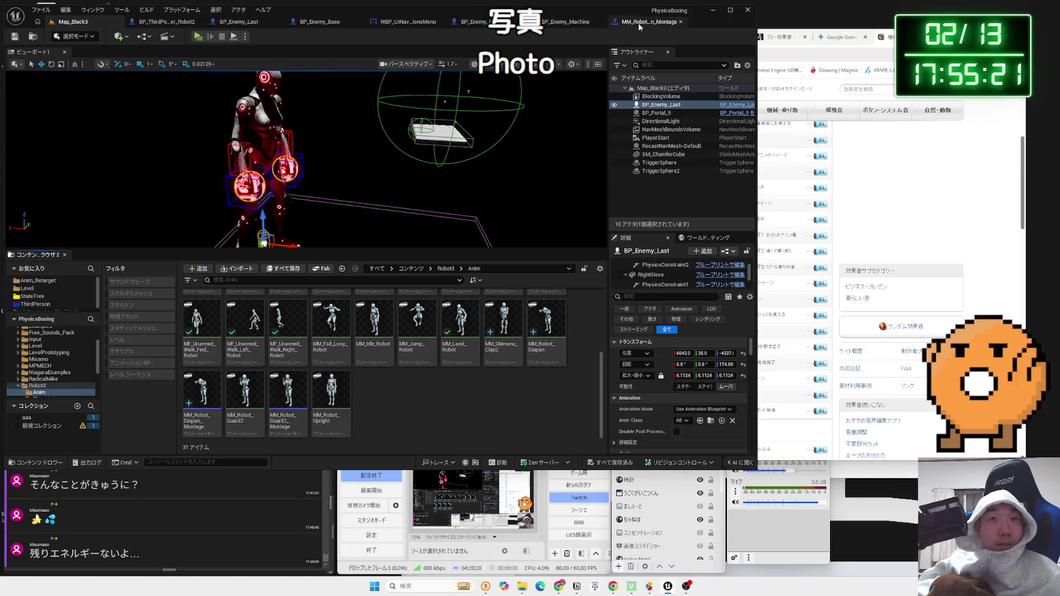
pyautogui.click(475, 22)
pyautogui.moveTo(355, 237); pyautogui.dragTo(499, 191)
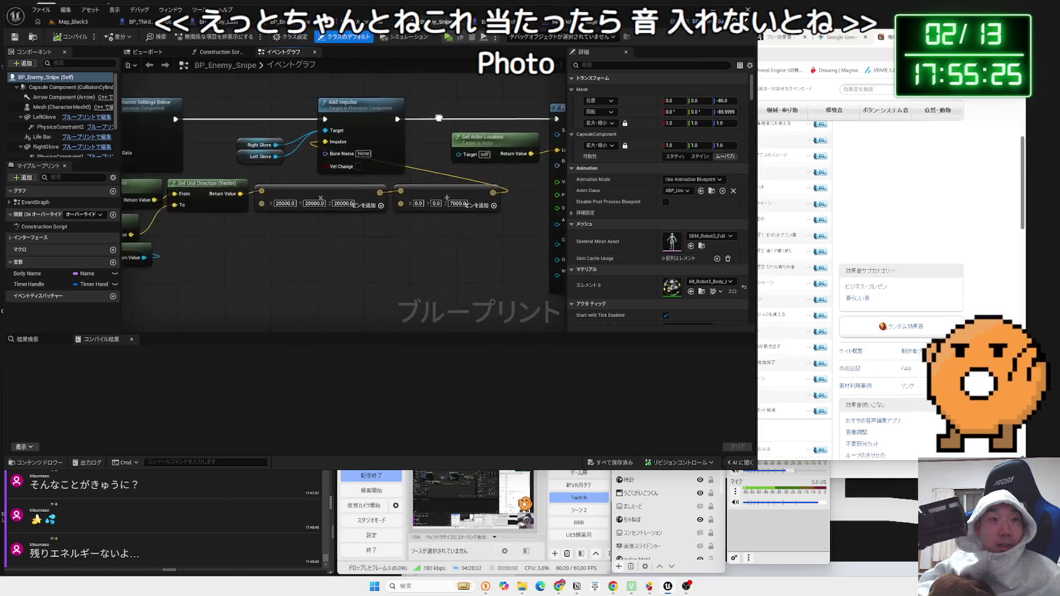
pyautogui.moveTo(438, 118); pyautogui.dragTo(173, 103)
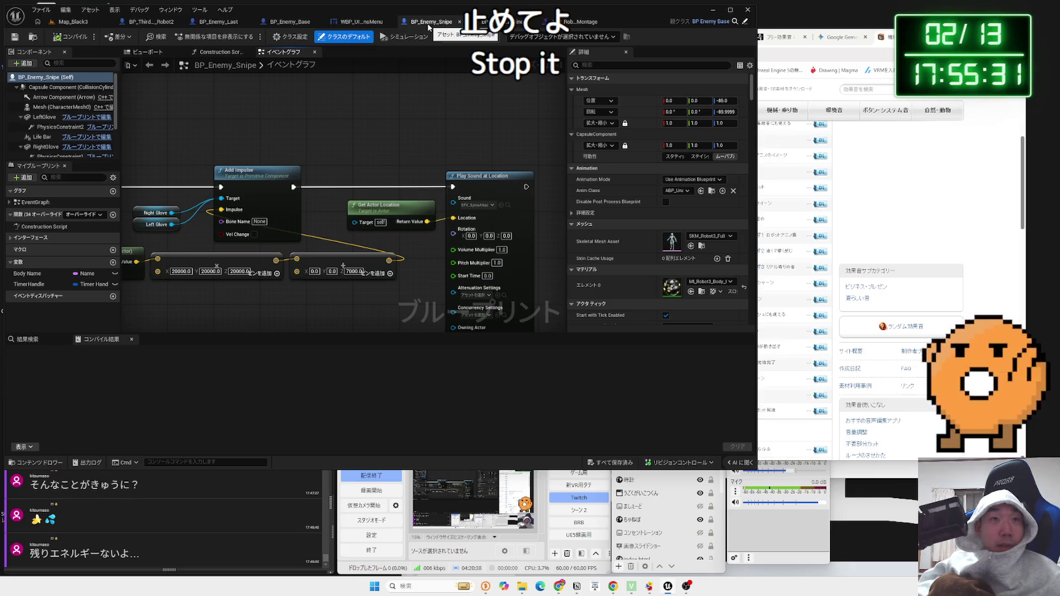
pyautogui.scroll(-5, 538, 149)
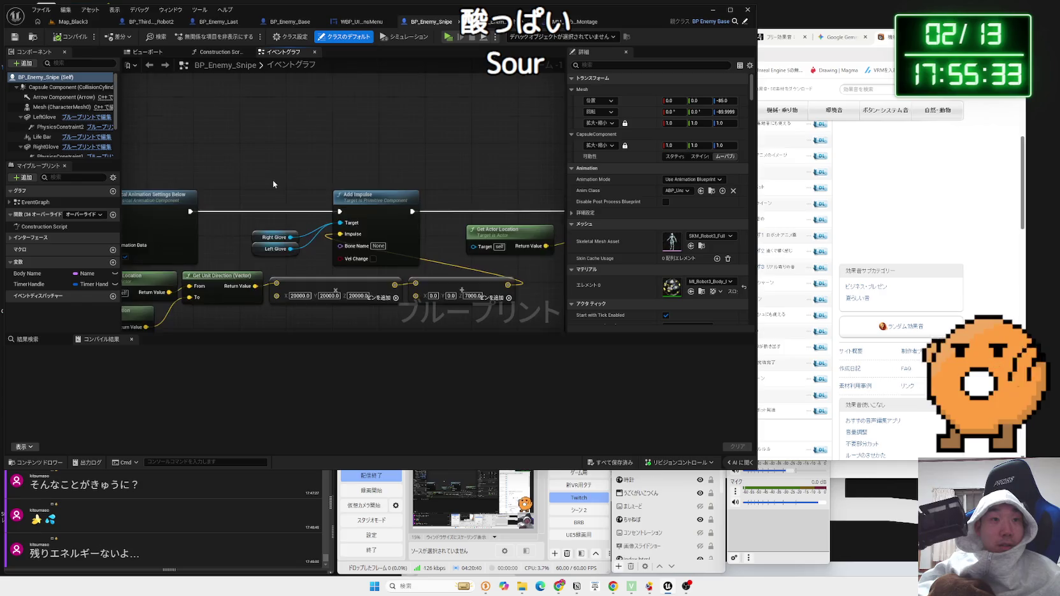
pyautogui.scroll(2, 542, 182)
pyautogui.scroll(2, 213, 151)
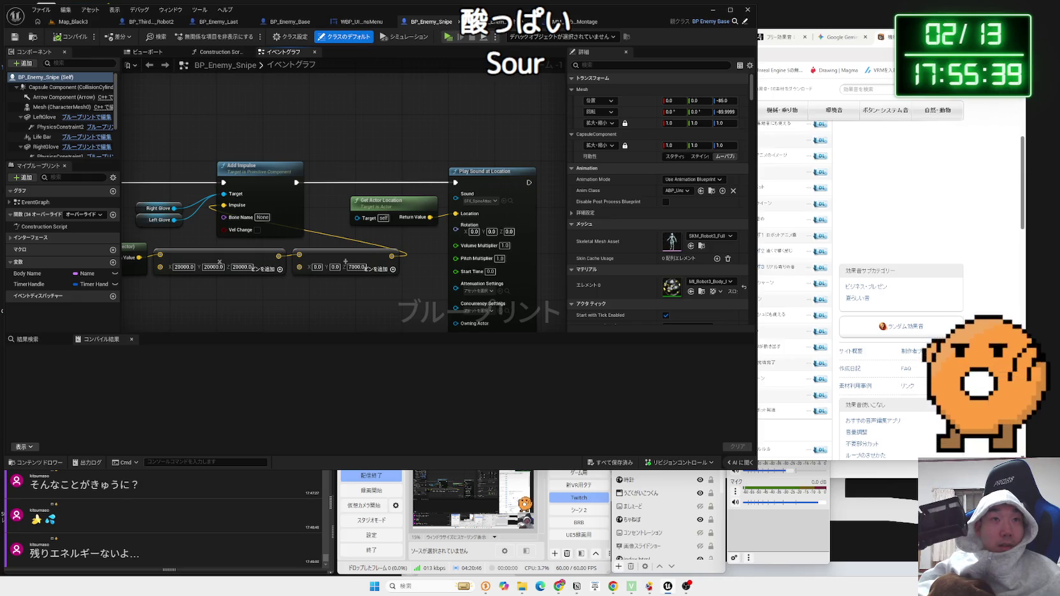
pyautogui.click(75, 23)
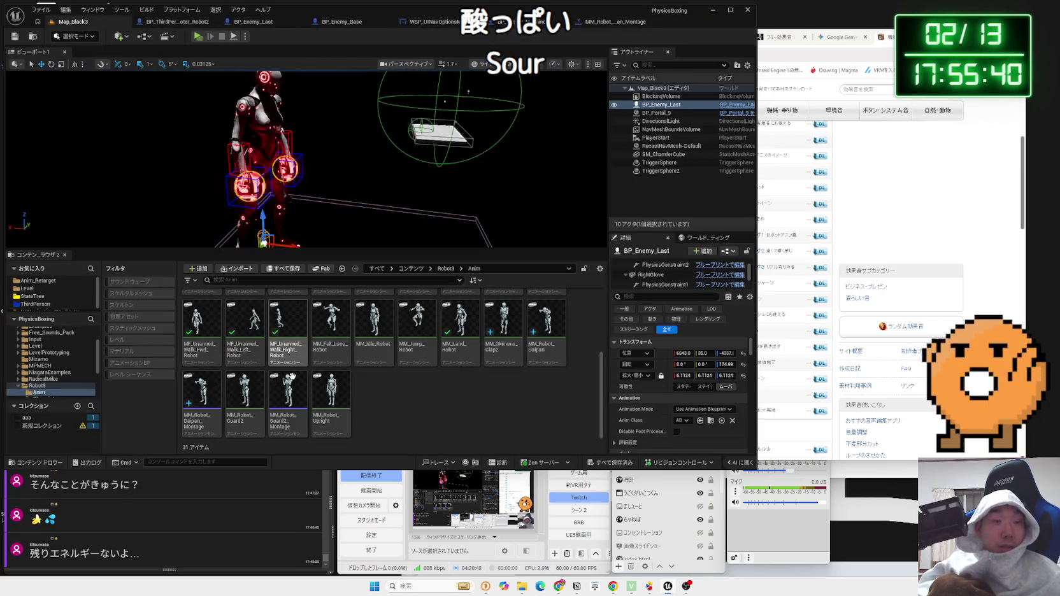
# Load the Map_White2 level from the Level > WhiteStage folder
pyautogui.click(27, 289)
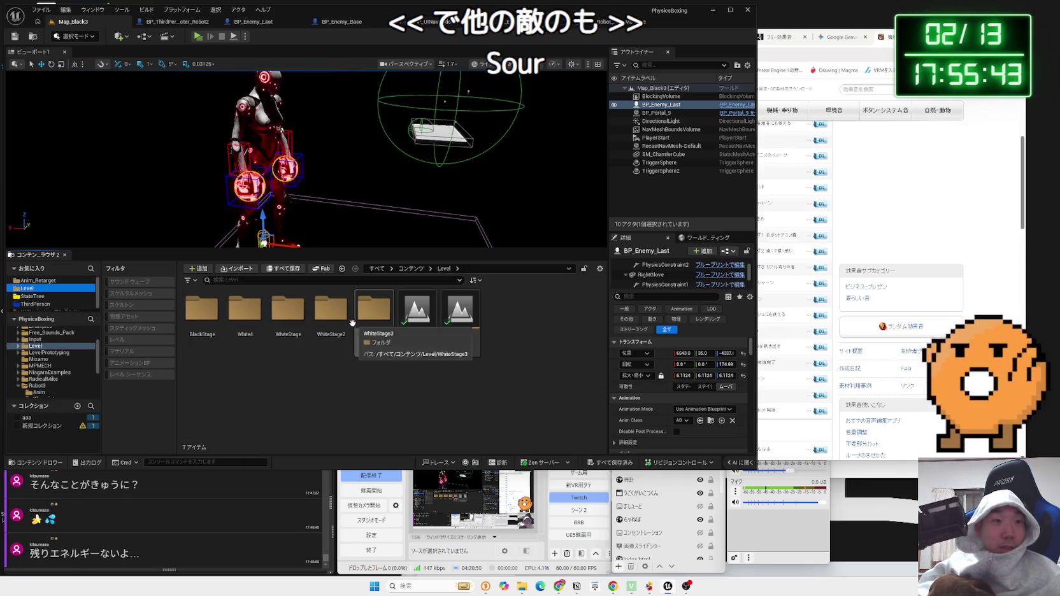
pyautogui.doubleClick(292, 322)
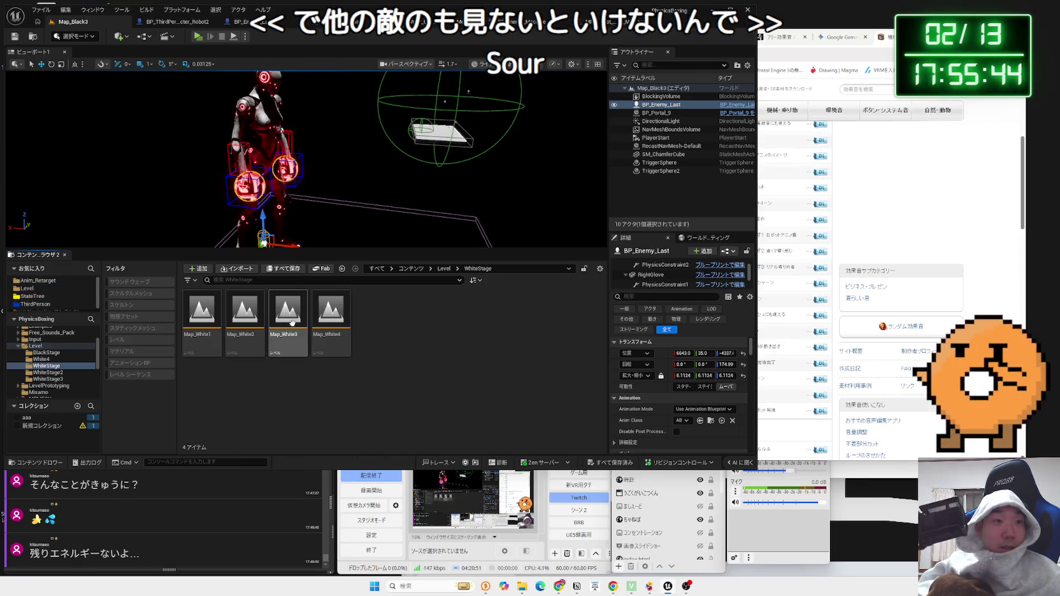
pyautogui.doubleClick(246, 320)
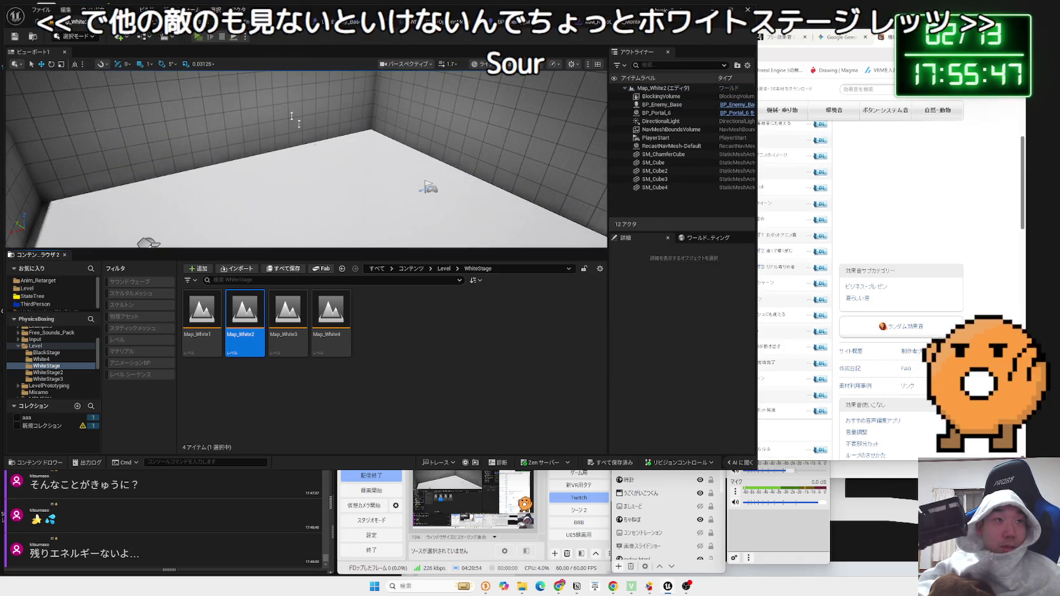
# Play-test punching the enemy on Map_White2, then return to its level editor
pyautogui.hotkey('alt', 'p')
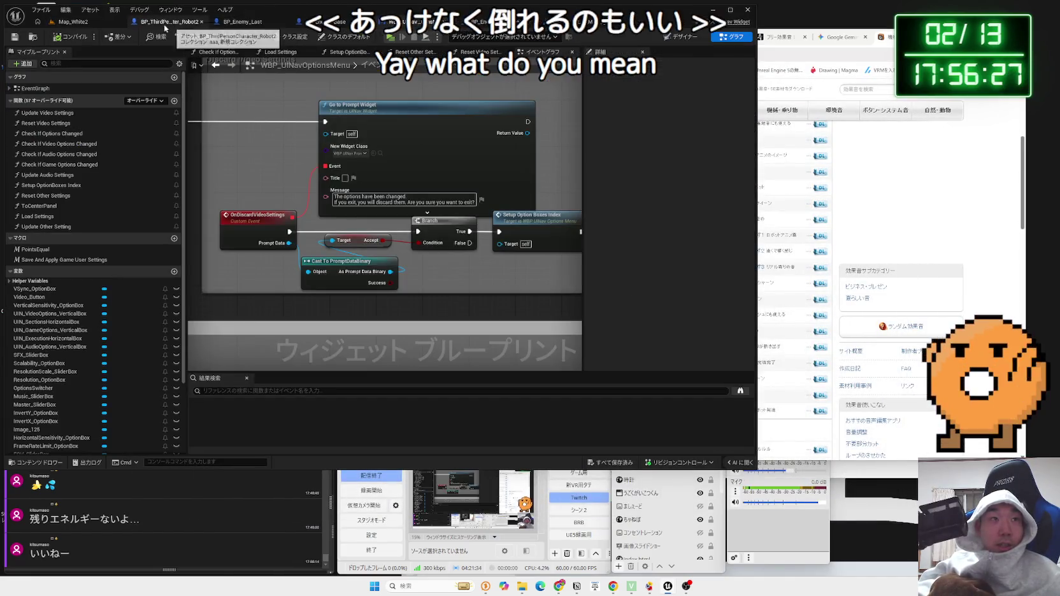
pyautogui.click(165, 25)
pyautogui.click(83, 26)
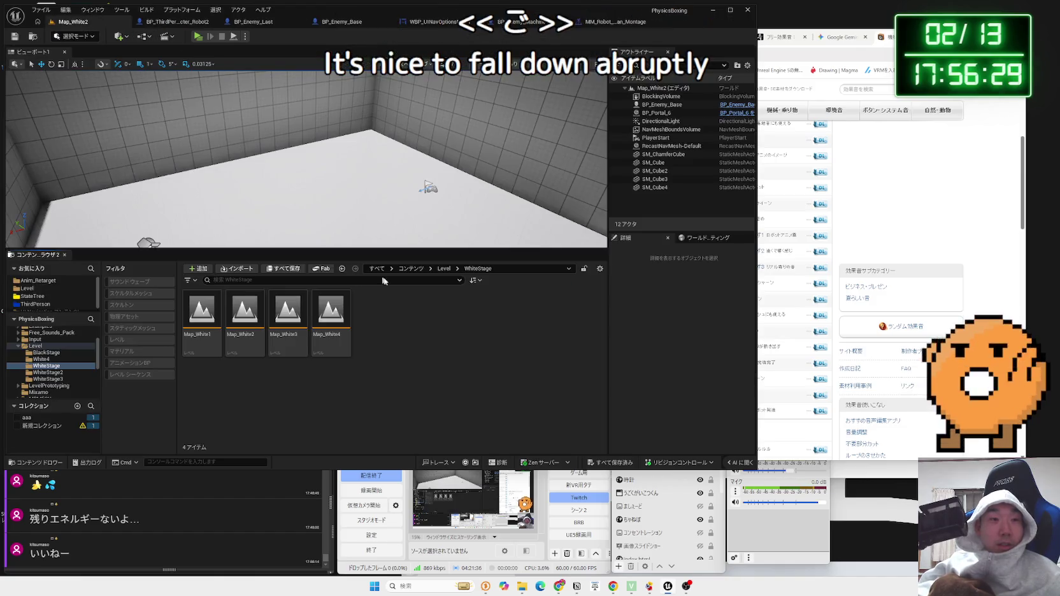
# Delete the unused Get Actor Location node from BP_Enemy_Base, recompile, and view BP_ThirdPersonCharacter_Robot2's graph
pyautogui.click(328, 22)
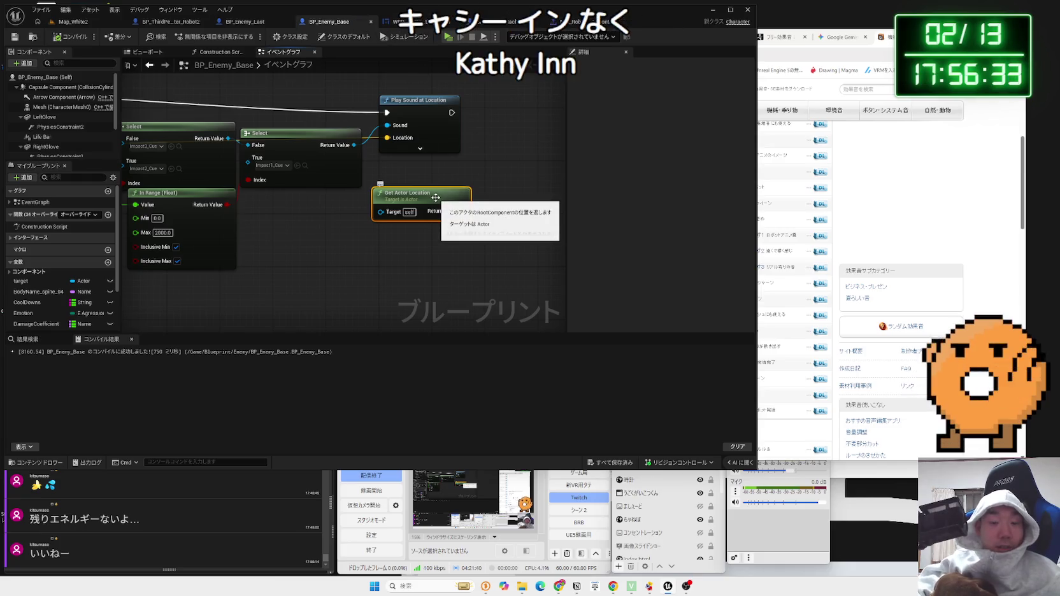
pyautogui.press('Delete')
pyautogui.scroll(-2, 359, 187)
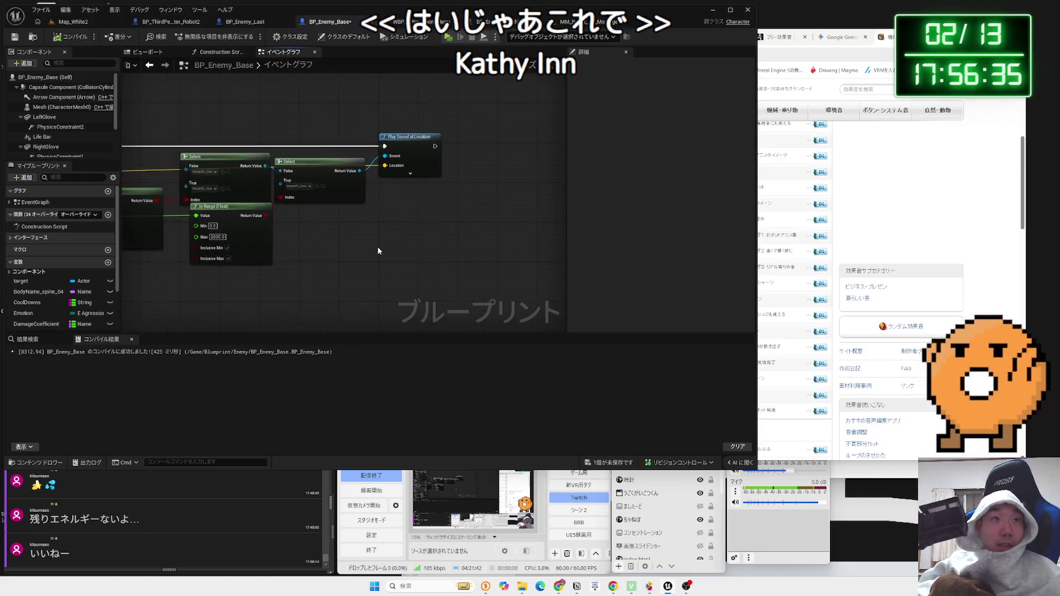
pyautogui.press('F7')
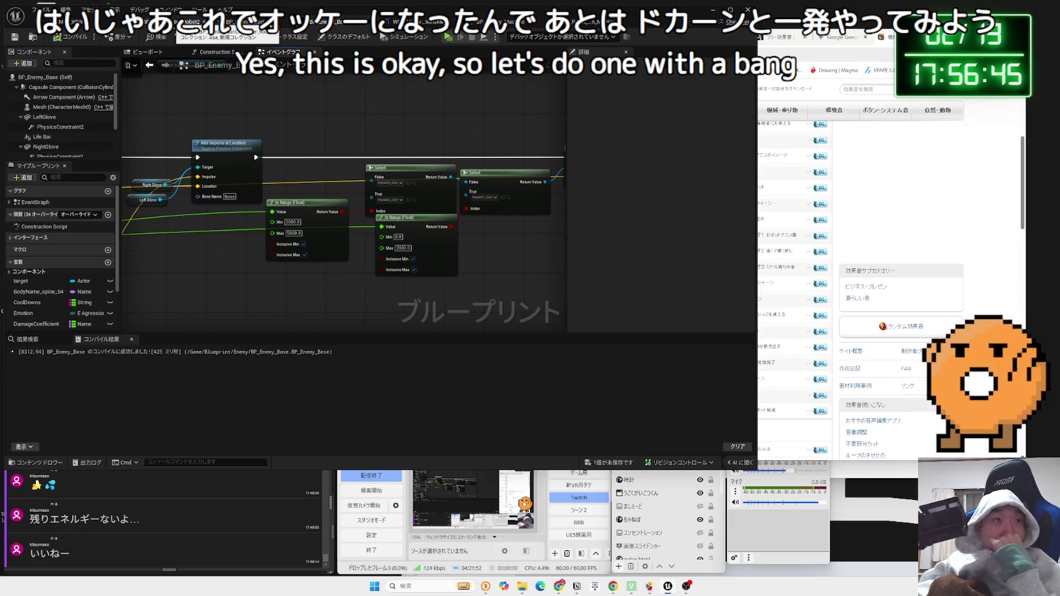
pyautogui.click(192, 22)
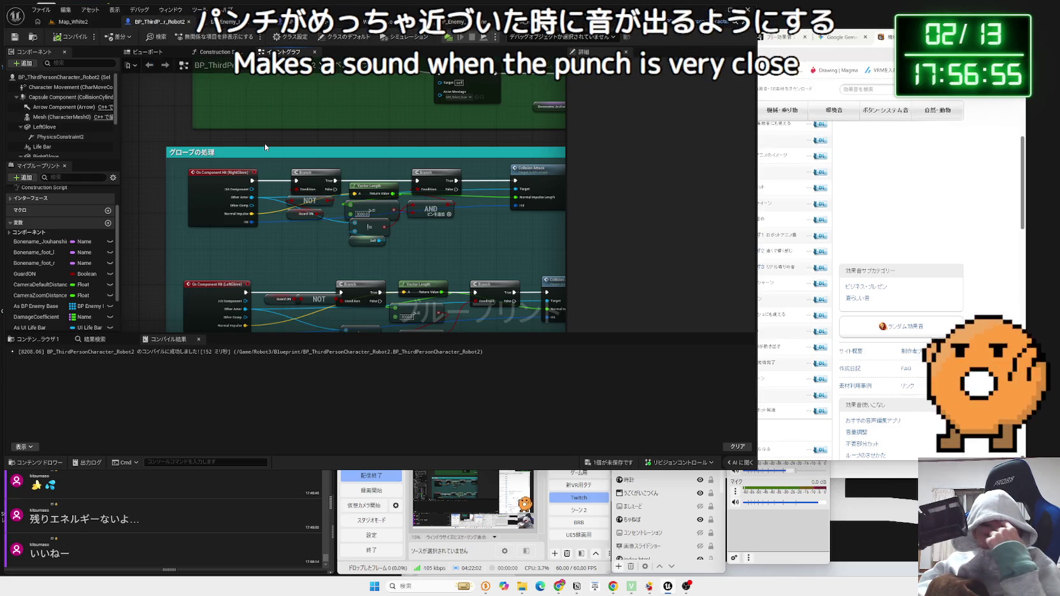
# Inspect the ガード処理 node group and the RightGlove and LeftGlove component properties
pyautogui.moveTo(264, 146); pyautogui.dragTo(278, 282)
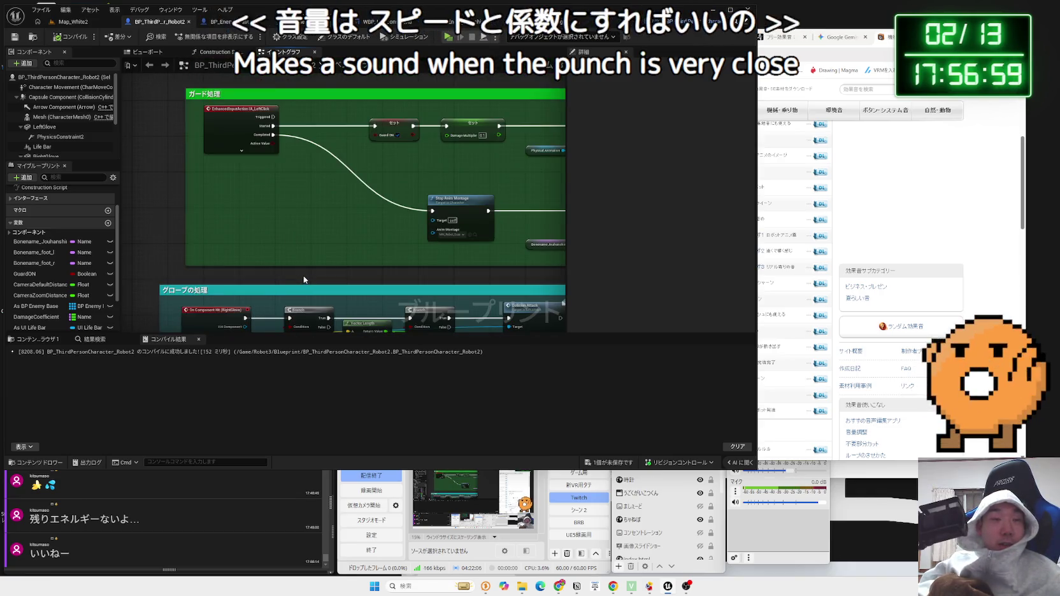
pyautogui.scroll(-2, 304, 278)
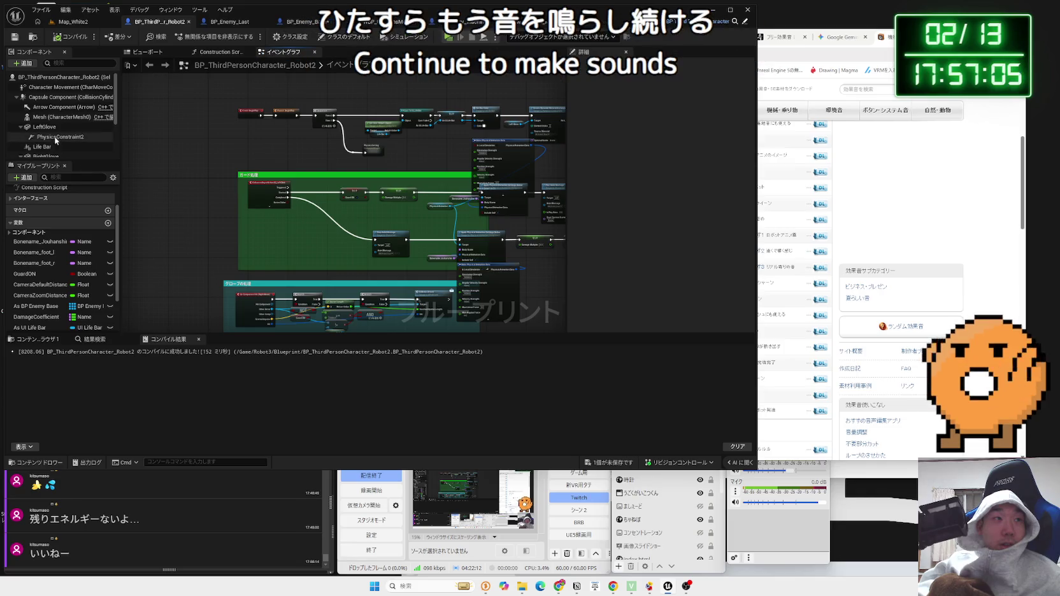
pyautogui.scroll(-1, 50, 129)
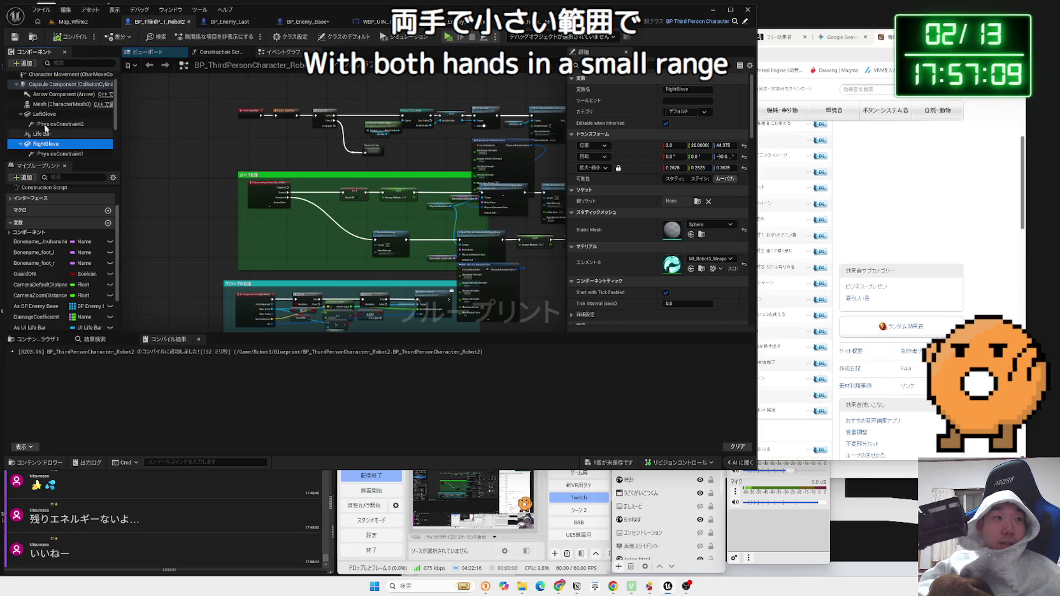
pyautogui.click(44, 144)
pyautogui.click(21, 144)
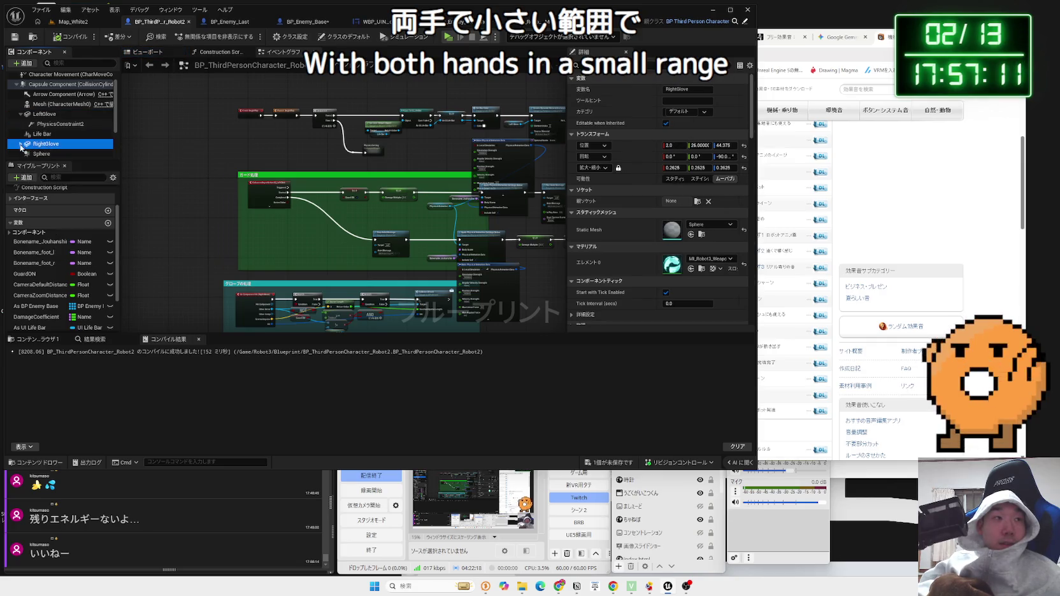
pyautogui.click(21, 114)
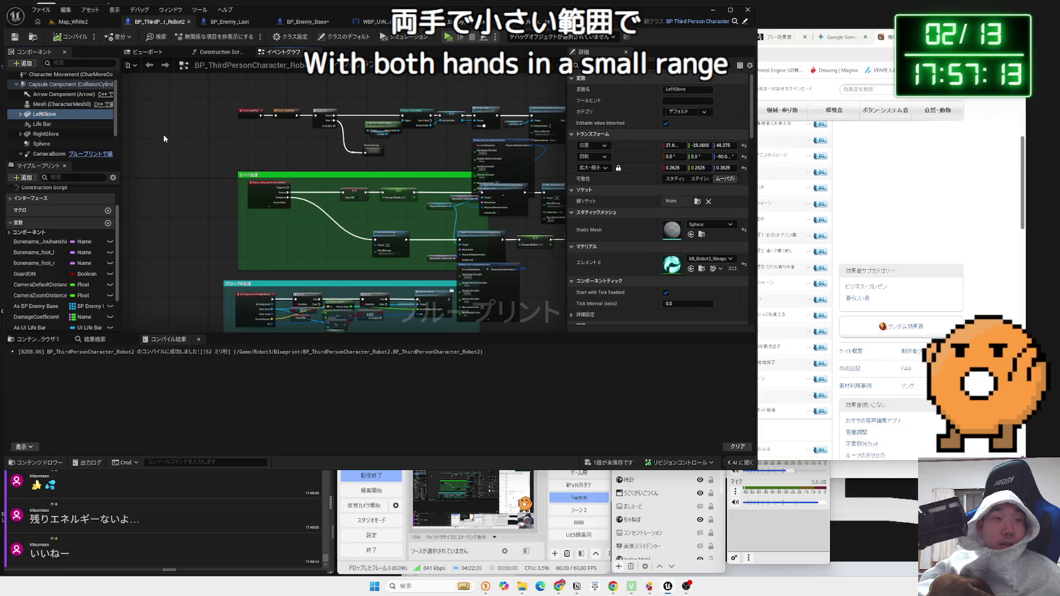
# Save all assets and start a Map_White2 play session, walking the robot toward the enemy
pyautogui.click(608, 463)
pyautogui.click(586, 382)
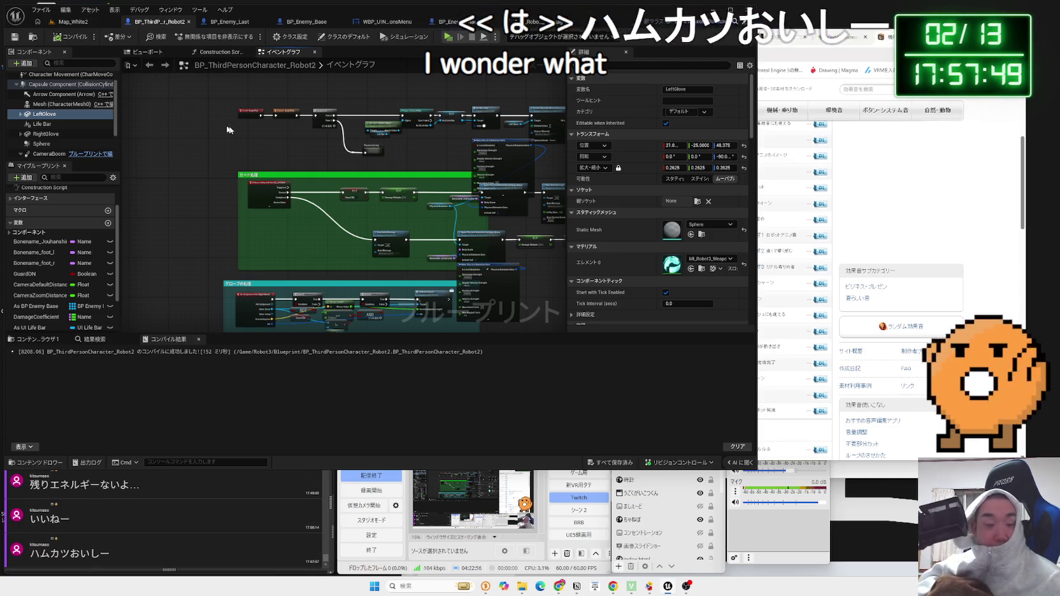
pyautogui.doubleClick(50, 553)
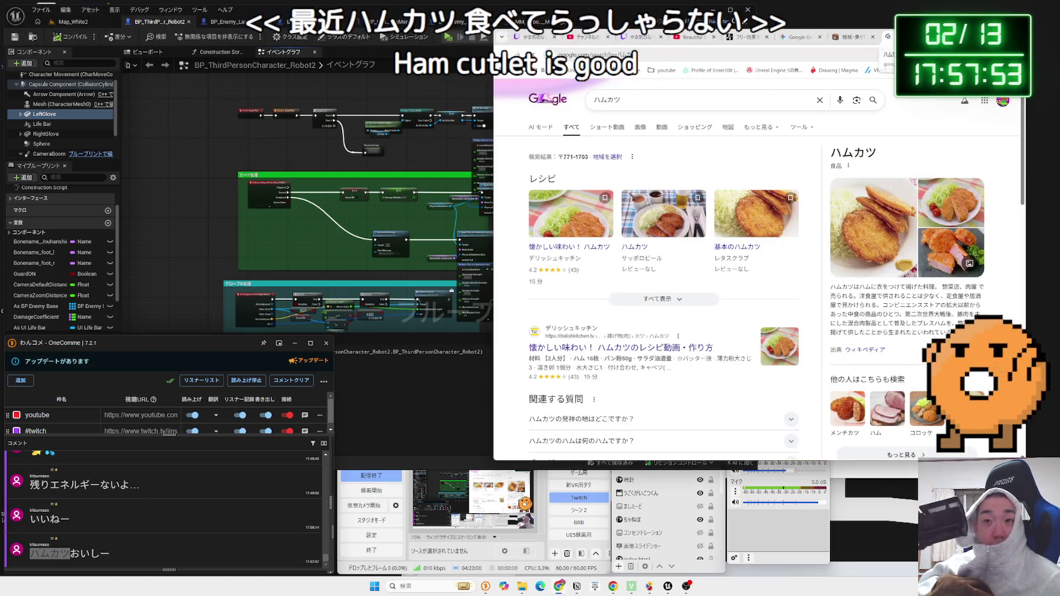
pyautogui.click(72, 21)
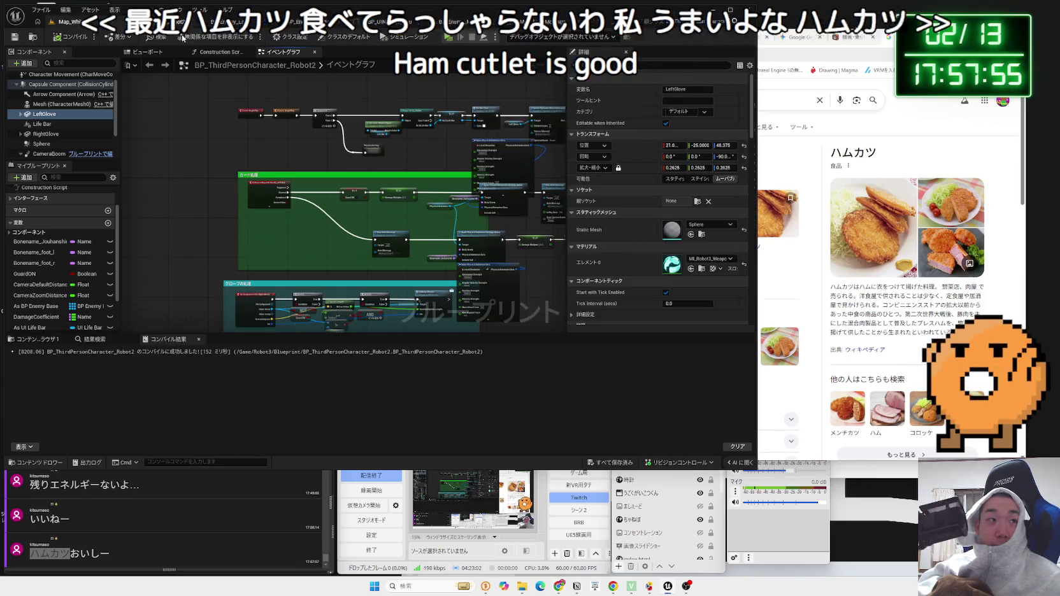
pyautogui.hotkey('alt', 'p')
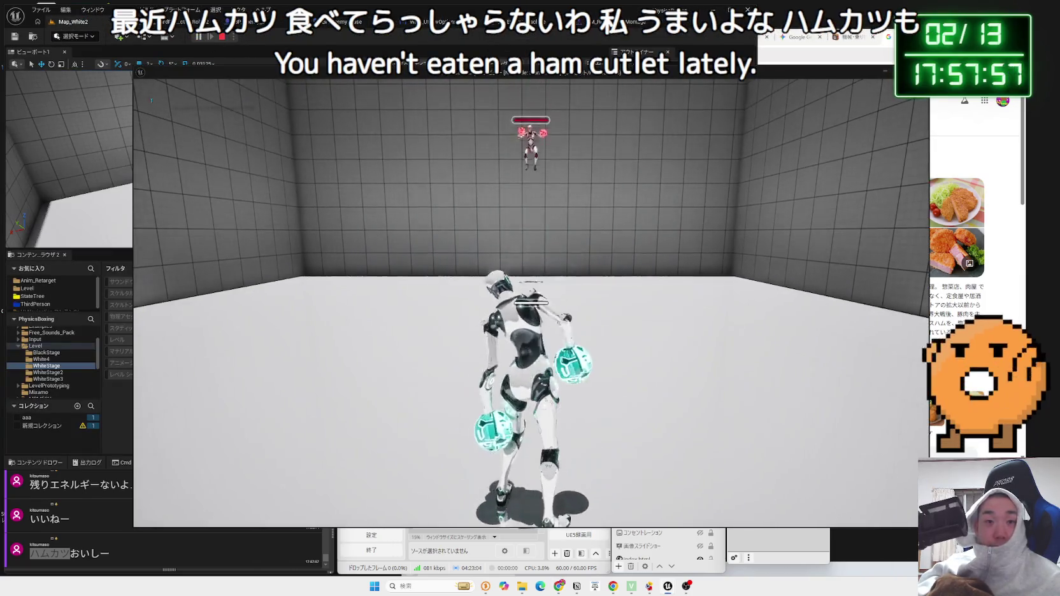
pyautogui.press('w')
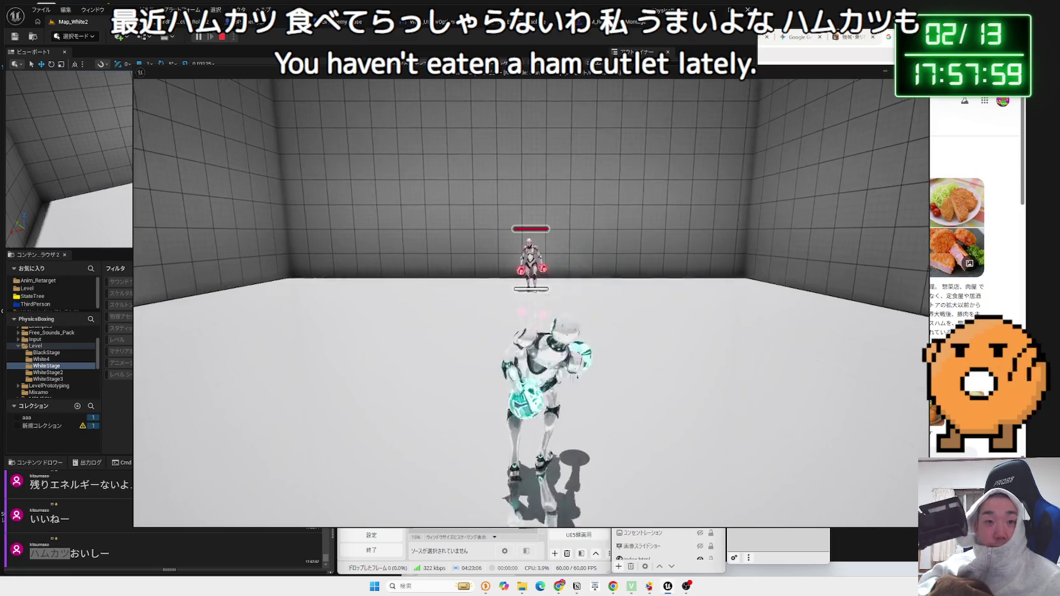